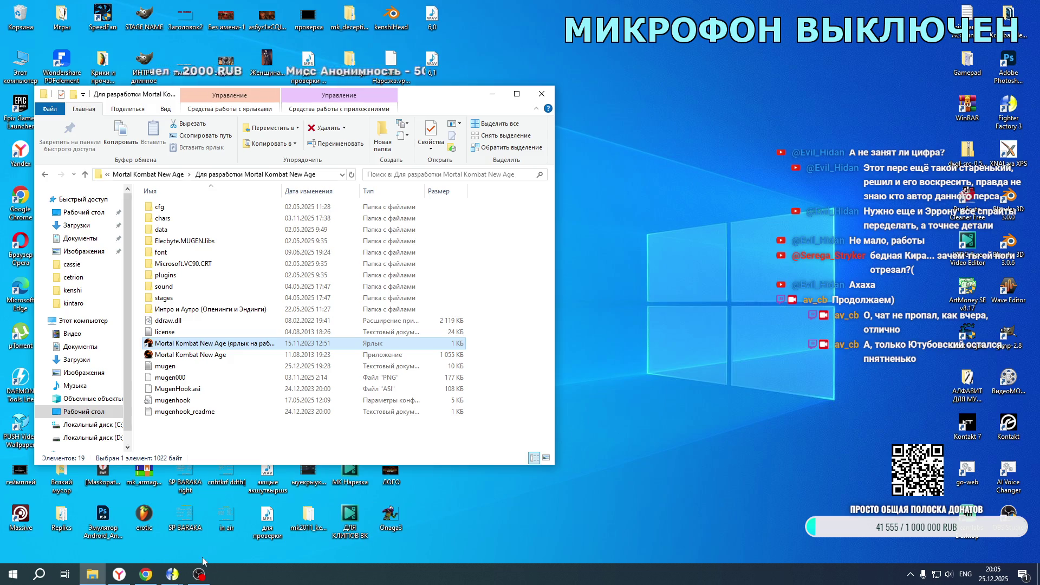
# - Start Mortal Kombat New Age from its shortcut in the development folder
pyautogui.doubleClick(200, 344)
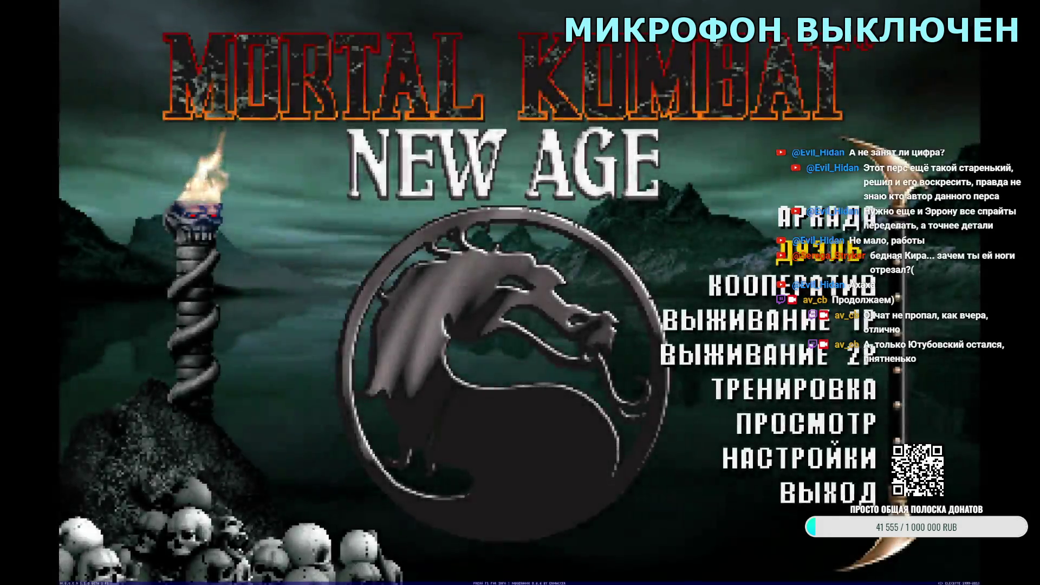
# - Enter ДУЭЛЬ mode to view the character-select roster, then exit the game
pyautogui.press('Return')
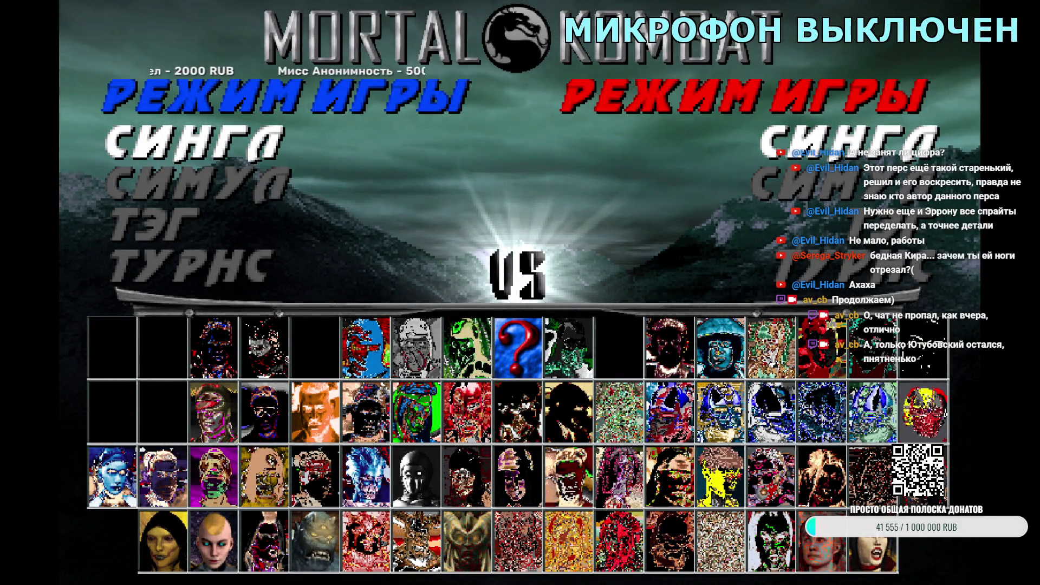
pyautogui.press('Escape')
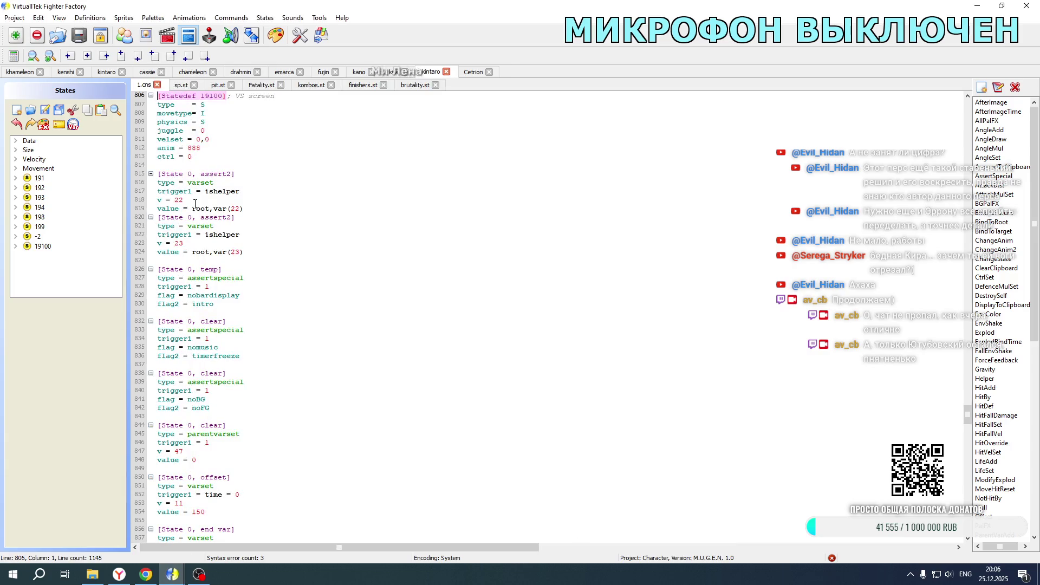
# - Open the kitana character project from the chars folder
pyautogui.click(12, 21)
pyautogui.click(33, 55)
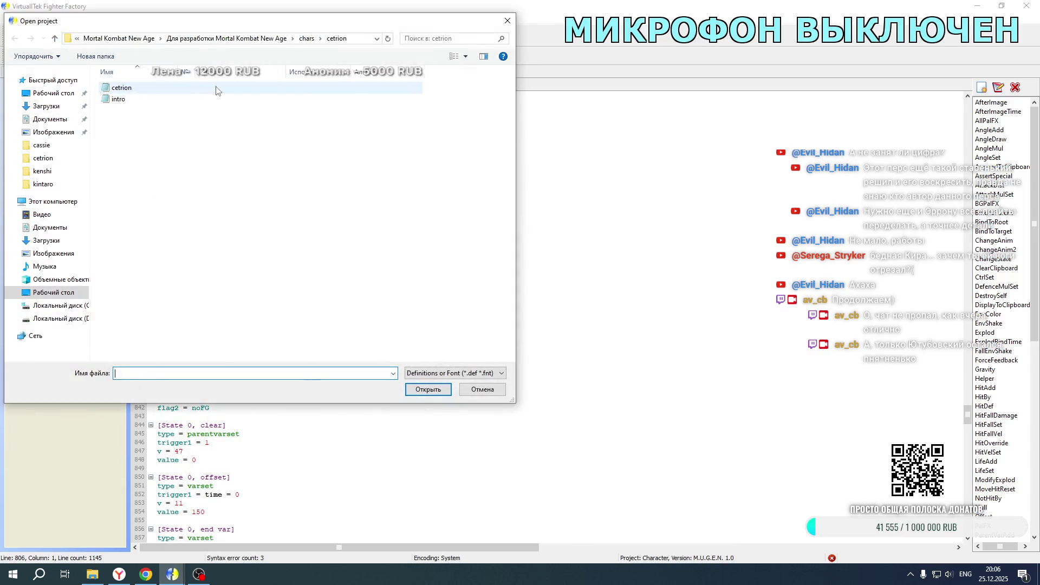
pyautogui.click(300, 43)
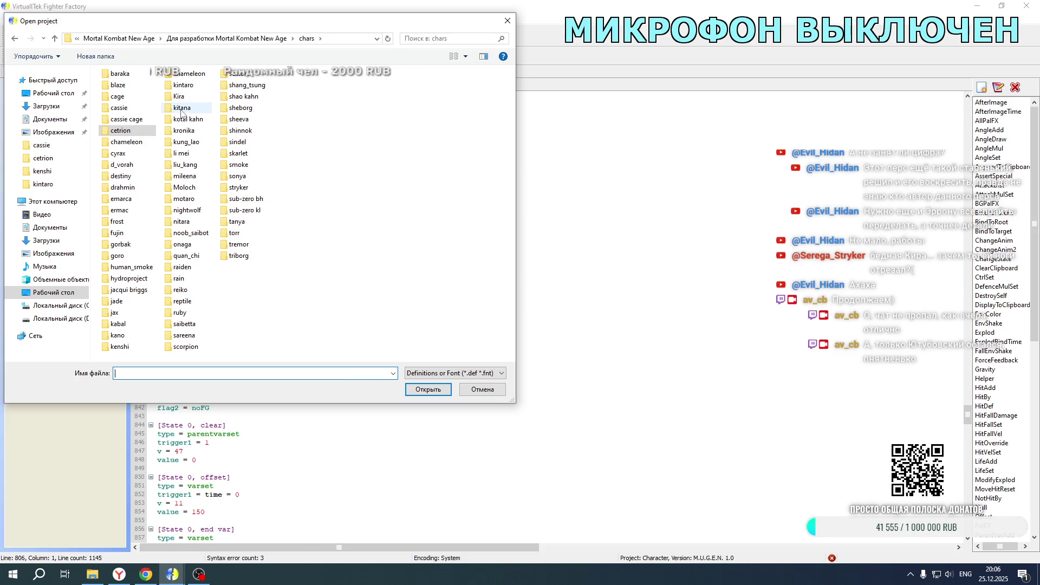
pyautogui.doubleClick(184, 109)
pyautogui.doubleClick(120, 87)
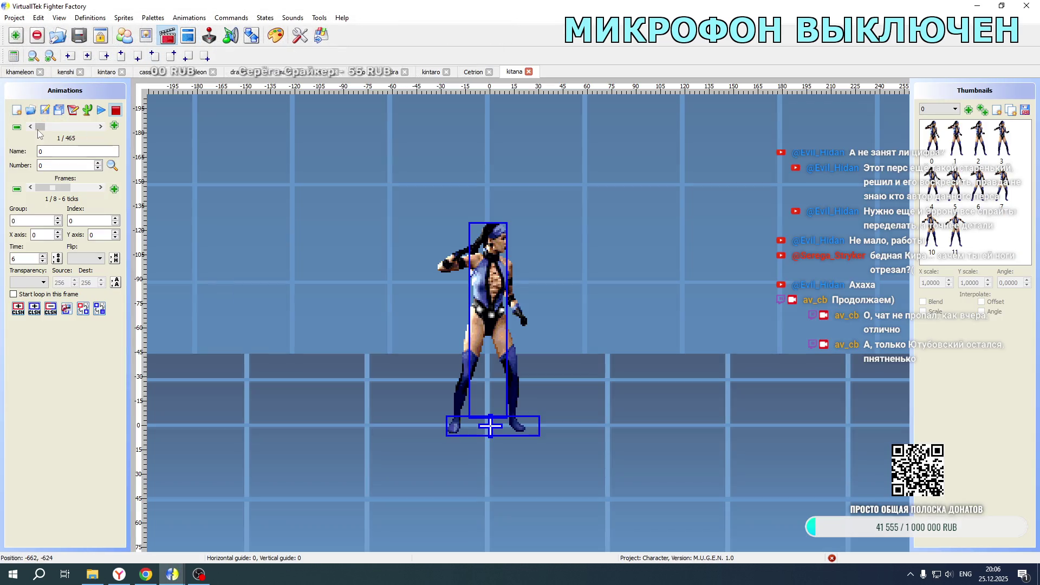
# - Browse to portrait animation 9200 and inspect its frame definition as text
pyautogui.click(30, 127)
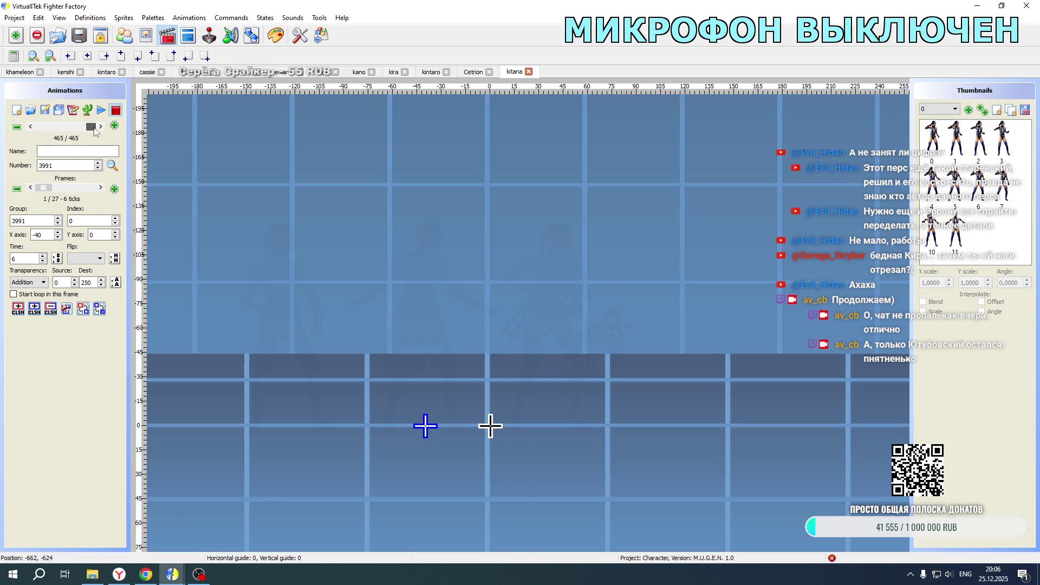
pyautogui.click(30, 127)
pyautogui.click(29, 128)
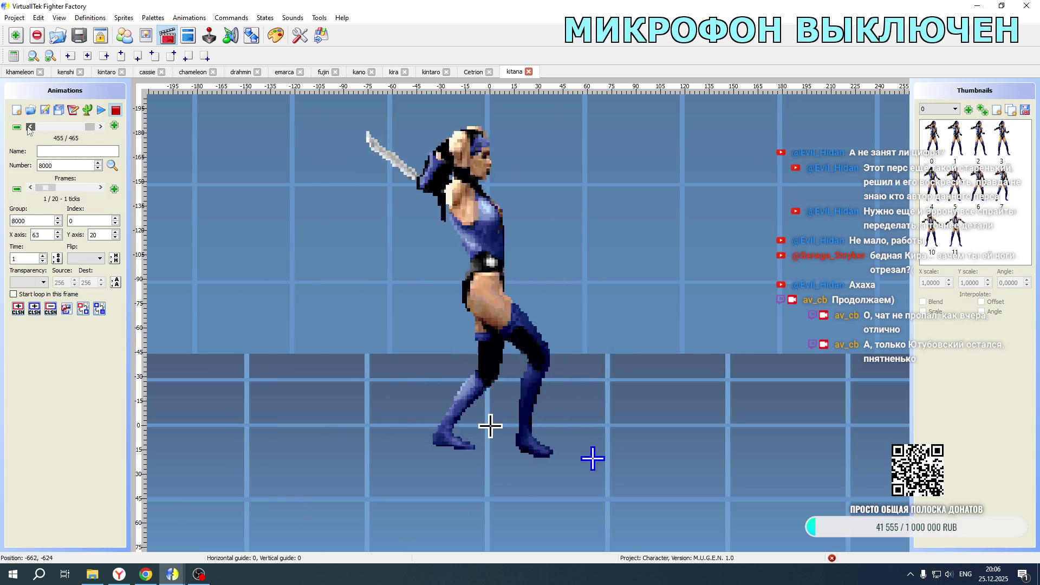
pyautogui.click(29, 127)
pyautogui.click(30, 127)
pyautogui.click(29, 127)
pyautogui.click(29, 126)
pyautogui.click(30, 127)
pyautogui.click(30, 127)
pyautogui.click(30, 127)
pyautogui.click(29, 127)
pyautogui.click(30, 126)
pyautogui.click(30, 126)
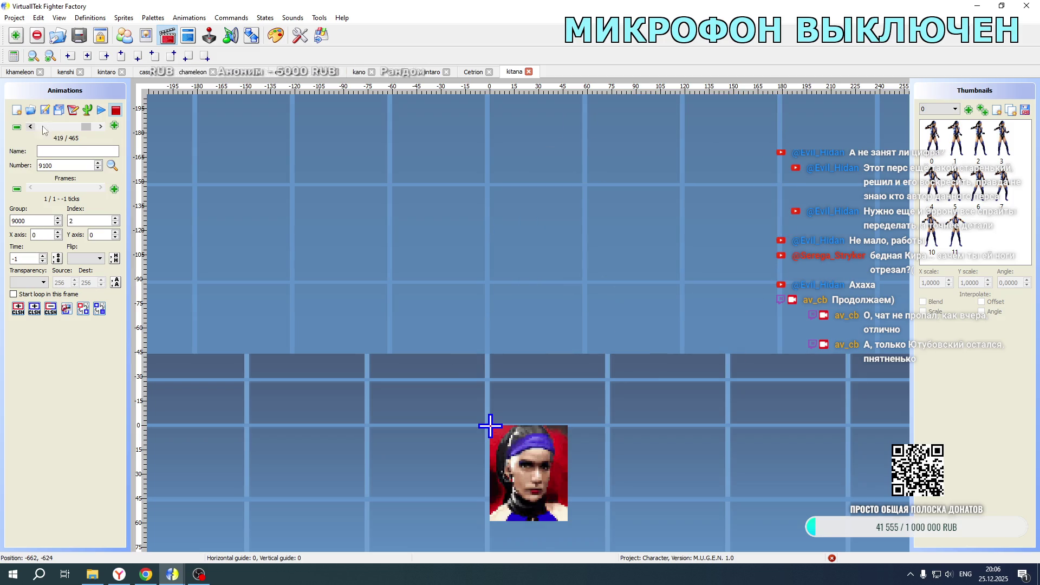
pyautogui.click(100, 127)
pyautogui.click(101, 127)
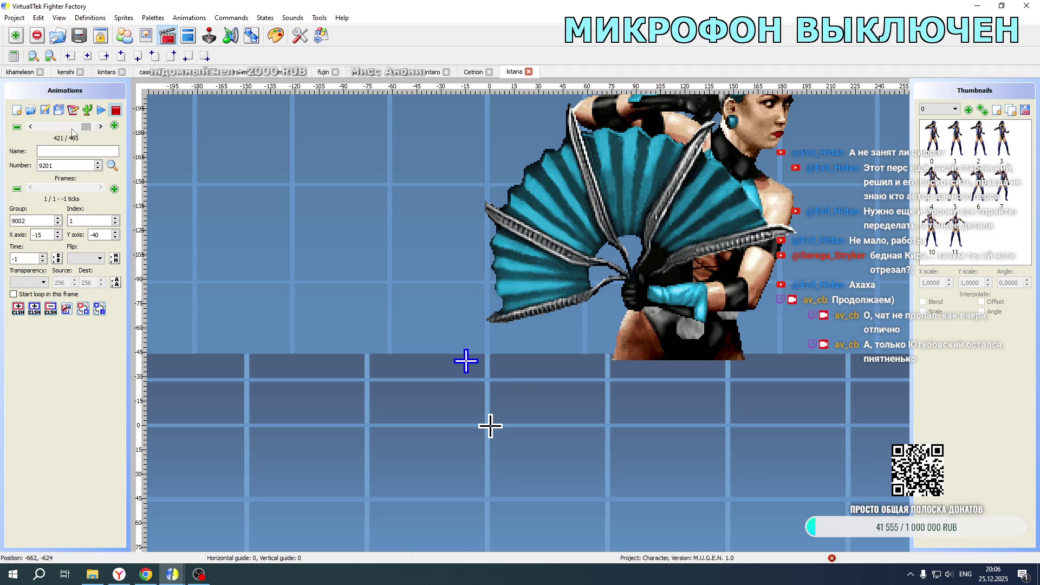
pyautogui.click(30, 126)
pyautogui.click(76, 110)
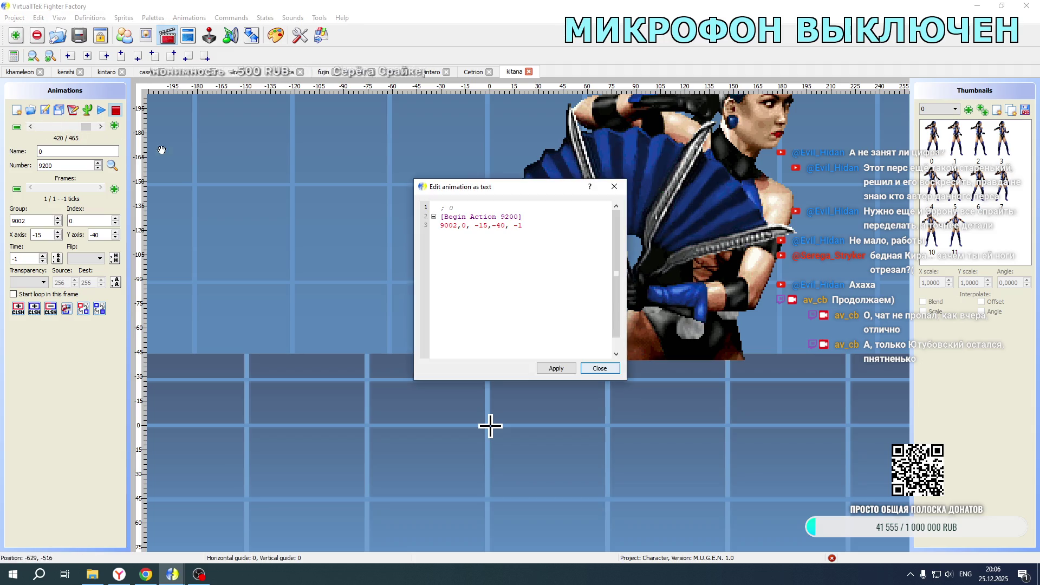
pyautogui.moveTo(523, 226); pyautogui.dragTo(433, 230)
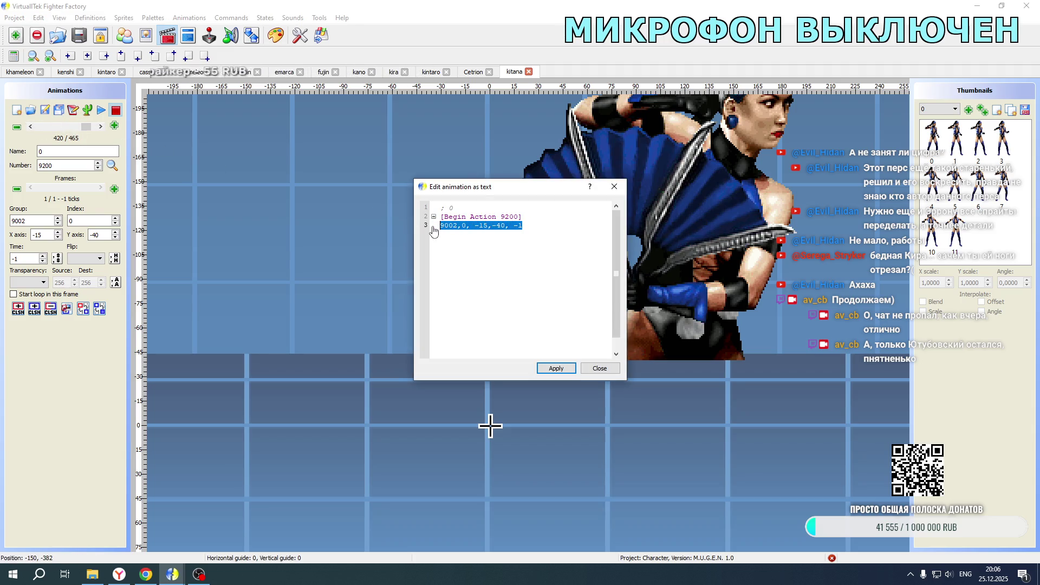
pyautogui.click(600, 368)
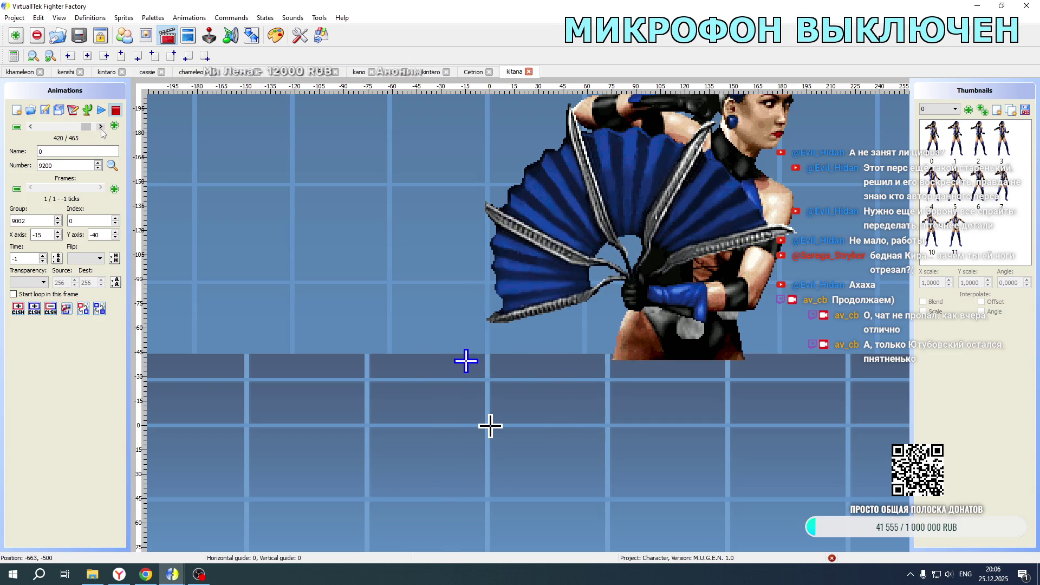
# - Set animation 9210 to sprite 9002,0 at offset -35,-40, flipped horizontally
pyautogui.click(100, 126)
pyautogui.click(101, 126)
pyautogui.click(74, 110)
pyautogui.moveTo(531, 224); pyautogui.dragTo(433, 232)
pyautogui.click(467, 226)
pyautogui.press('BackSpace')
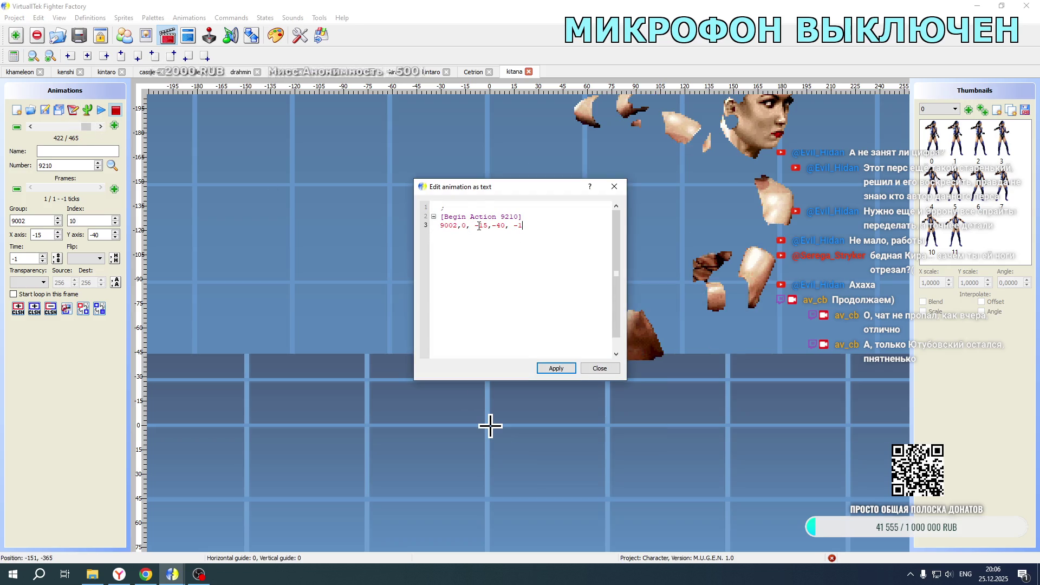
pyautogui.moveTo(478, 227); pyautogui.dragTo(482, 227)
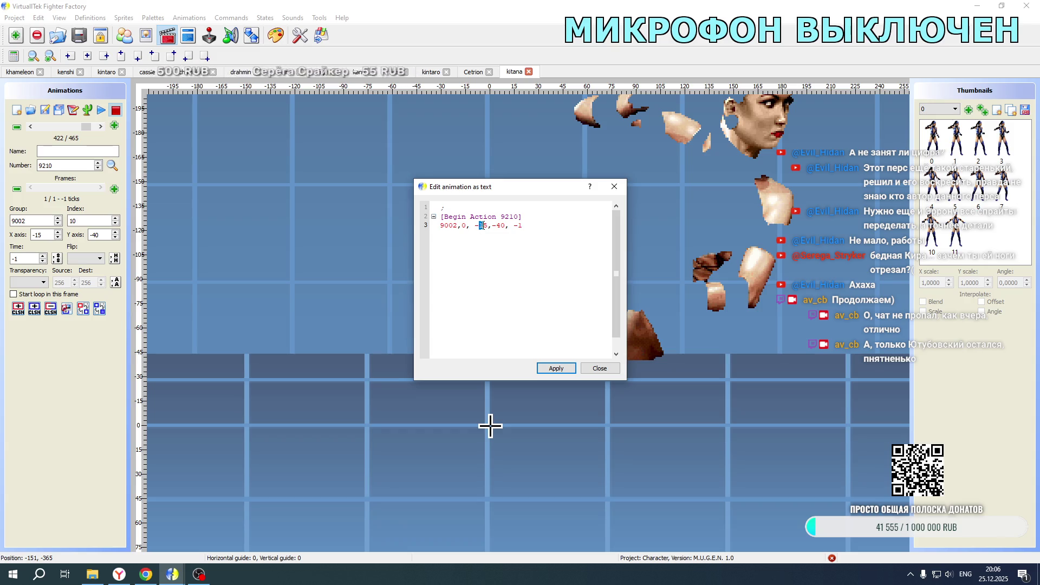
pyautogui.write('3')
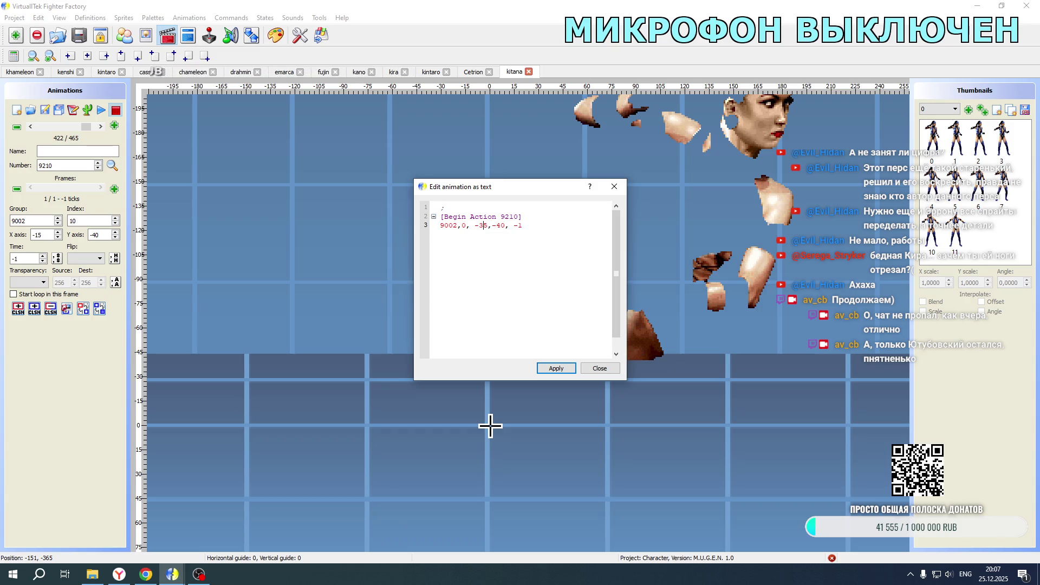
pyautogui.click(556, 369)
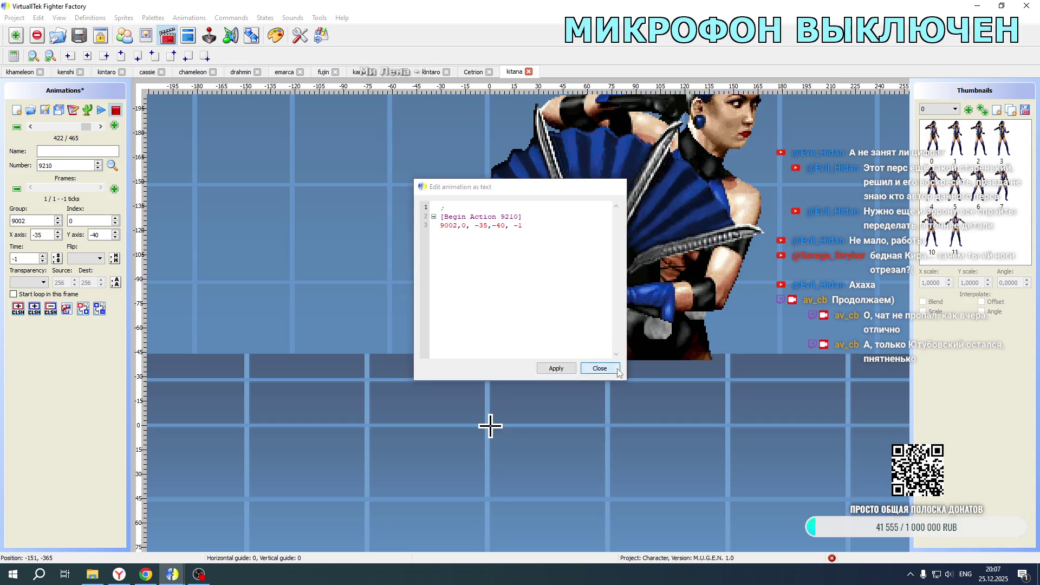
pyautogui.click(600, 369)
pyautogui.click(99, 258)
pyautogui.click(81, 275)
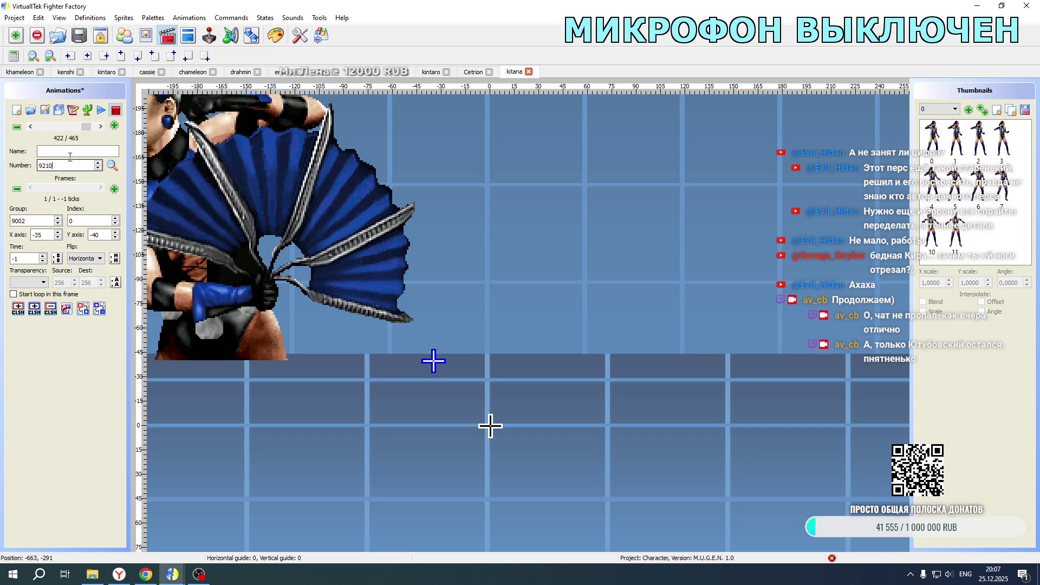
# - Set animation 9211 to sprite 9002,1 at offset -35,-40, flipped horizontally
pyautogui.click(100, 128)
pyautogui.click(87, 113)
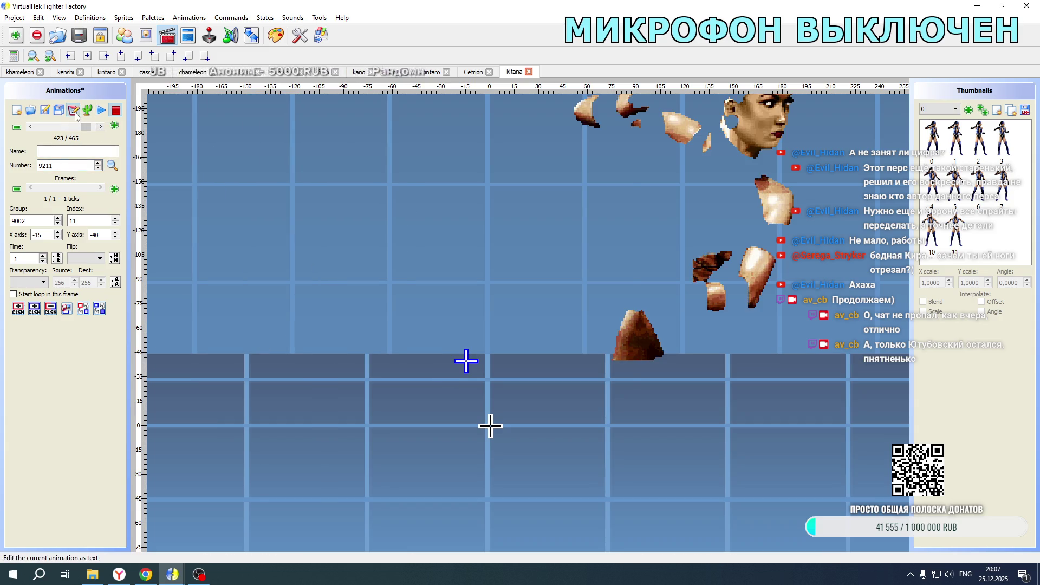
pyautogui.moveTo(534, 226); pyautogui.dragTo(373, 222)
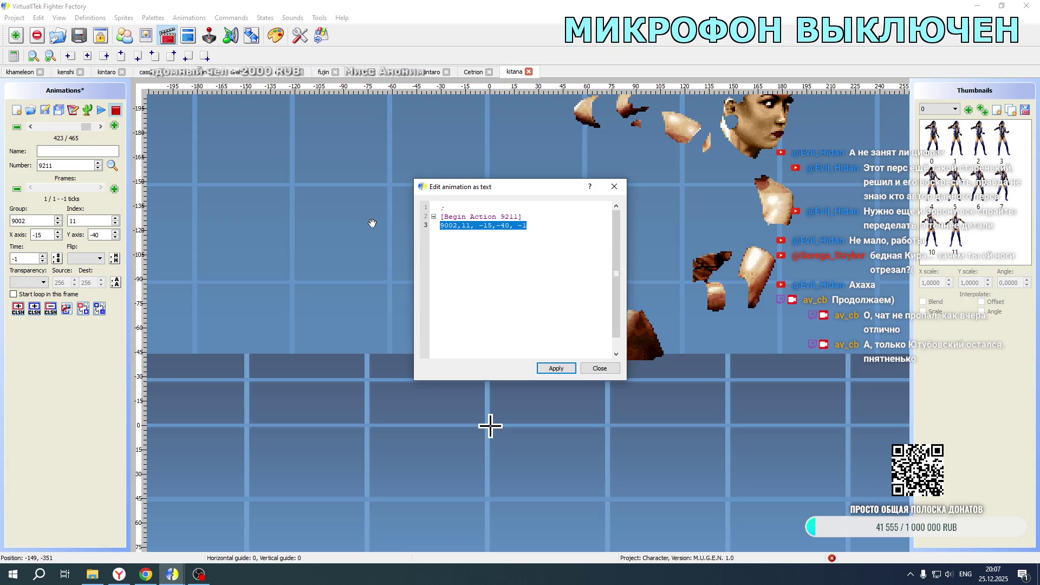
pyautogui.doubleClick(462, 226)
pyautogui.write('0')
pyautogui.doubleClick(464, 225)
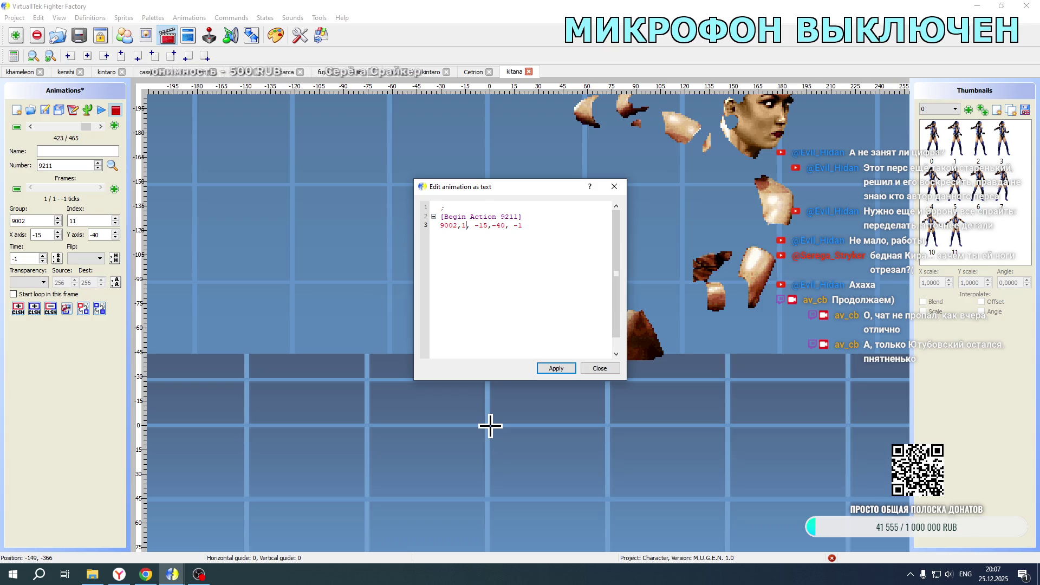
pyautogui.write('3')
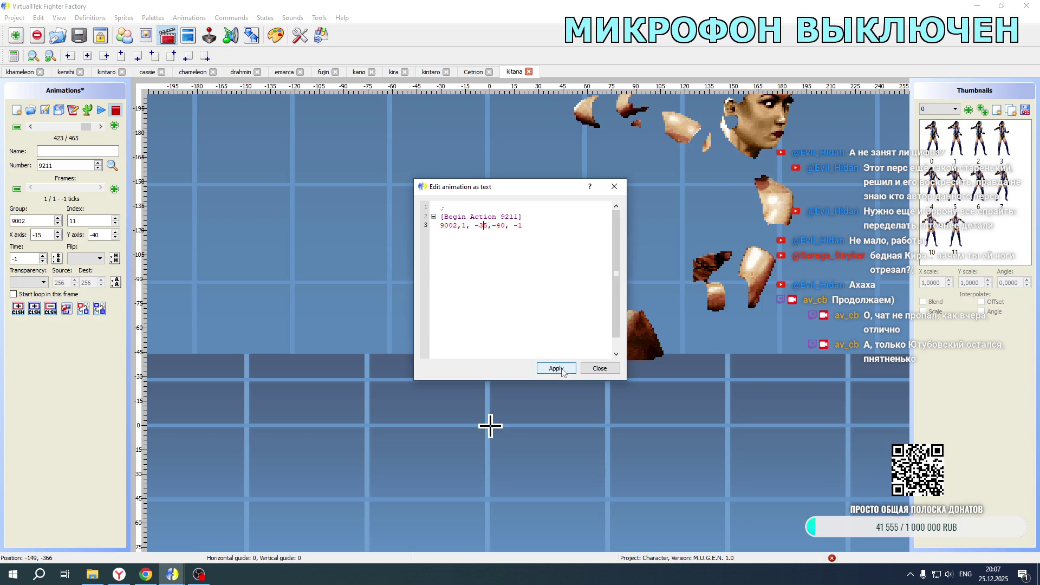
pyautogui.click(556, 368)
pyautogui.click(600, 368)
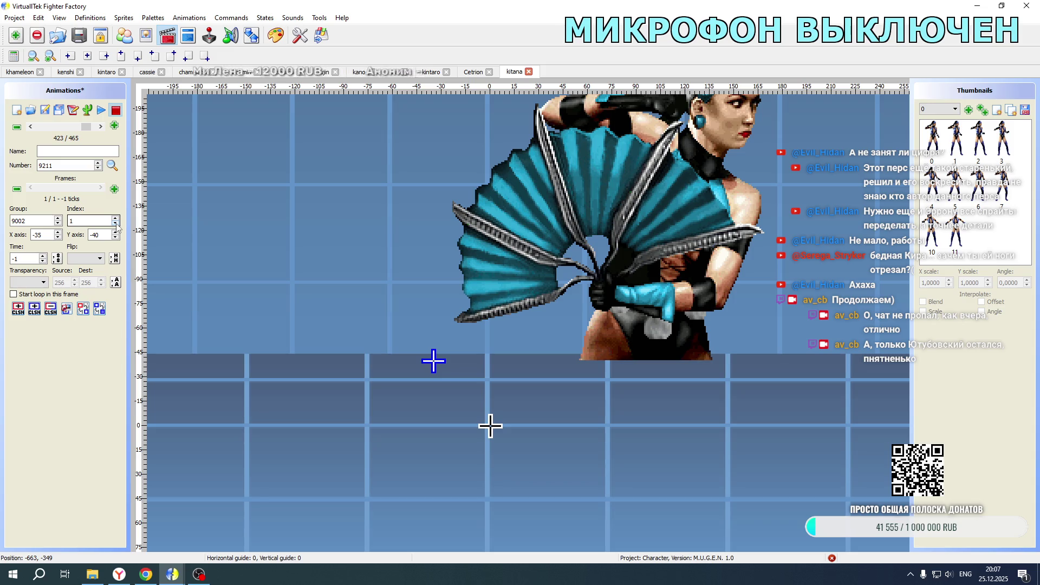
pyautogui.click(84, 258)
pyautogui.click(77, 287)
pyautogui.press('Down')
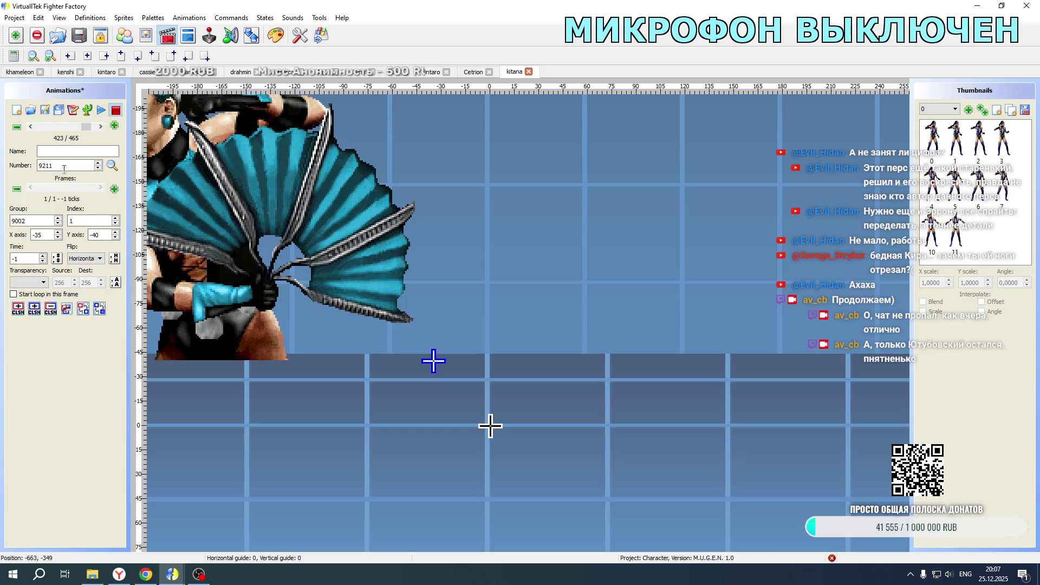
# - Compare with animation 9210, then view Kitana's 1.cns state code
pyautogui.click(31, 126)
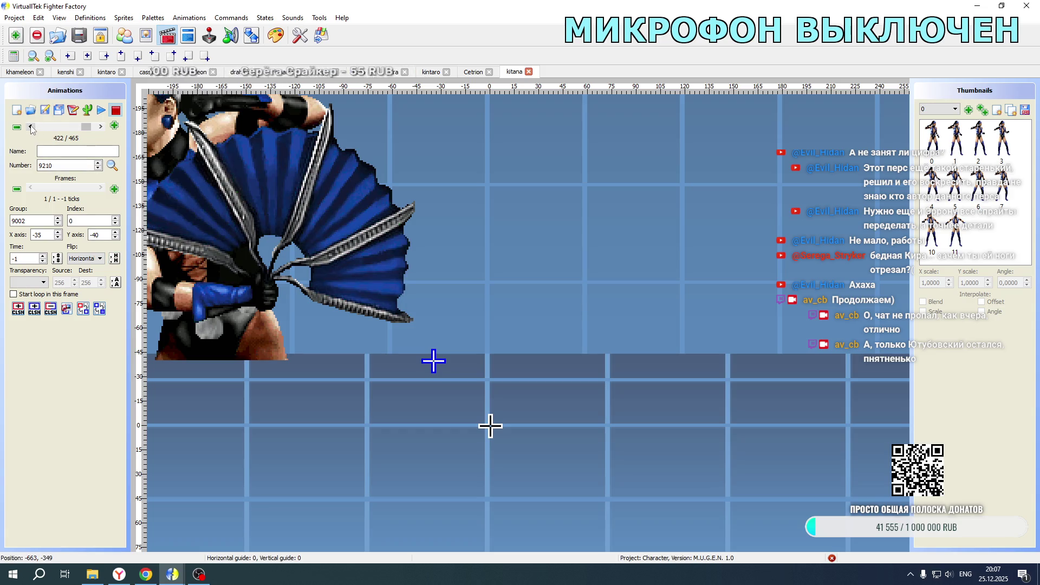
pyautogui.click(188, 36)
pyautogui.scroll(-2, 80, 266)
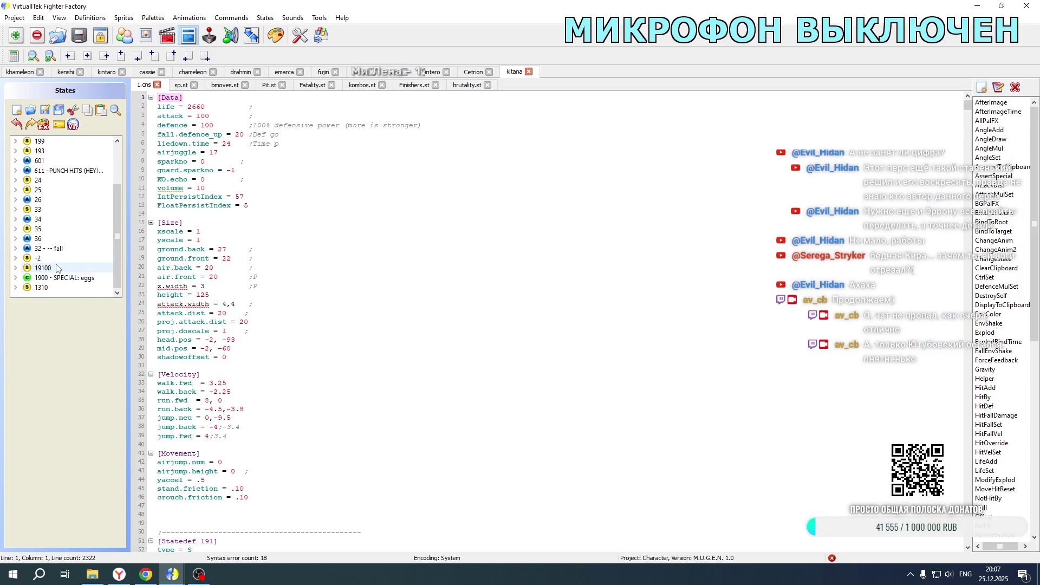
# - Duplicate the two partner portrait Explod blocks in state 19100 below the originals
pyautogui.click(55, 267)
pyautogui.scroll(-10, 349, 236)
pyautogui.scroll(-7, 334, 236)
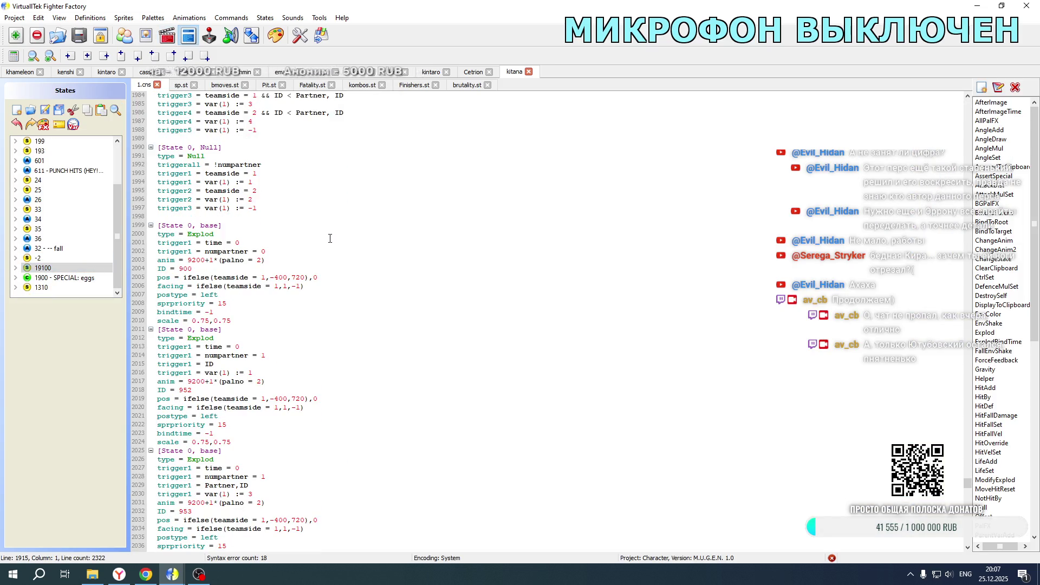
pyautogui.moveTo(231, 511)
pyautogui.mouseDown()
pyautogui.moveTo(158, 407)
pyautogui.moveTo(157, 286)
pyautogui.moveTo(129, 281)
pyautogui.mouseUp()
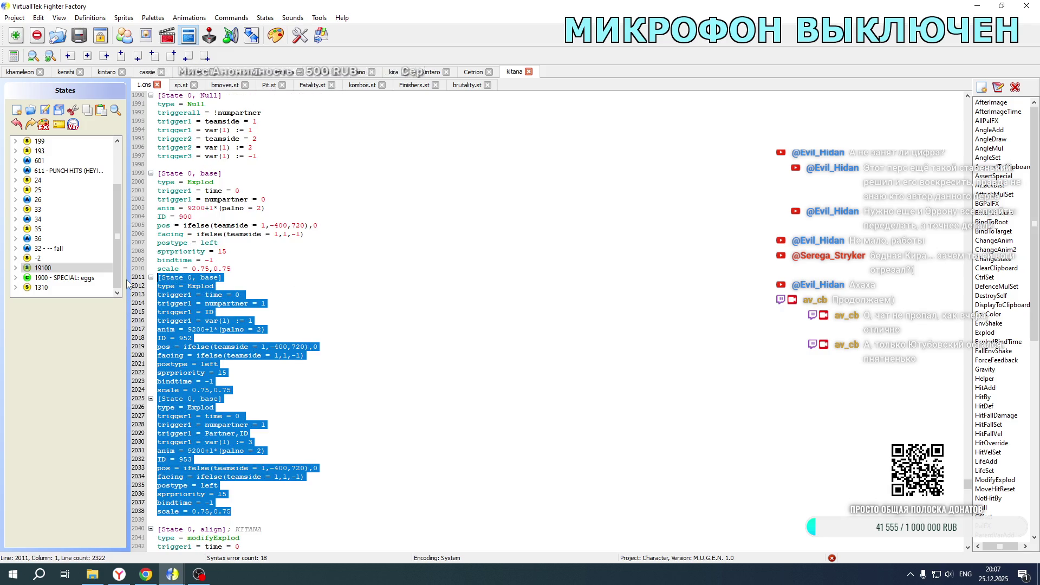
pyautogui.scroll(-4, 274, 304)
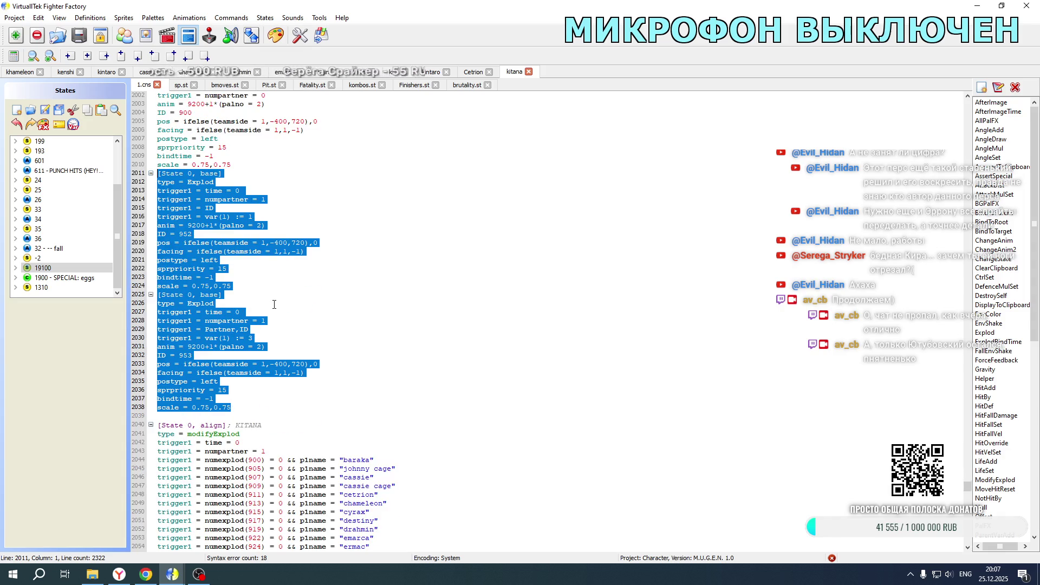
pyautogui.hotkey('ctrl', 'c')
pyautogui.click(243, 406)
pyautogui.press('Return')
pyautogui.press('Return')
pyautogui.hotkey('ctrl', 'v')
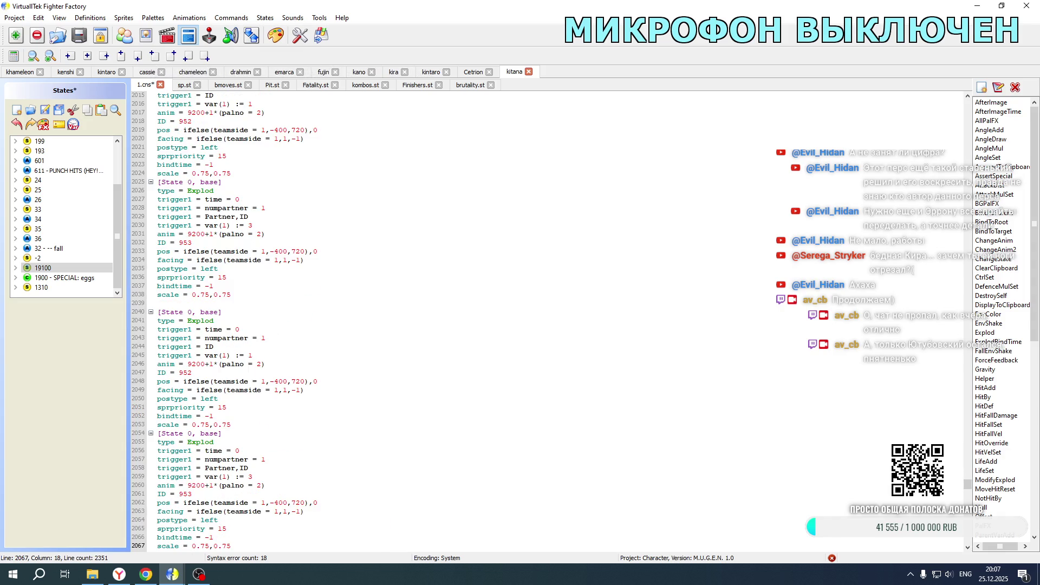
pyautogui.scroll(-3, 221, 327)
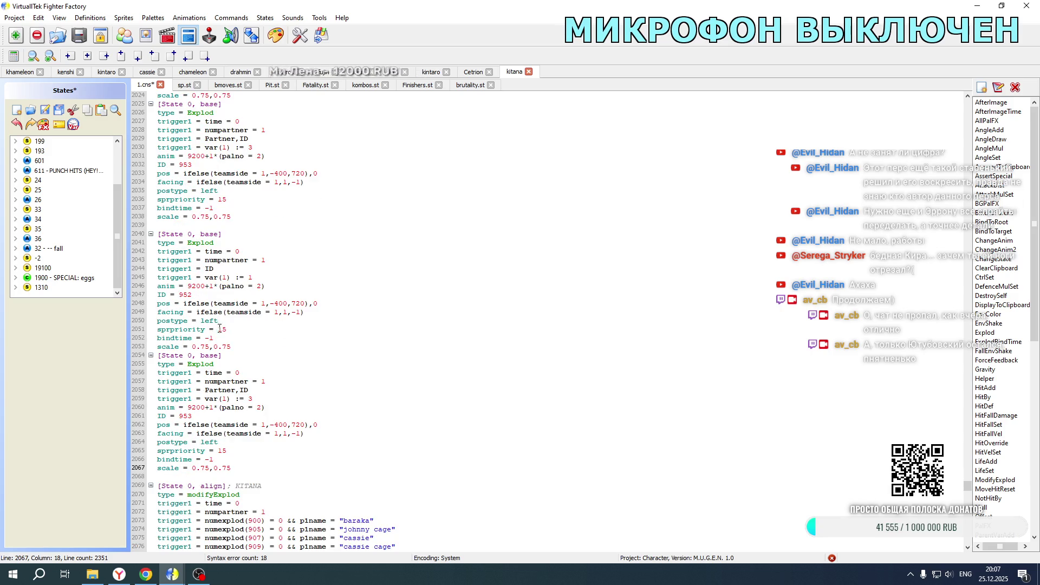
# - Change the copies' anim to 9210 and their IDs from 952/953 to 1078 and 1079
pyautogui.click(200, 286)
pyautogui.write('1')
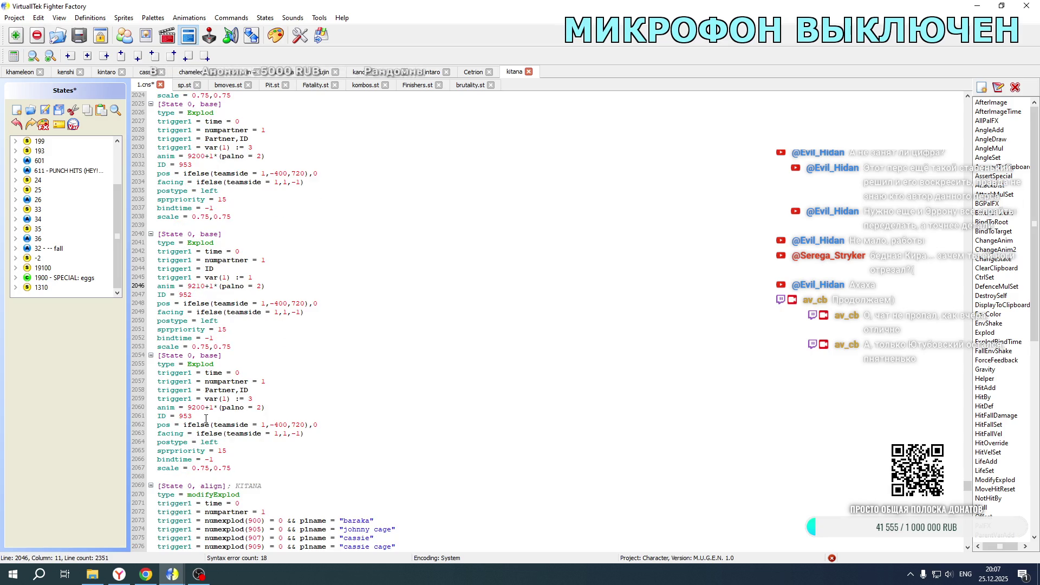
pyautogui.click(199, 403)
pyautogui.press('BackSpace')
pyautogui.write('1')
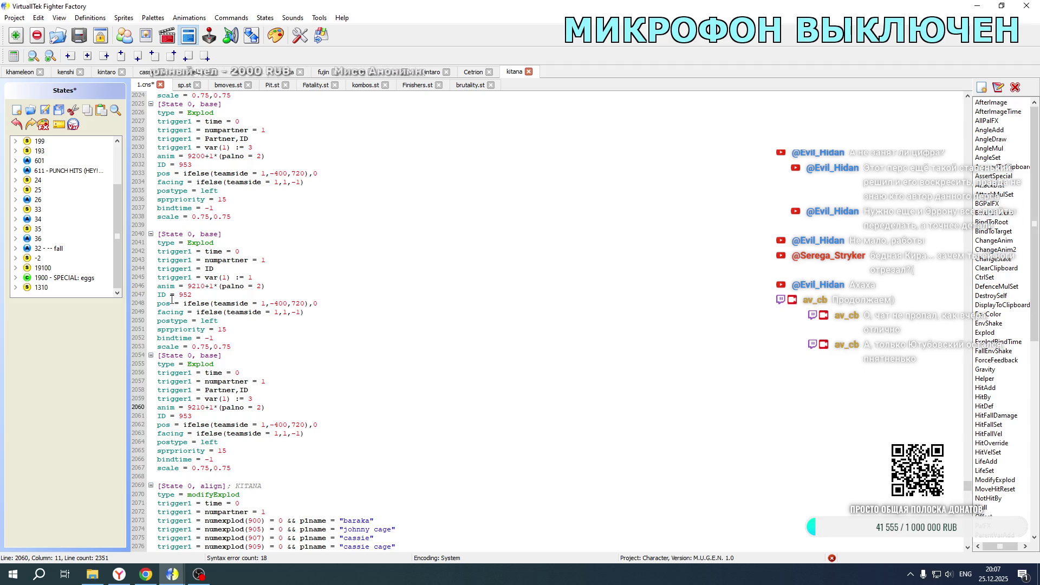
pyautogui.moveTo(179, 295); pyautogui.dragTo(197, 296)
pyautogui.write('1078')
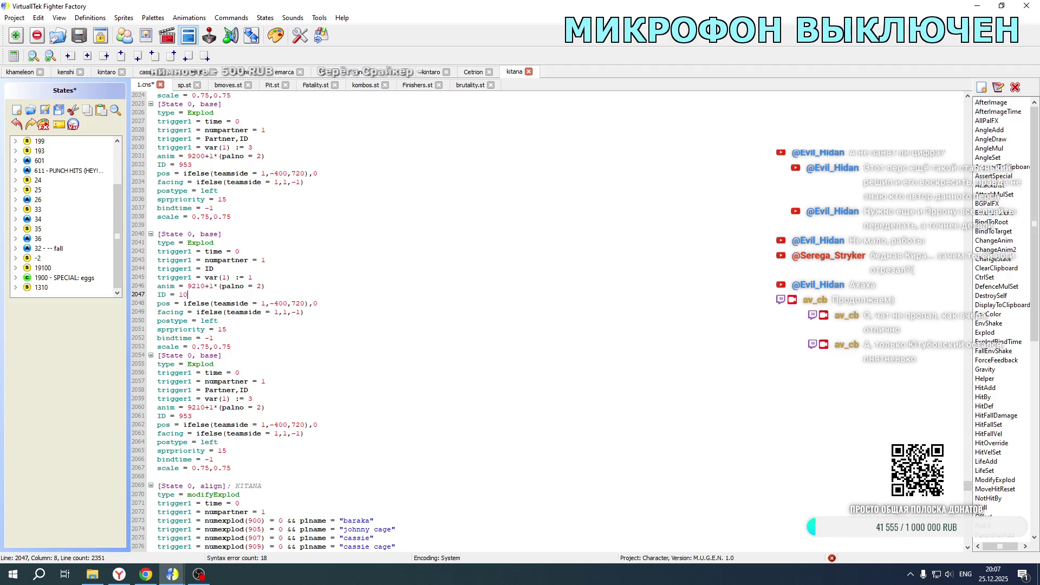
pyautogui.moveTo(179, 416); pyautogui.dragTo(197, 415)
pyautogui.write('1079')
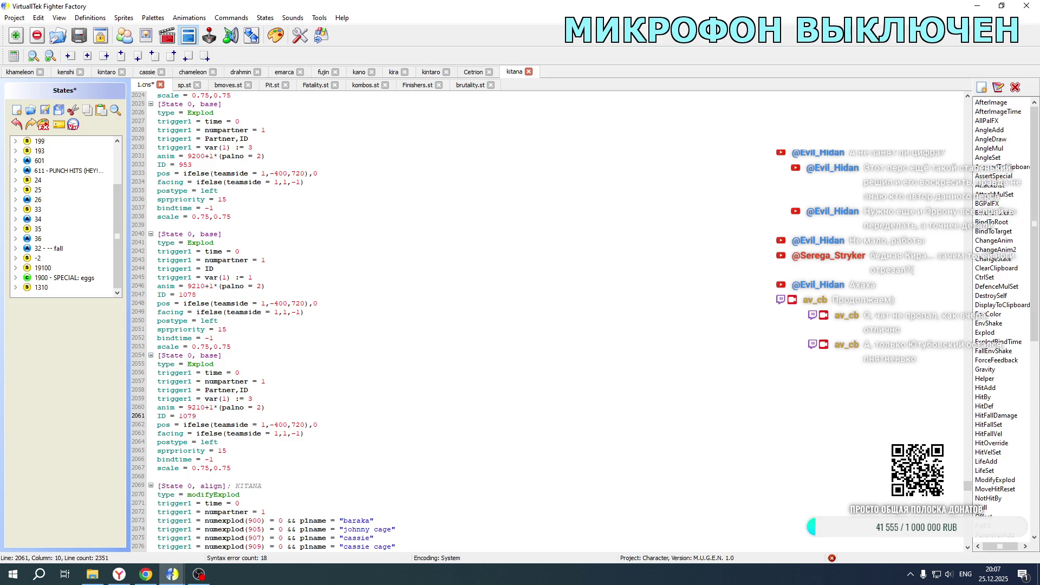
pyautogui.click(389, 72)
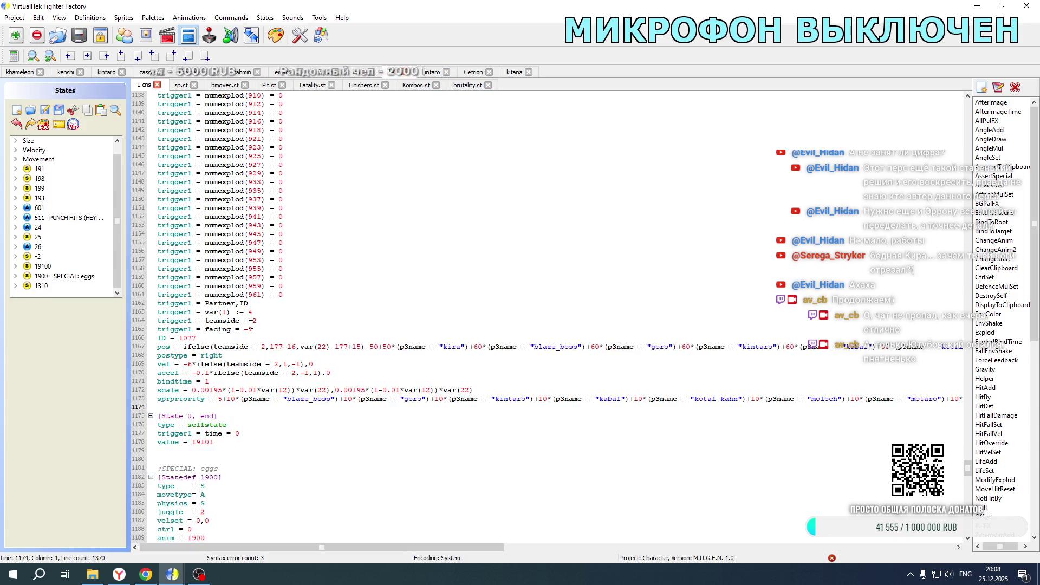
# - Copy the teamside and facing trigger lines from Kintaro's 1.cns
pyautogui.click(509, 72)
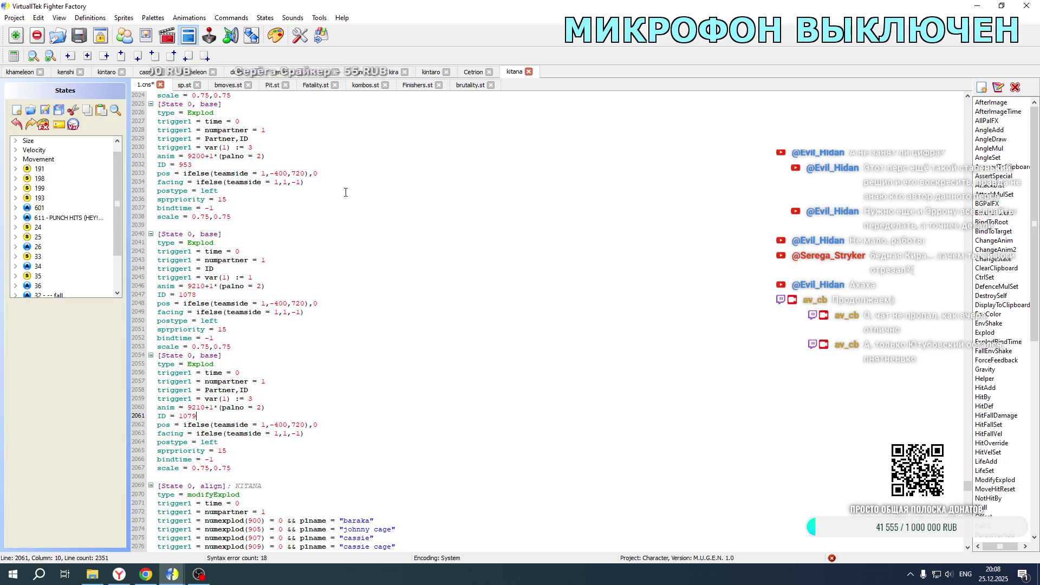
pyautogui.click(431, 72)
pyautogui.scroll(-20, 250, 285)
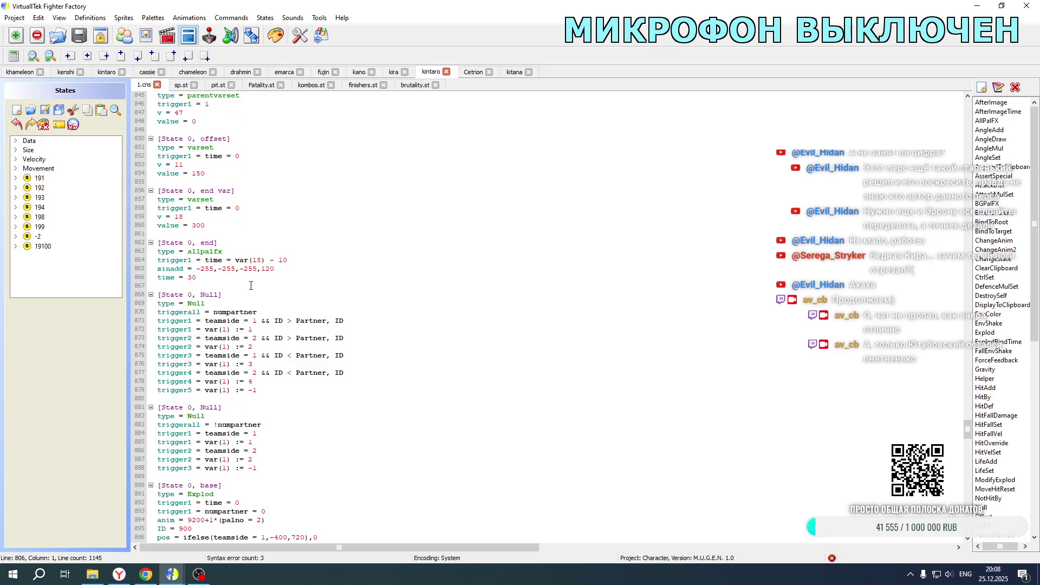
pyautogui.moveTo(266, 372); pyautogui.dragTo(269, 357)
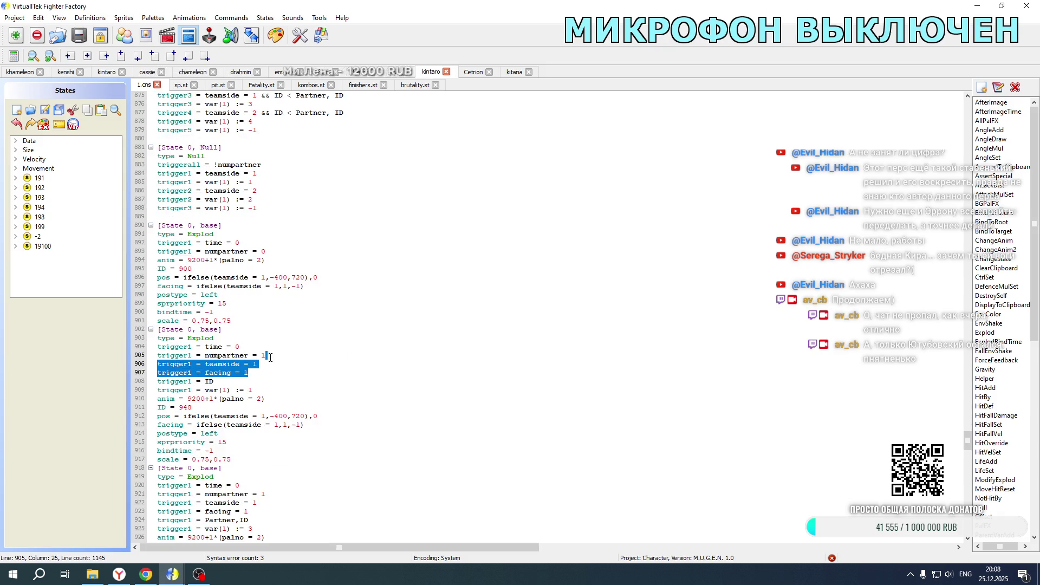
# - Paste the teamside and facing triggers into all four Kitana partner portrait Explod blocks
pyautogui.click(514, 72)
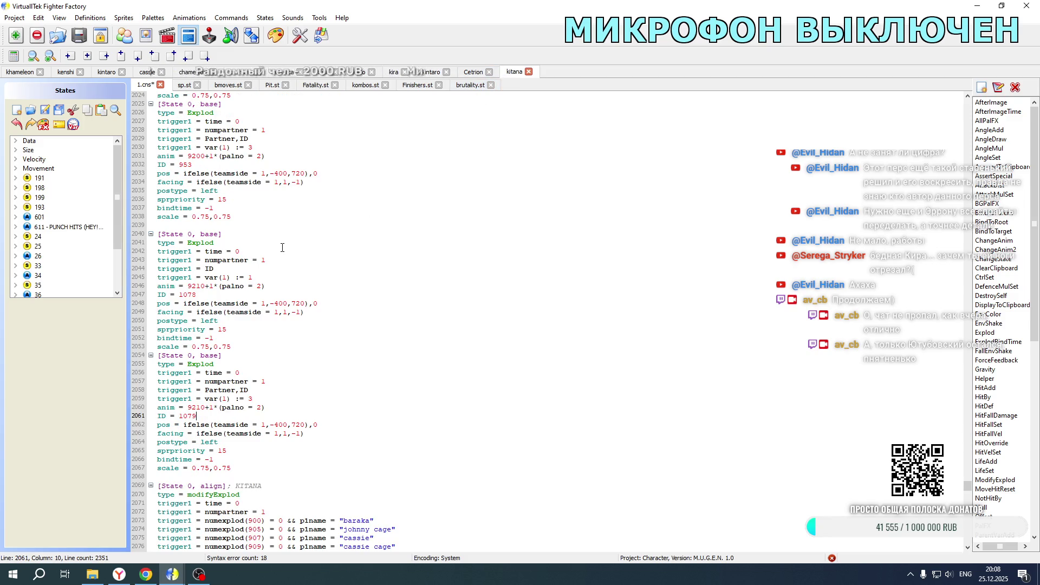
pyautogui.scroll(7, 282, 247)
pyautogui.click(273, 190)
pyautogui.hotkey('ctrl', 'v')
pyautogui.scroll(-3, 273, 190)
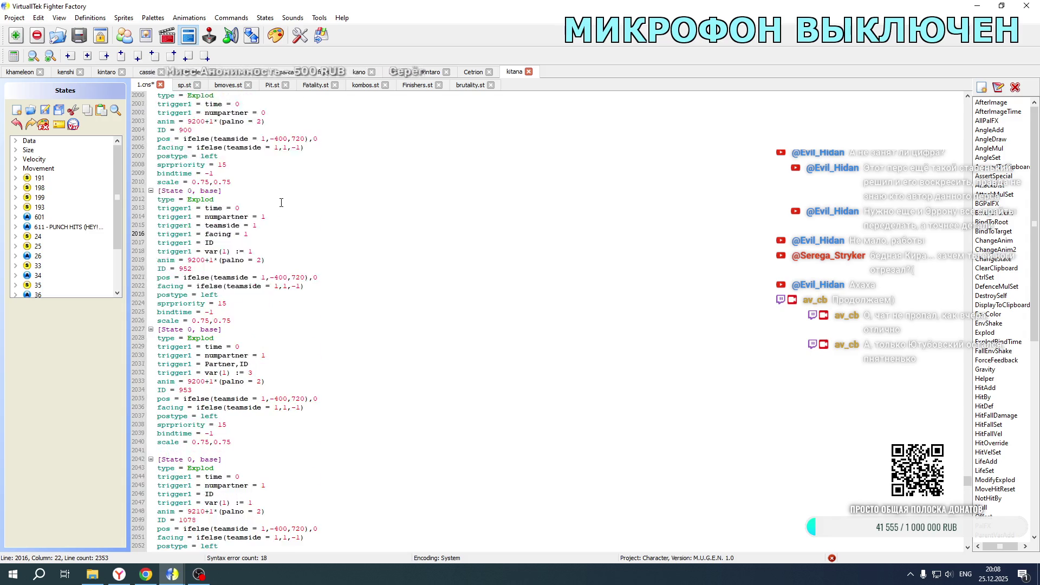
pyautogui.click(267, 253)
pyautogui.hotkey('ctrl', 'v')
pyautogui.scroll(-7, 267, 253)
pyautogui.click(271, 216)
pyautogui.hotkey('ctrl', 'v')
pyautogui.click(277, 355)
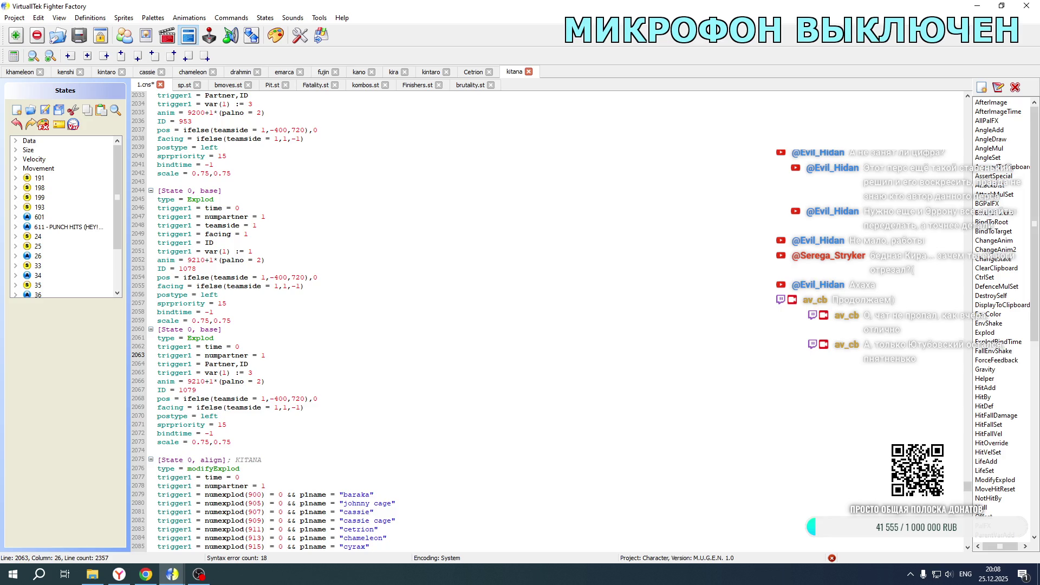
pyautogui.hotkey('ctrl', 'v')
# - Set the 1078/1079 copies to teamside 2 and facing -1, changing var(1) 3 to 4
pyautogui.click(252, 225)
pyautogui.write('2')
pyautogui.press('Delete')
pyautogui.click(247, 234)
pyautogui.write('-')
pyautogui.moveTo(252, 364); pyautogui.dragTo(262, 363)
pyautogui.write('2')
pyautogui.click(245, 373)
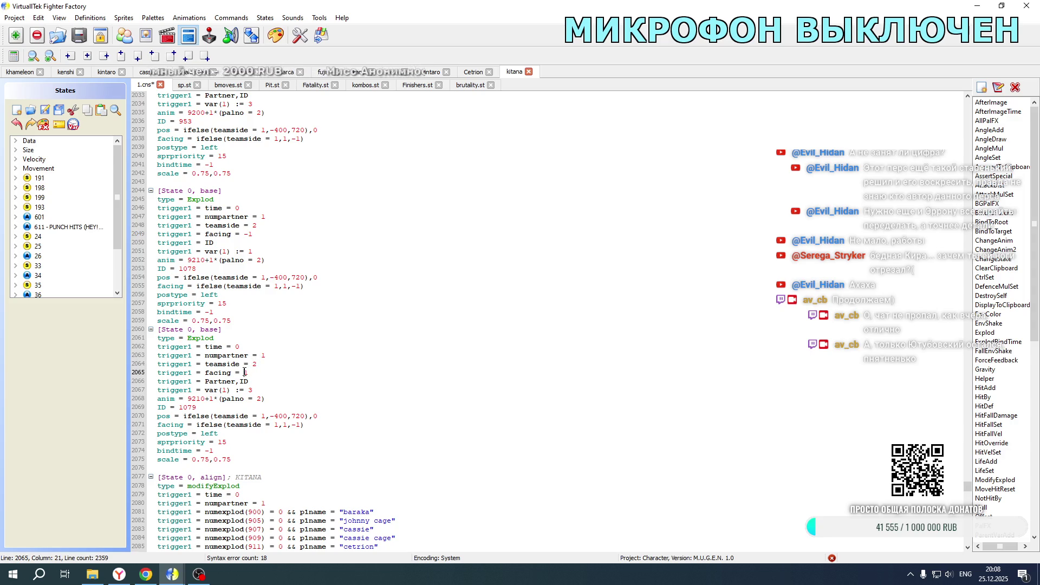
pyautogui.write('-1')
pyautogui.moveTo(254, 389); pyautogui.dragTo(250, 390)
pyautogui.write('4')
# - Update the copies' var(1) and position teamside values, and set both postypes to right
pyautogui.moveTo(252, 252); pyautogui.dragTo(274, 286)
pyautogui.write('222')
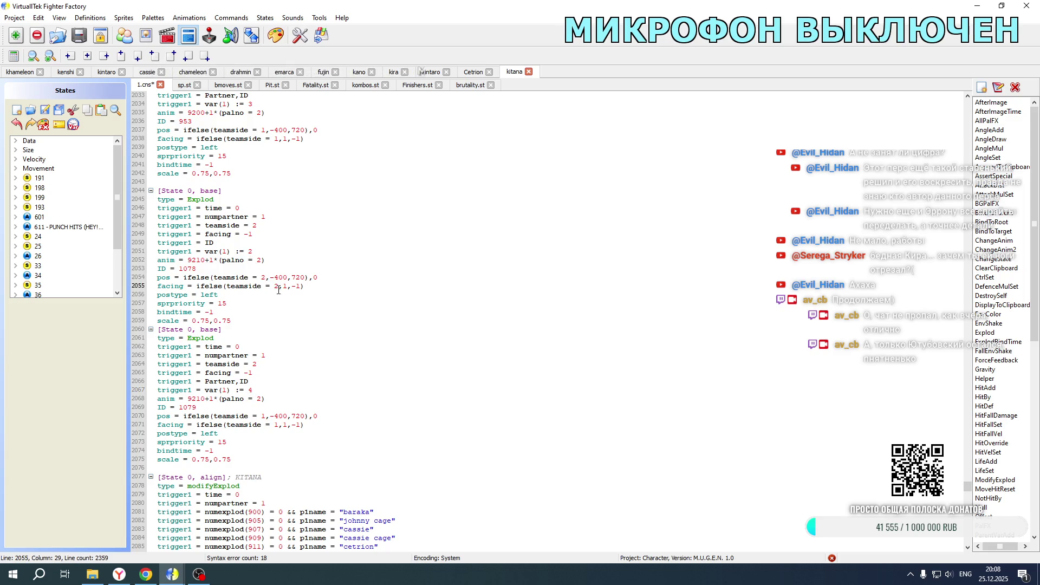
pyautogui.moveTo(266, 416); pyautogui.dragTo(274, 424)
pyautogui.write('2')
pyautogui.write('2')
pyautogui.doubleClick(202, 434)
pyautogui.write('right')
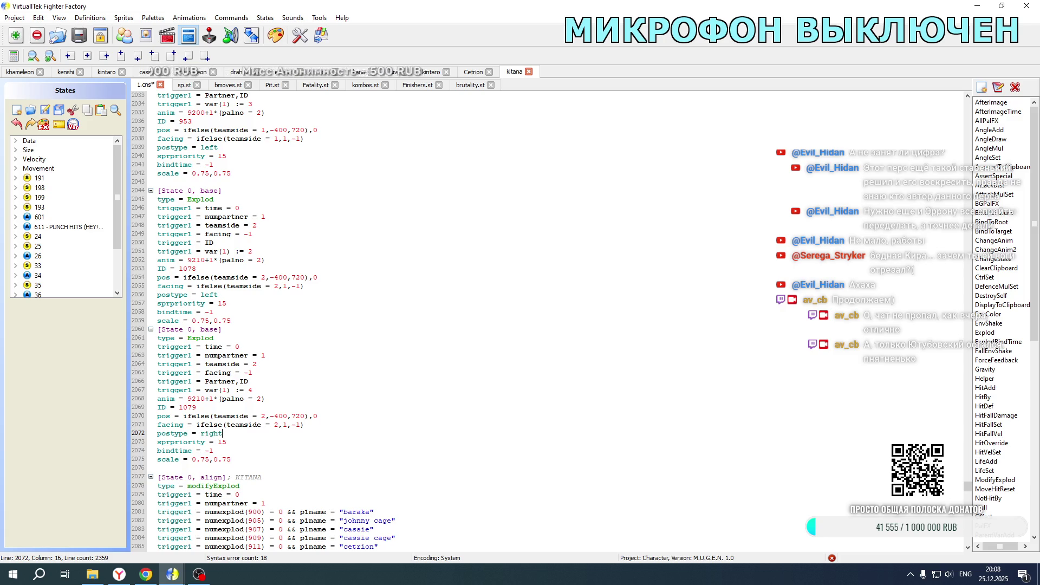
pyautogui.moveTo(202, 294); pyautogui.dragTo(227, 295)
pyautogui.write('right')
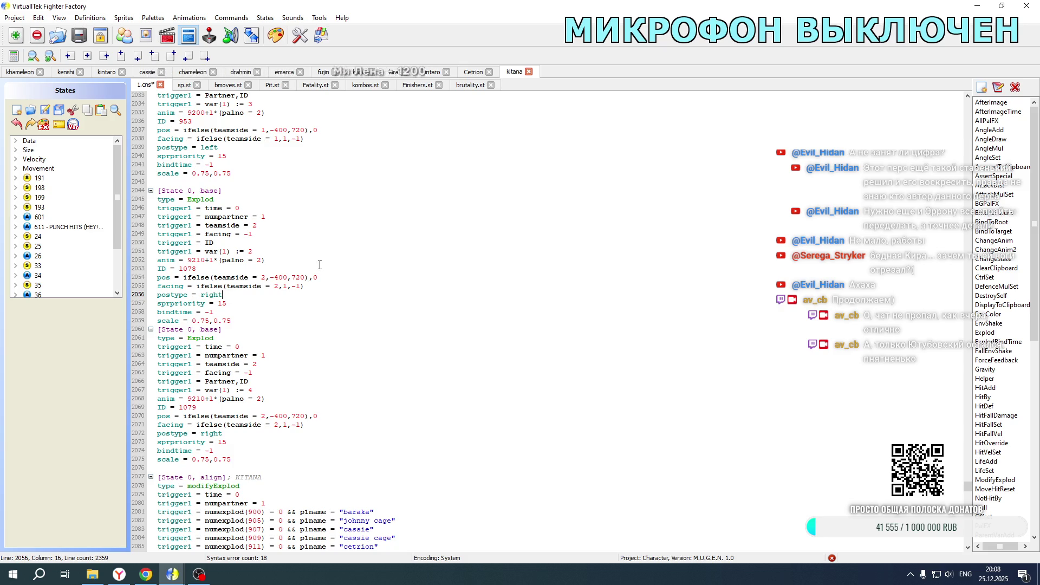
# - Select Kitana's two align blocks for copying
pyautogui.scroll(-5, 319, 265)
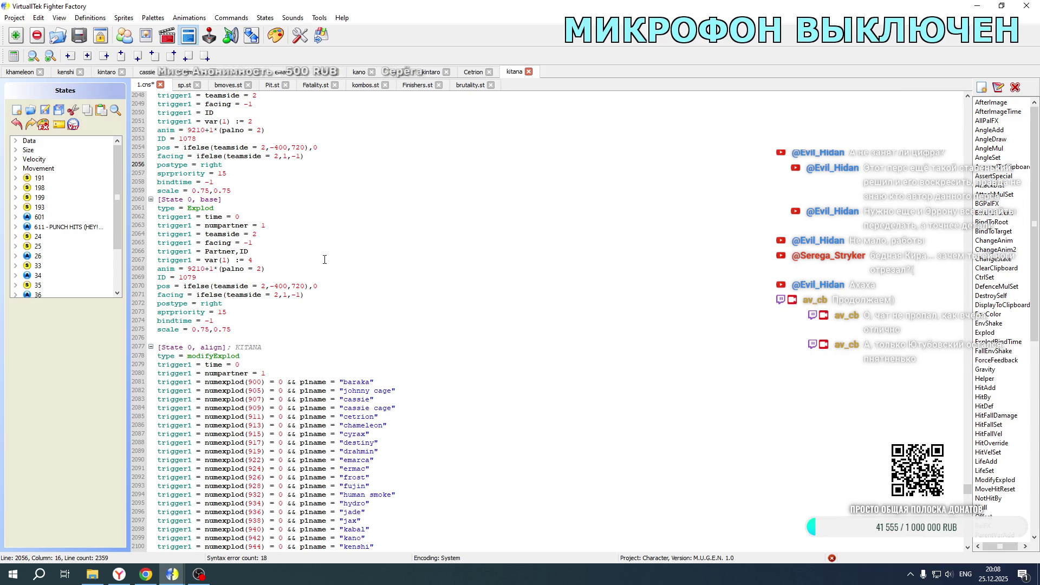
pyautogui.scroll(-6, 324, 259)
pyautogui.moveTo(158, 190)
pyautogui.mouseDown()
pyautogui.moveTo(271, 293)
pyautogui.moveTo(325, 544)
pyautogui.moveTo(352, 108)
pyautogui.moveTo(409, 68)
pyautogui.moveTo(390, 182)
pyautogui.moveTo(217, 476)
pyautogui.mouseUp()
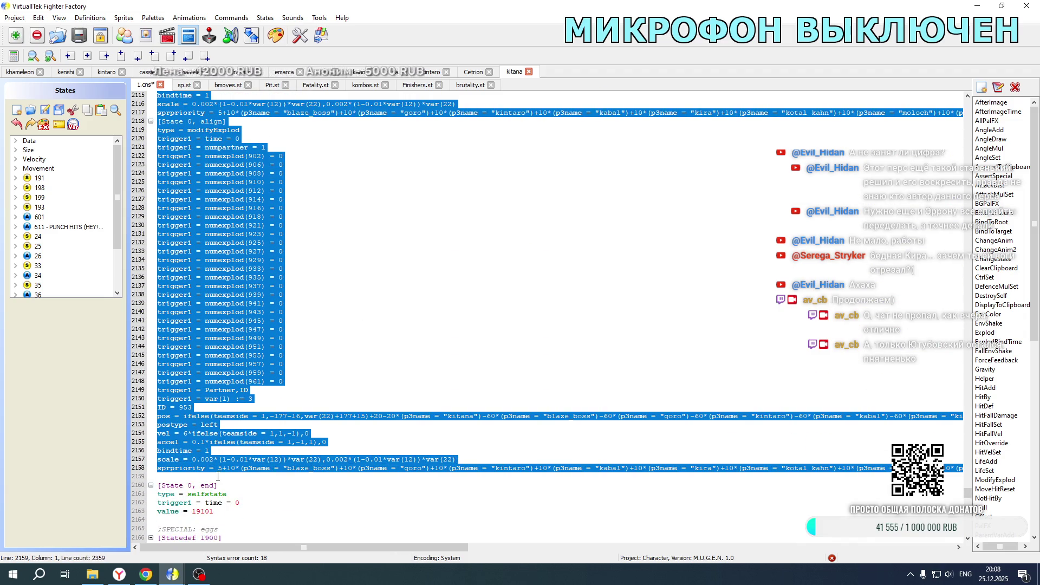
# - Paste two copies of the align blocks and tidy the blank separator lines
pyautogui.click(218, 476)
pyautogui.hotkey('ctrl', 'v')
pyautogui.hotkey('ctrl', 'v')
pyautogui.scroll(15, 240, 253)
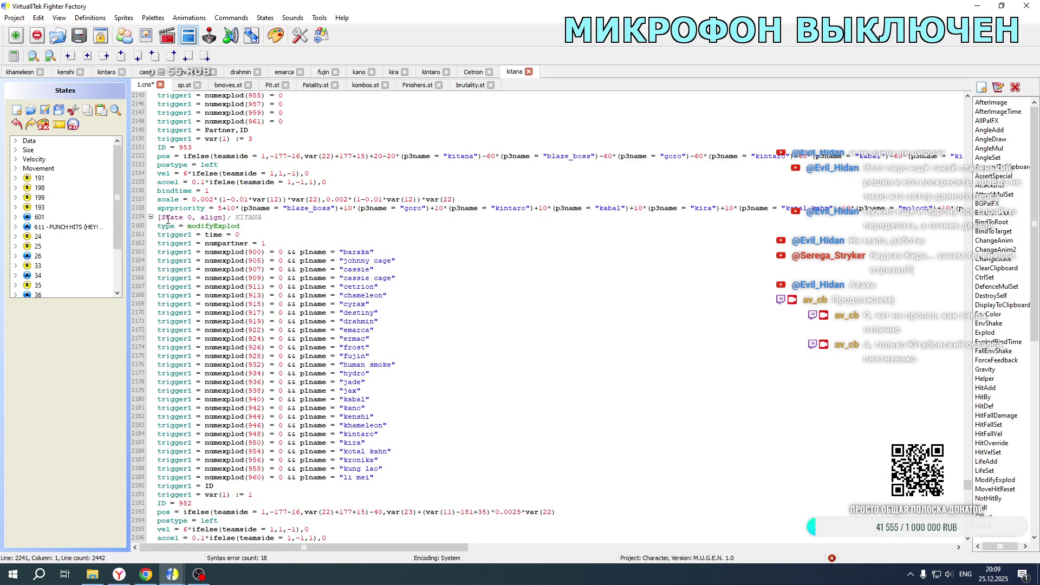
pyautogui.click(159, 217)
pyautogui.press('Return')
pyautogui.scroll(-20, 314, 269)
pyautogui.click(179, 425)
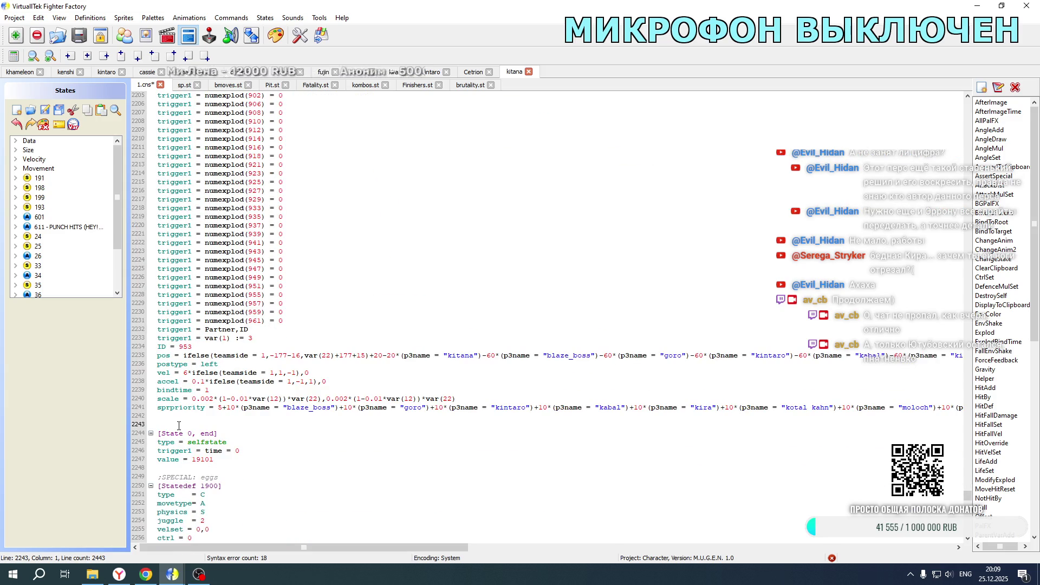
pyautogui.press('BackSpace')
pyautogui.scroll(20, 301, 290)
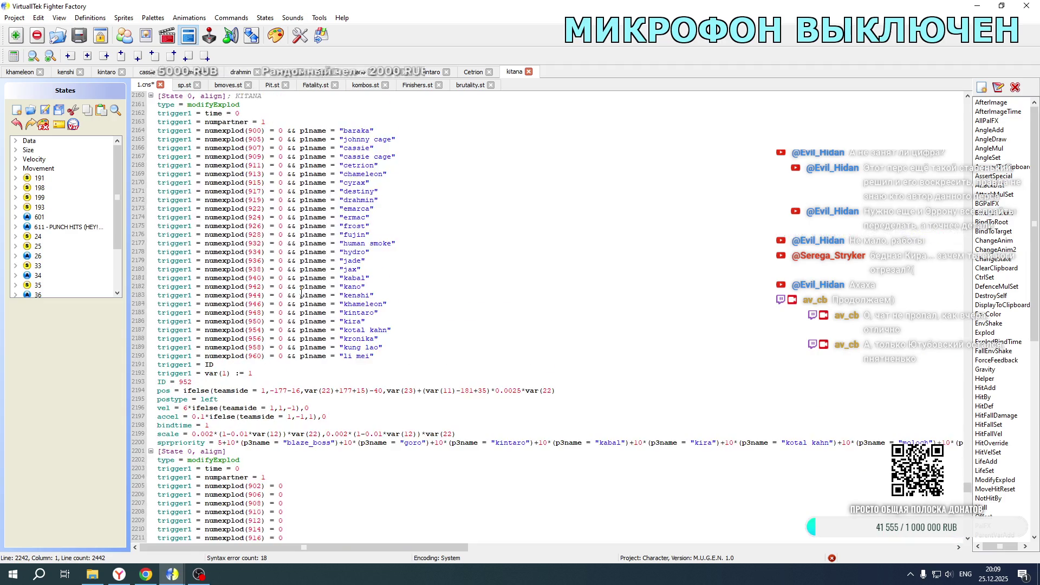
pyautogui.scroll(20, 301, 291)
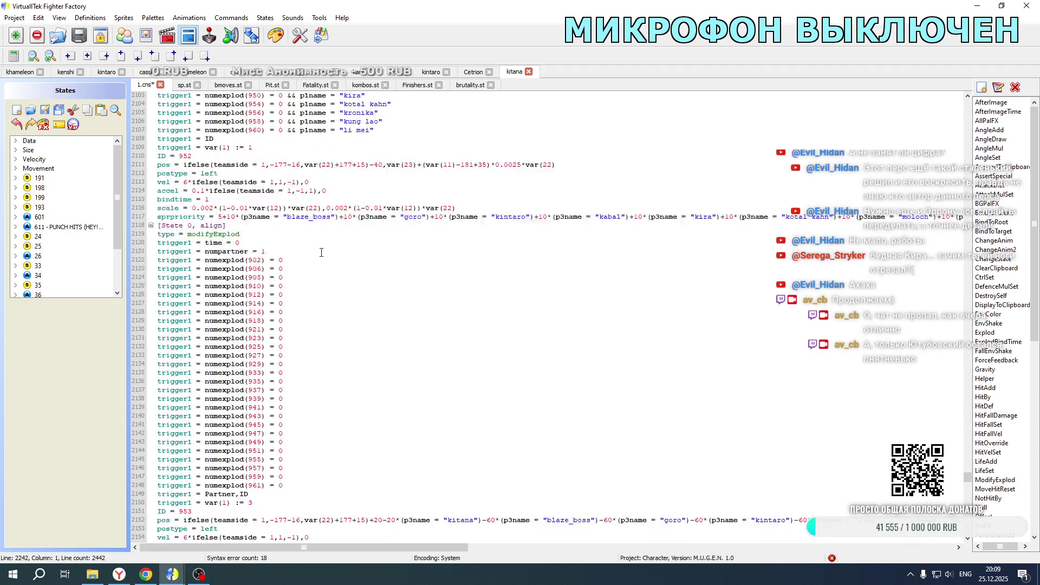
pyautogui.scroll(1, 321, 252)
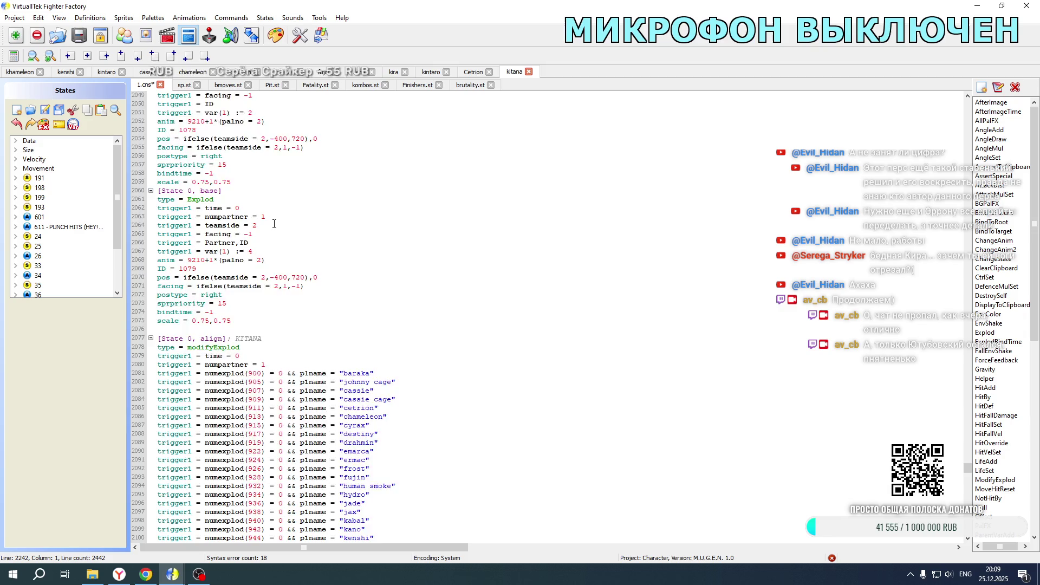
pyautogui.scroll(10, 273, 224)
# - Add the teamside and facing trigger lines to each of the four align blocks
pyautogui.moveTo(269, 211); pyautogui.dragTo(272, 192)
pyautogui.hotkey('ctrl', 'c')
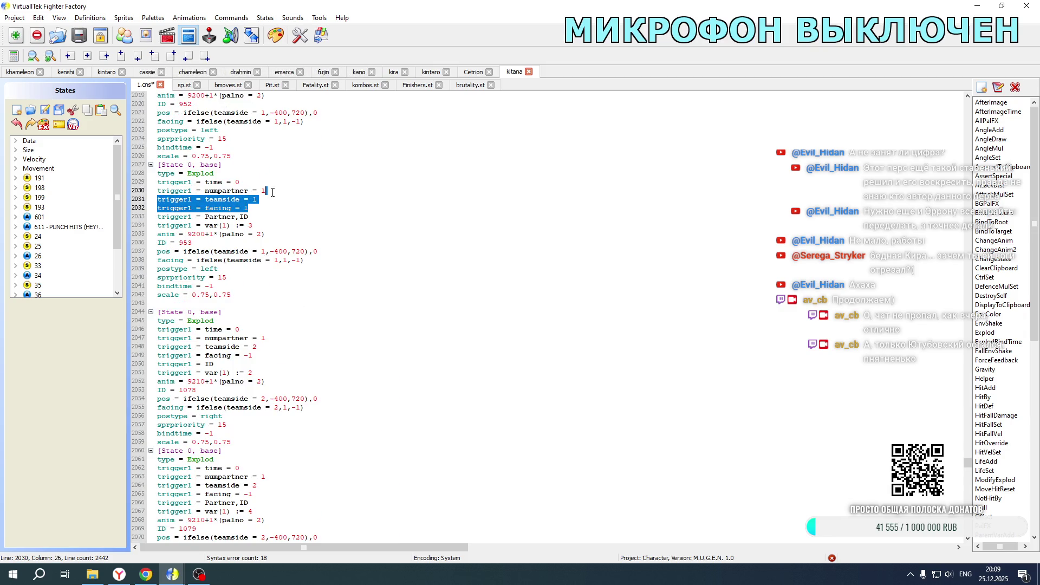
pyautogui.scroll(-9, 318, 314)
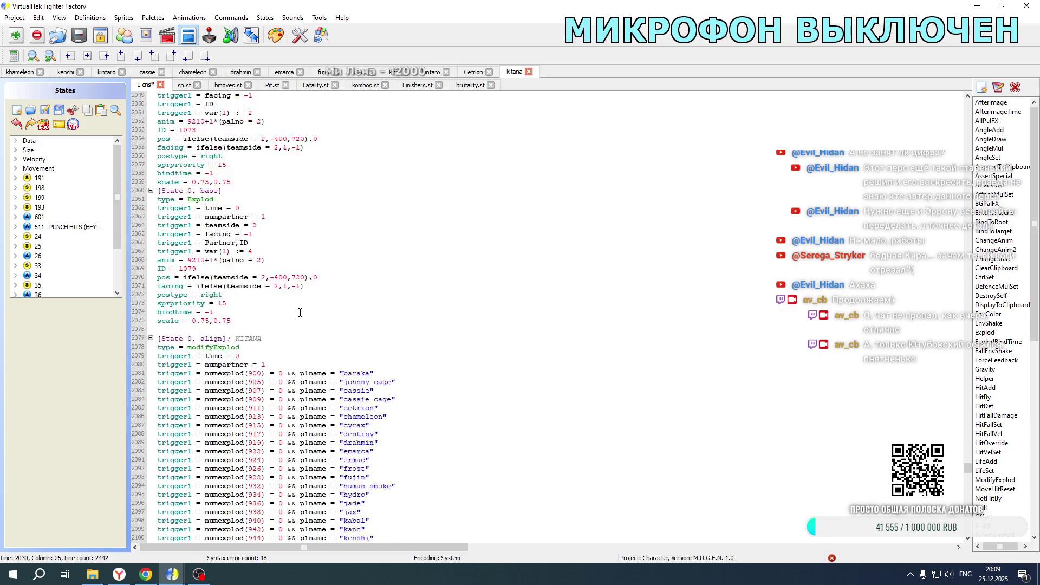
pyautogui.scroll(-11, 300, 313)
pyautogui.click(261, 356)
pyautogui.hotkey('ctrl', 'v')
pyautogui.scroll(-13, 260, 357)
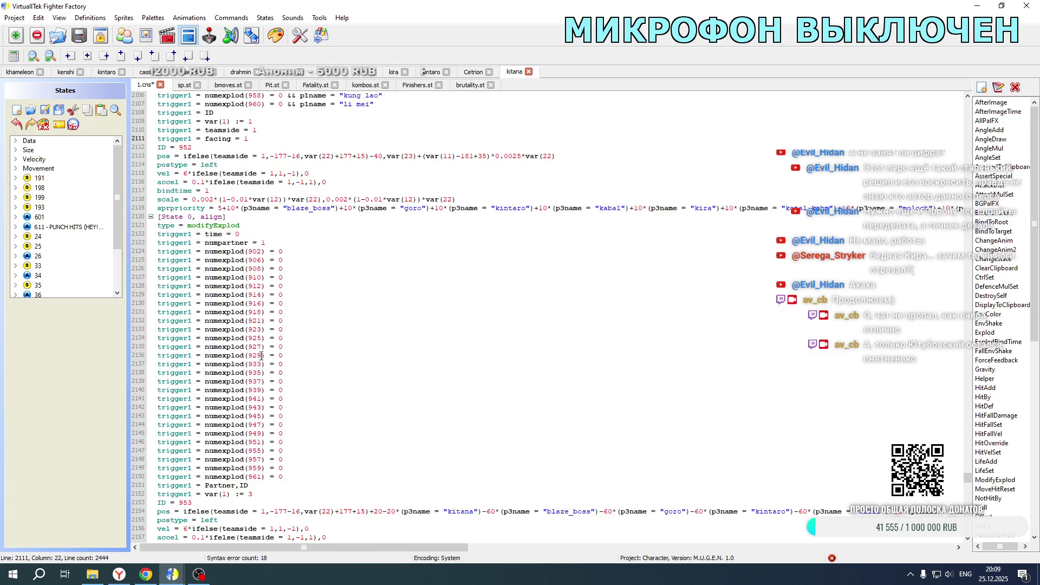
pyautogui.click(258, 364)
pyautogui.hotkey('ctrl', 'v')
pyautogui.scroll(-15, 292, 346)
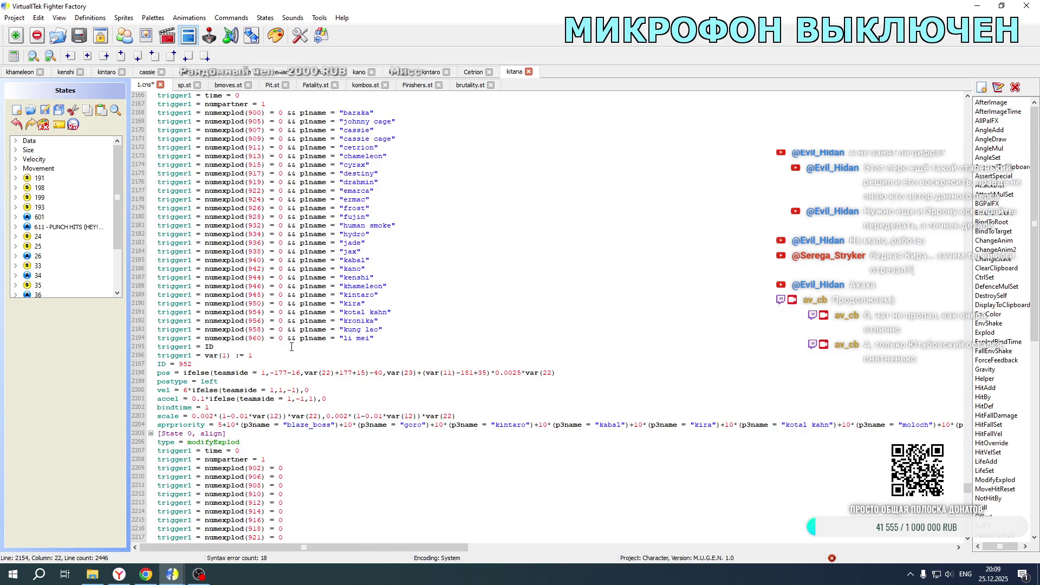
pyautogui.click(263, 355)
pyautogui.hotkey('ctrl', 'v')
pyautogui.scroll(-13, 262, 355)
pyautogui.click(252, 390)
pyautogui.hotkey('ctrl', 'v')
# - Make the last align block check facing = -1 and edit its var(1) value
pyautogui.click(246, 408)
pyautogui.write('-')
pyautogui.scroll(2, 249, 415)
pyautogui.scroll(-1, 250, 417)
pyautogui.click(250, 416)
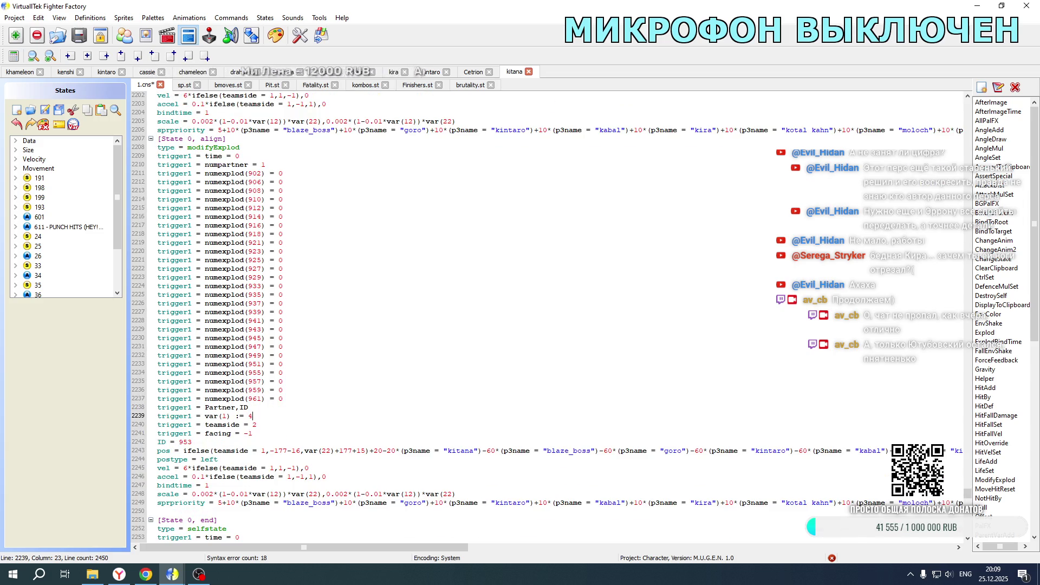
# - Set the third block's var(1) and teamside values to 2 and negate its facing value
pyautogui.scroll(6, 270, 339)
pyautogui.doubleClick(249, 199)
pyautogui.write('2')
pyautogui.doubleClick(253, 208)
pyautogui.write('2')
pyautogui.click(245, 216)
pyautogui.write('-1')
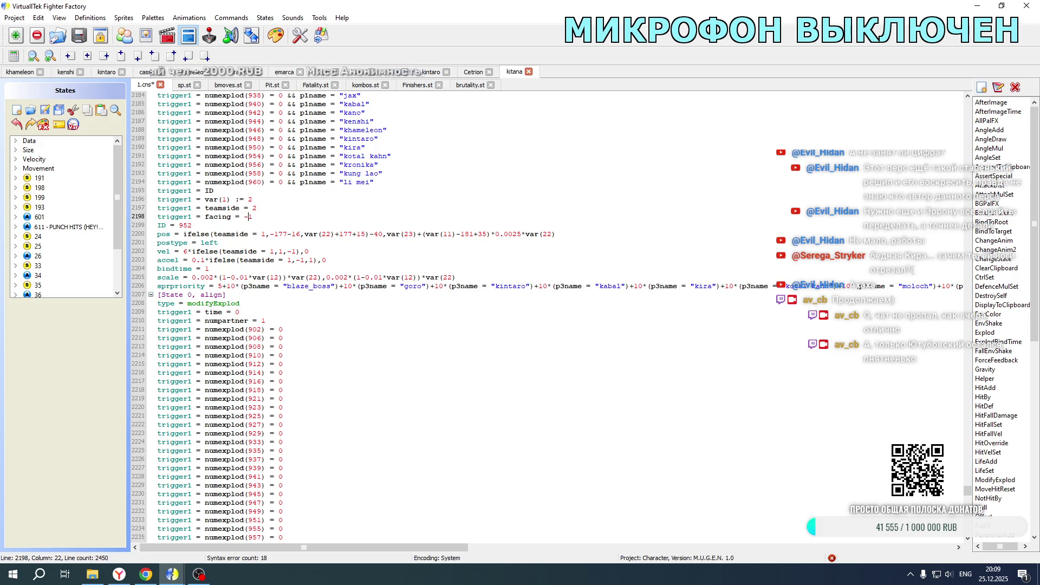
# - Renumber the two portrait explods from IDs 952 and 953 to 1078 and 1079
pyautogui.scroll(2, 206, 263)
pyautogui.moveTo(179, 276); pyautogui.dragTo(193, 276)
pyautogui.write('1078')
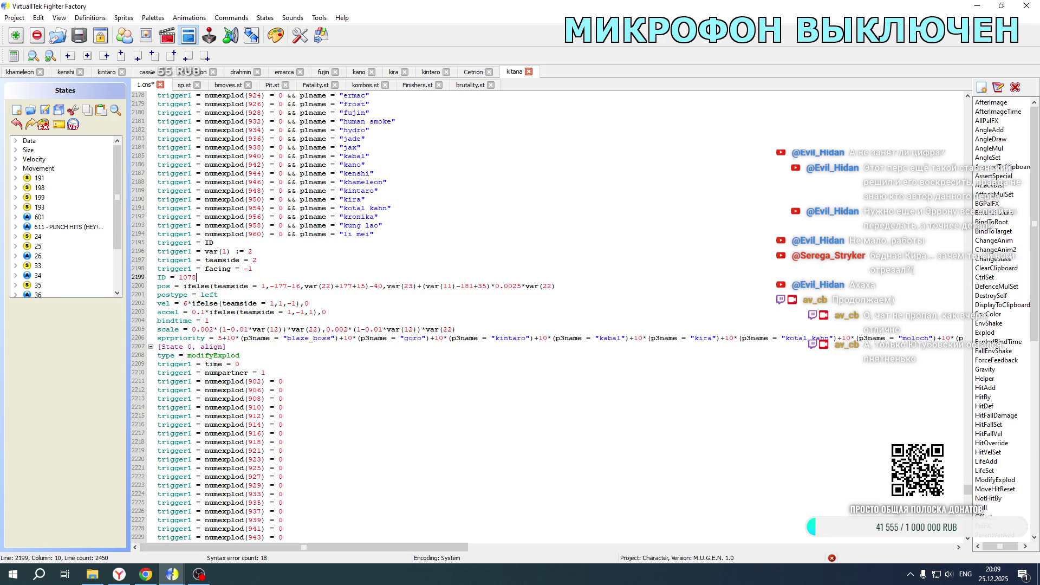
pyautogui.scroll(-9, 221, 334)
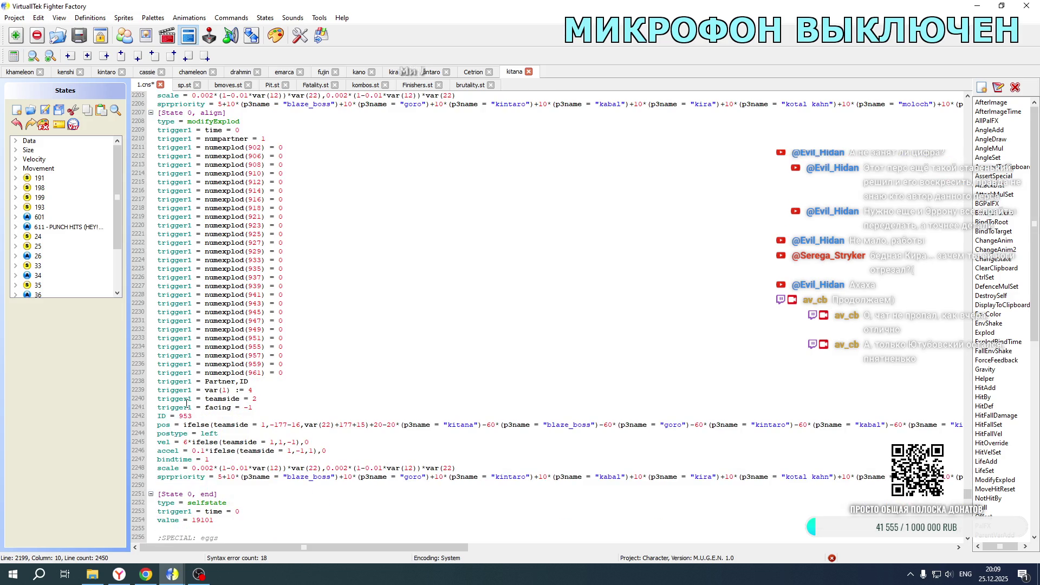
pyautogui.moveTo(179, 416); pyautogui.dragTo(192, 416)
pyautogui.write('1079')
# - On explod 1078, change postype from left to right and negate the velocity and acceleration values
pyautogui.scroll(5, 477, 323)
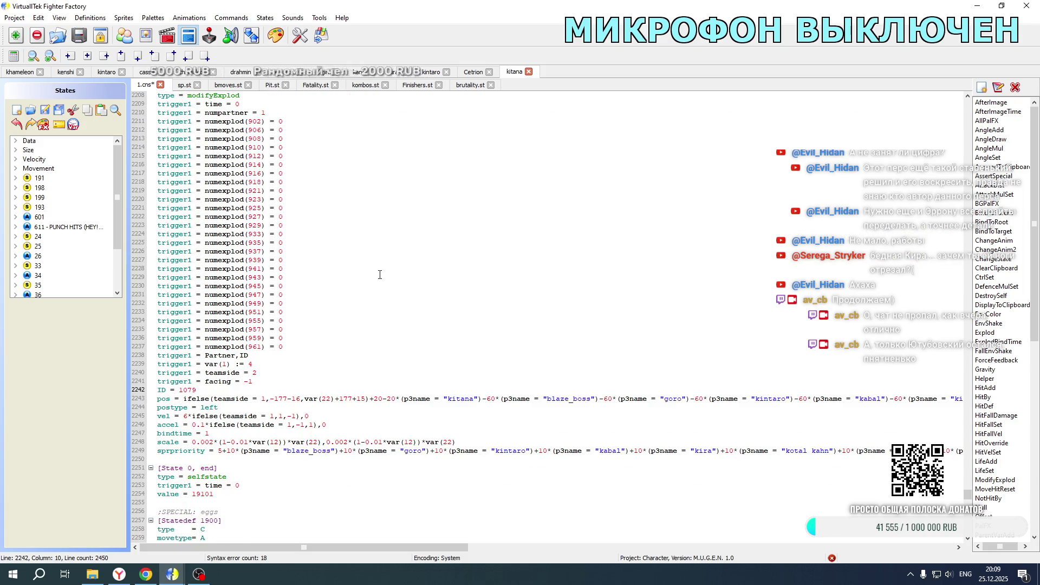
pyautogui.moveTo(200, 190); pyautogui.dragTo(219, 190)
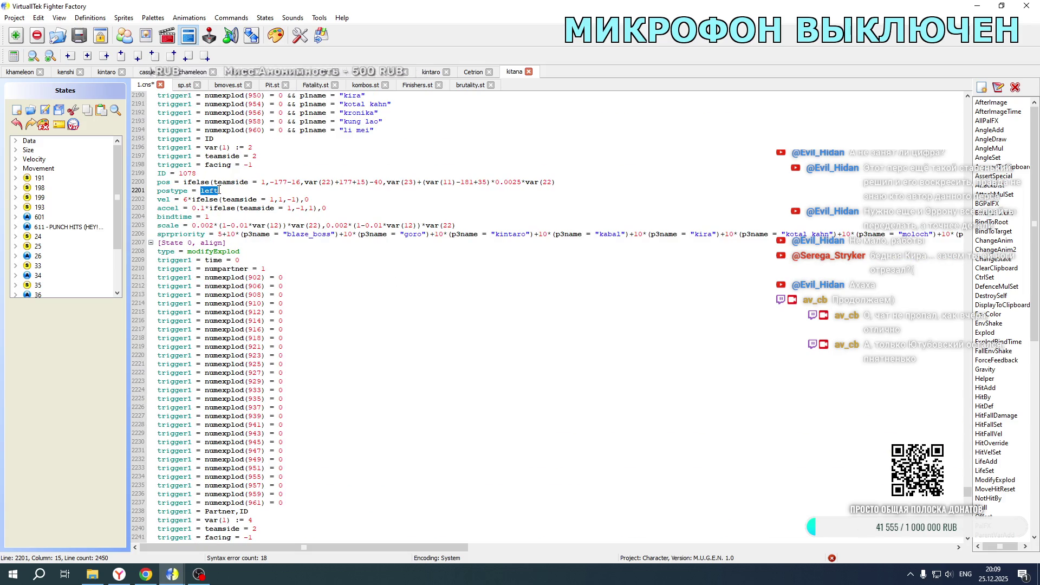
pyautogui.write('right')
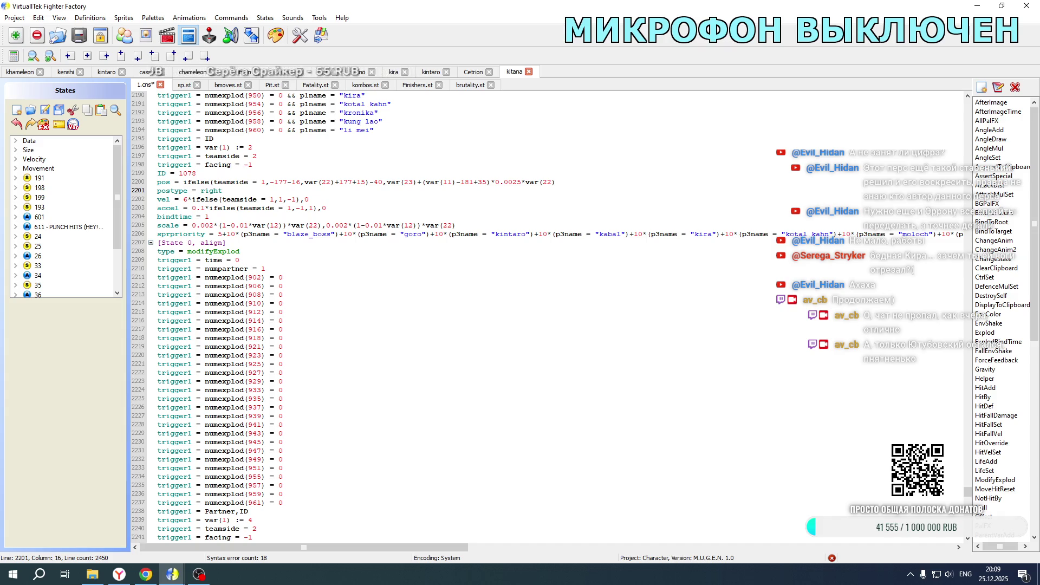
pyautogui.scroll(2, 266, 221)
pyautogui.click(185, 251)
pyautogui.write('-')
pyautogui.click(192, 260)
pyautogui.write('-')
# - Use teamside = 2 in explod 1078's pos, vel and accel formulas, and flip the 177 offset signs
pyautogui.doubleClick(264, 233)
pyautogui.write('2')
pyautogui.doubleClick(277, 252)
pyautogui.write('2')
pyautogui.doubleClick(294, 260)
pyautogui.write('2')
pyautogui.click(274, 234)
pyautogui.press('BackSpace')
pyautogui.doubleClick(333, 234)
pyautogui.write('-')
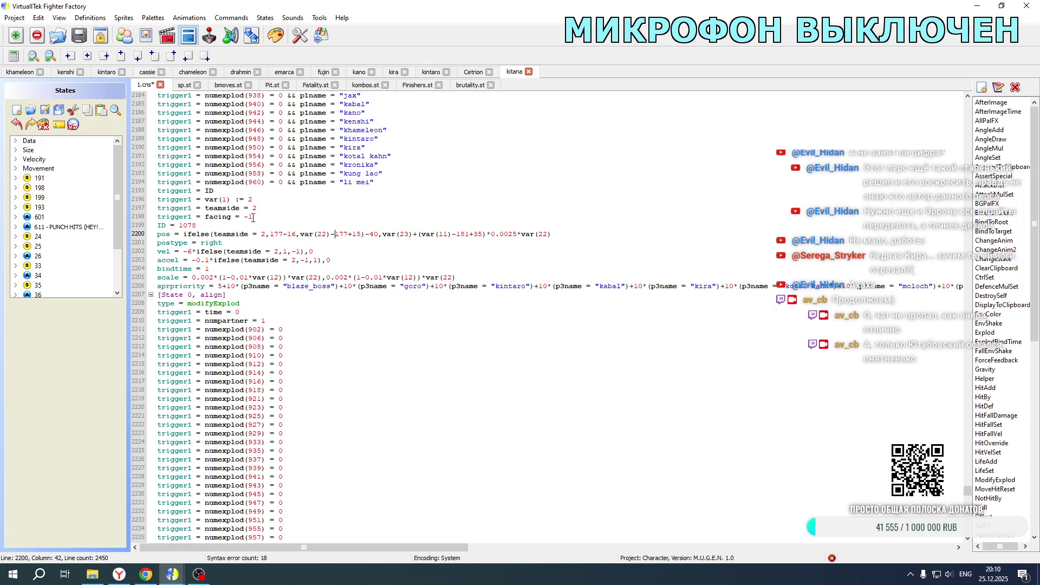
# - On explod 1079, set postype to right and negate velocity 6 and acceleration 0.1
pyautogui.scroll(-11, 253, 217)
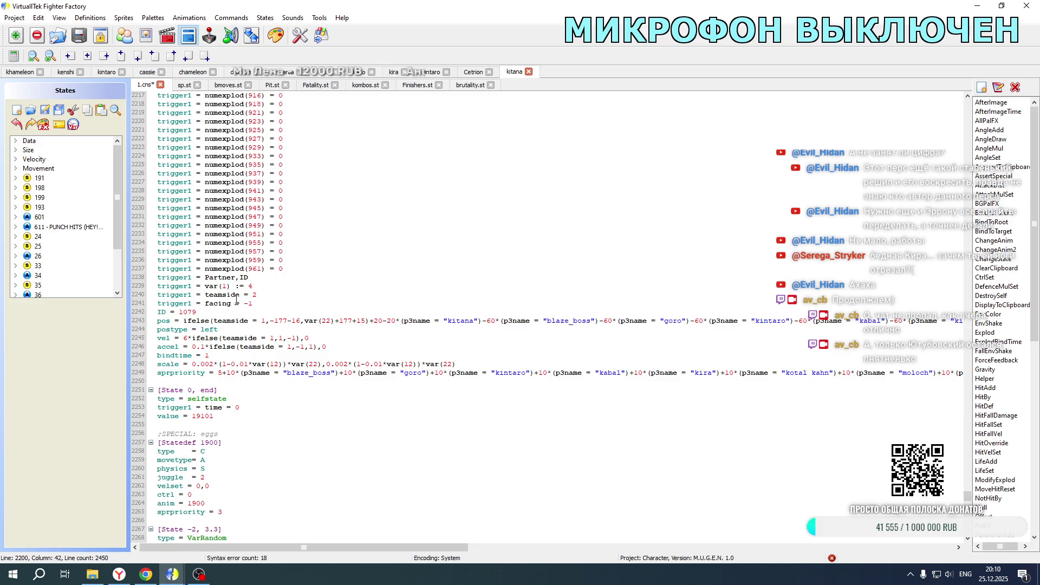
pyautogui.moveTo(200, 329); pyautogui.dragTo(225, 330)
pyautogui.write('right')
pyautogui.click(185, 338)
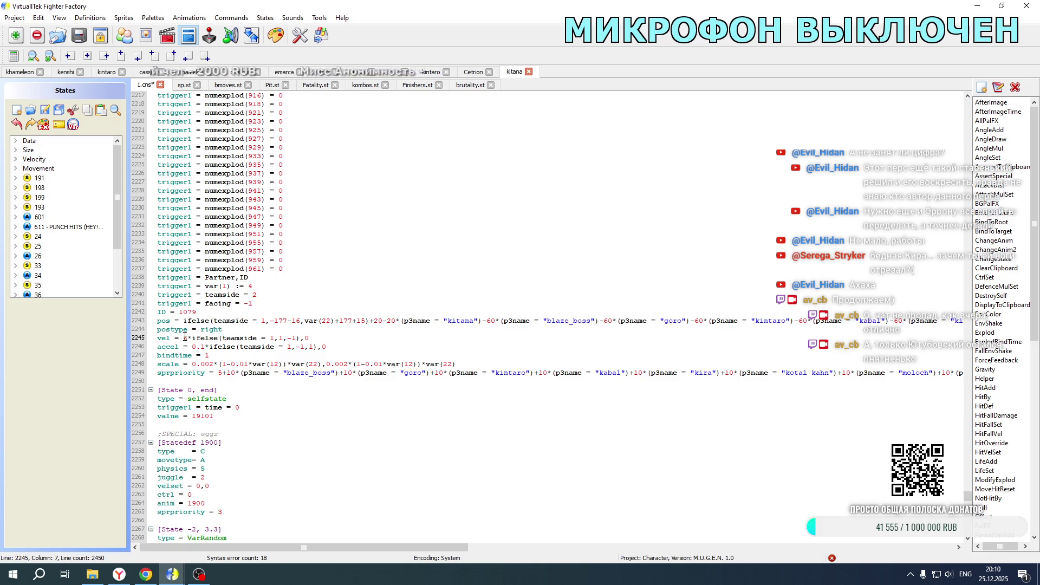
pyautogui.write('-')
pyautogui.click(192, 346)
pyautogui.write('-')
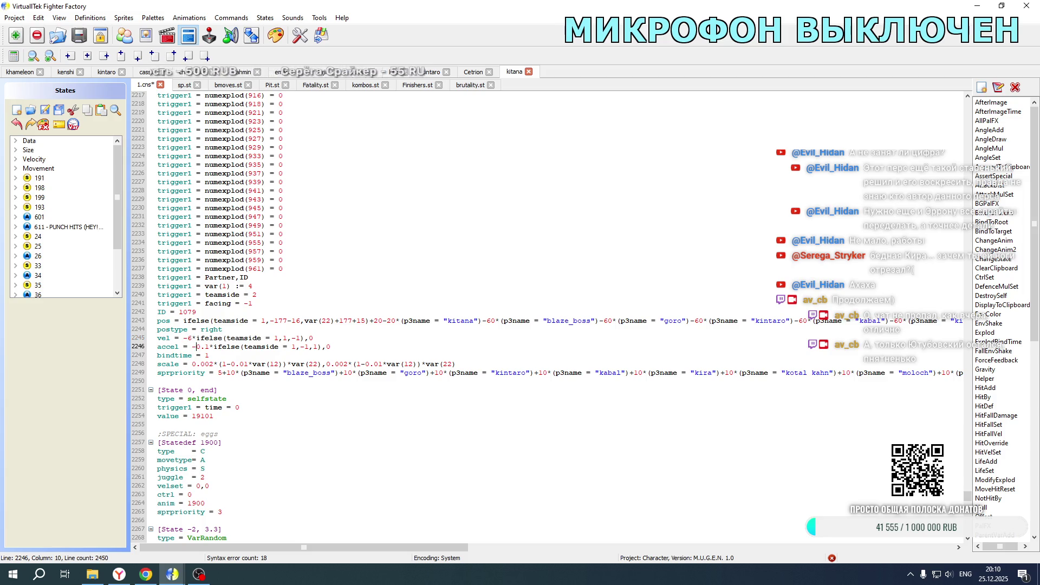
# - Change the teamside value to 2 in explod 1079's position, velocity and acceleration lines
pyautogui.doubleClick(264, 320)
pyautogui.write('2')
pyautogui.doubleClick(275, 337)
pyautogui.write('2')
pyautogui.doubleClick(293, 346)
pyautogui.write('2')
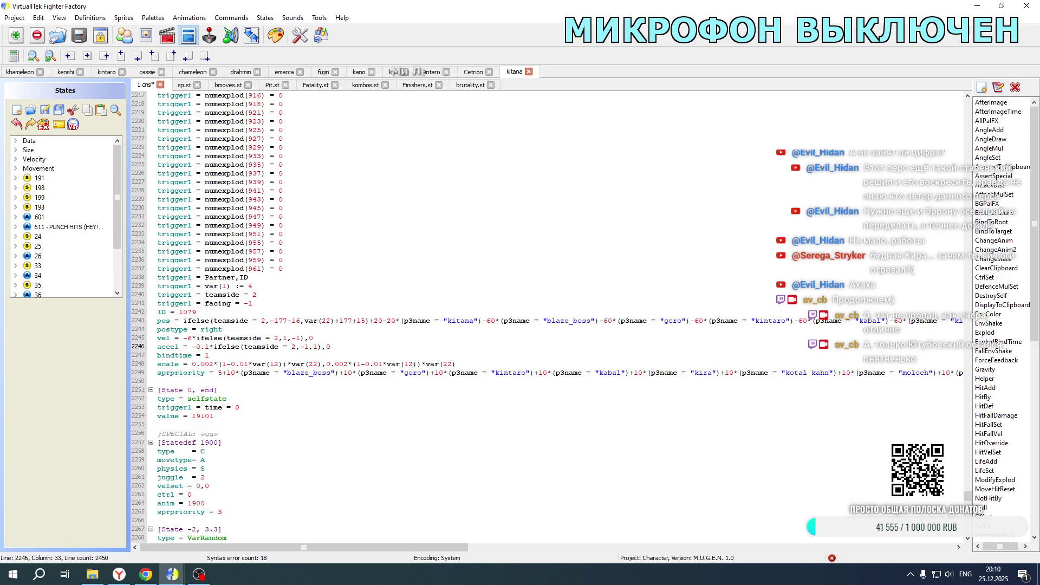
# - Flip the 177 signs to 177-16 and var(22)-177+15, and change +20-20 to -20+20
pyautogui.click(273, 321)
pyautogui.press('BackSpace')
pyautogui.click(335, 321)
pyautogui.press('BackSpace')
pyautogui.write('-')
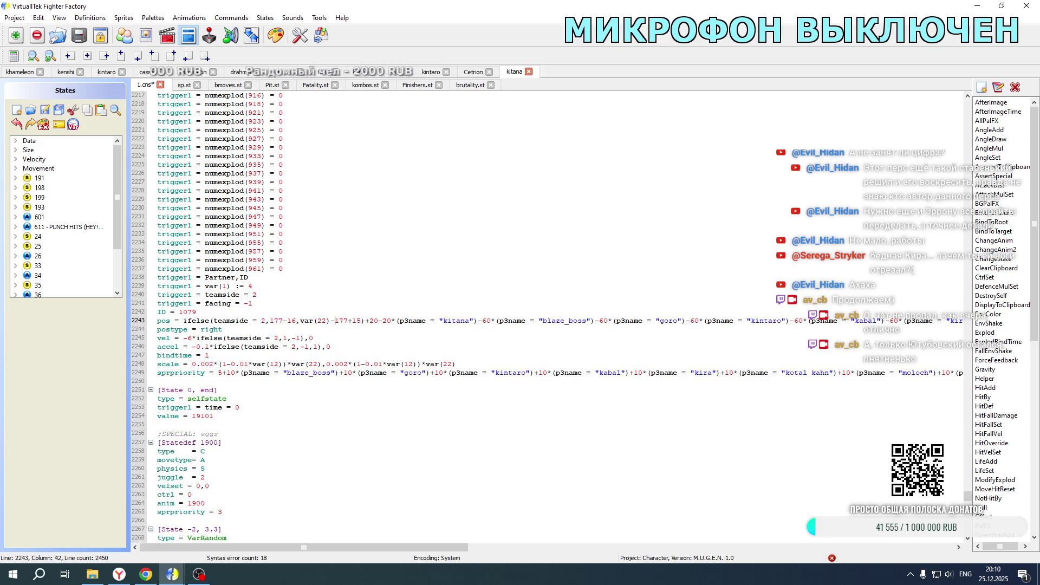
pyautogui.moveTo(367, 321); pyautogui.dragTo(370, 321)
pyautogui.click(378, 320)
pyautogui.press('Delete')
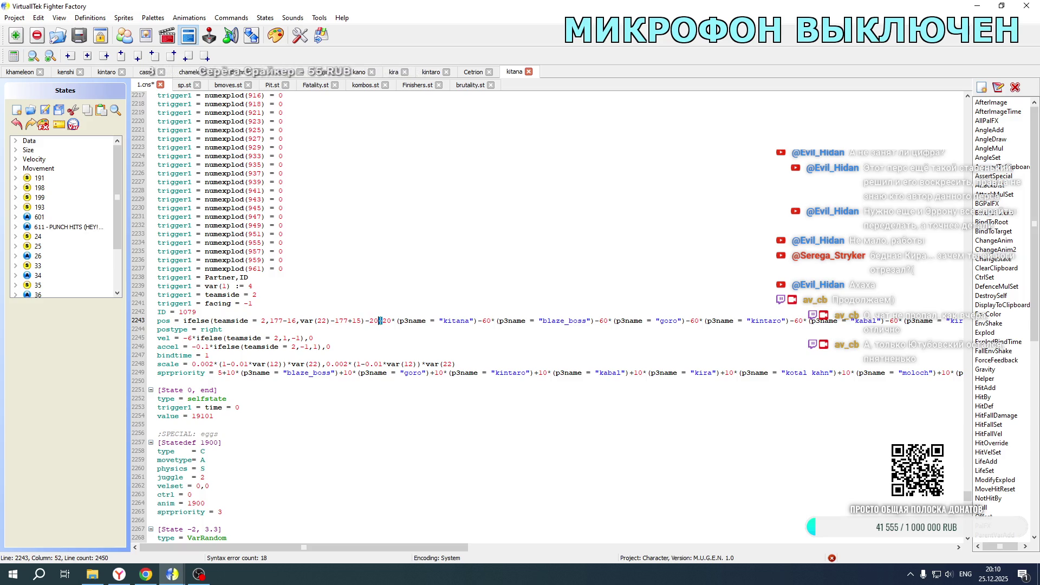
pyautogui.write('+')
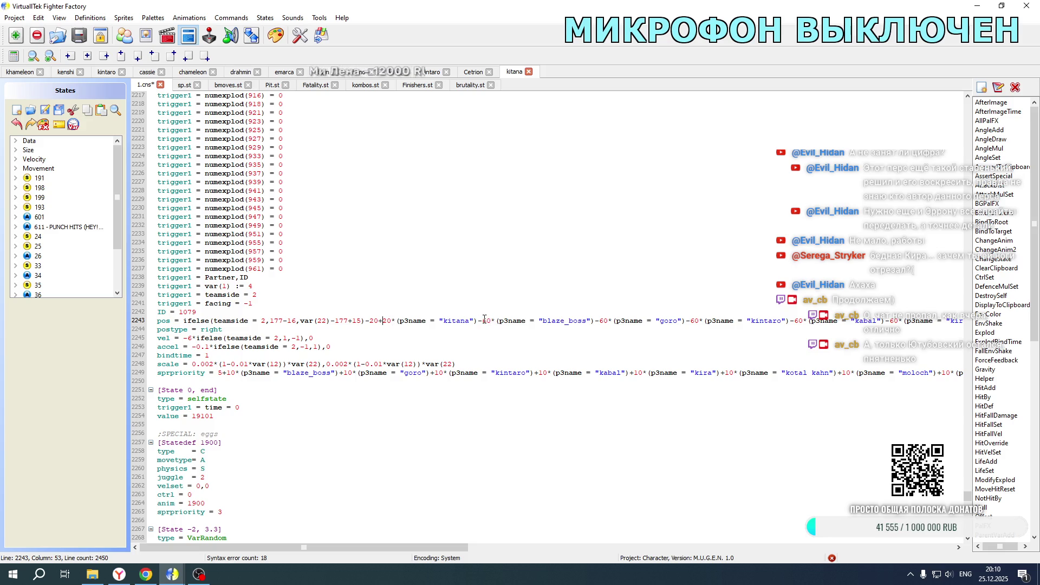
pyautogui.doubleClick(379, 321)
pyautogui.hotkey('ctrl', 'c')
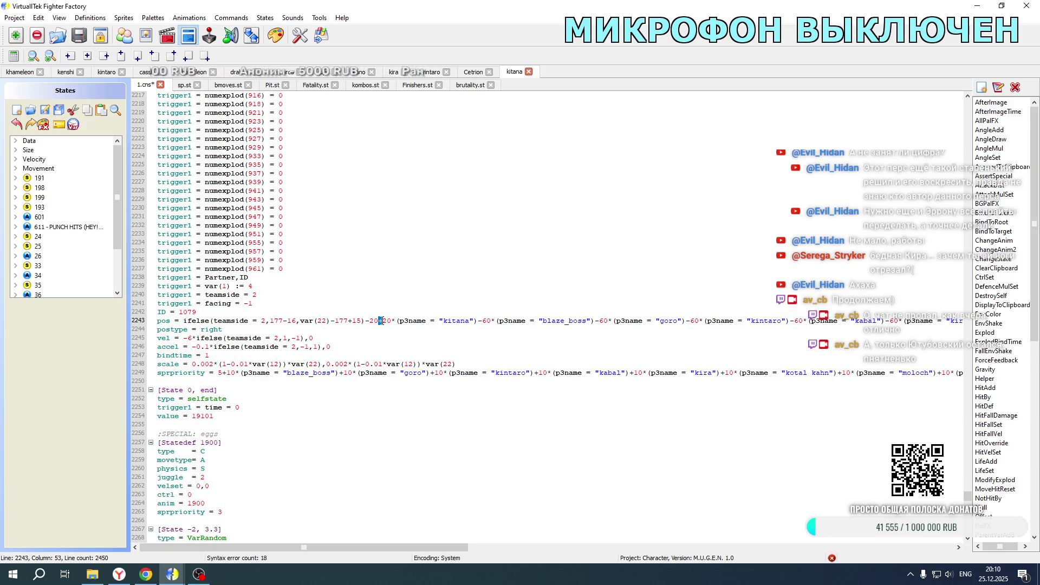
# - Make the kitana, blaze_boss, goro and kintaro 60 offsets positive on line 2243
pyautogui.doubleClick(480, 321)
pyautogui.hotkey('ctrl', 'v')
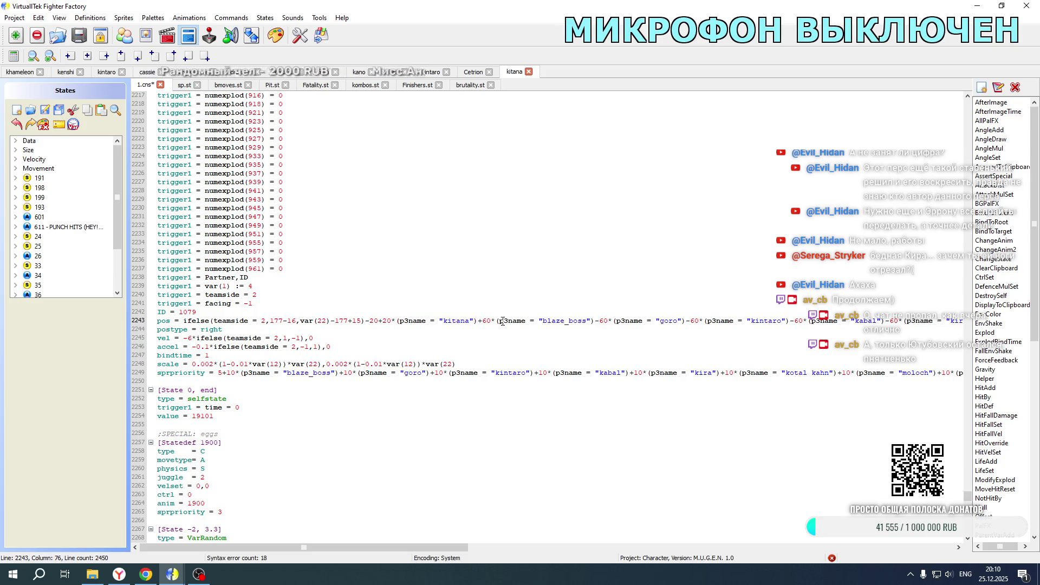
pyautogui.doubleClick(598, 321)
pyautogui.hotkey('ctrl', 'v')
pyautogui.doubleClick(687, 321)
pyautogui.doubleClick(791, 321)
pyautogui.hotkey('ctrl', 'v')
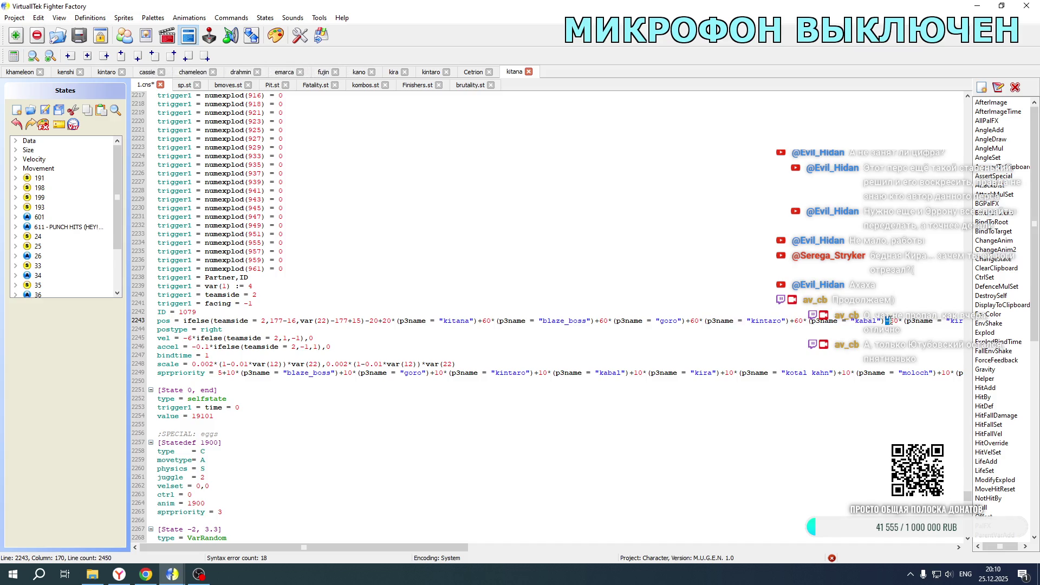
pyautogui.moveTo(329, 549); pyautogui.dragTo(609, 548)
# - Make the kira, kotal kahn and moloch offsets positive
pyautogui.doubleClick(297, 321)
pyautogui.hotkey('ctrl', 'v')
pyautogui.click(411, 321)
pyautogui.press('Delete')
pyautogui.write('+')
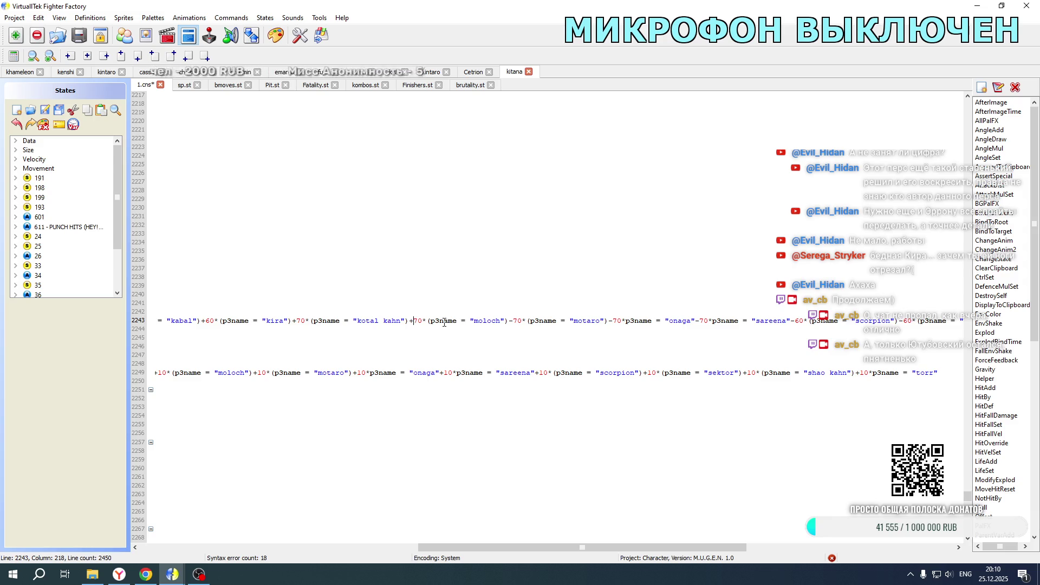
pyautogui.doubleClick(509, 321)
pyautogui.hotkey('ctrl', 'v')
# - Make the motaro, onaga, sareena and scorpion offsets positive
pyautogui.doubleClick(611, 320)
pyautogui.hotkey('ctrl', 'v')
pyautogui.doubleClick(697, 320)
pyautogui.hotkey('ctrl', 'v')
pyautogui.doubleClick(793, 320)
pyautogui.hotkey('ctrl', 'v')
pyautogui.doubleClick(901, 321)
pyautogui.hotkey('ctrl', 'v')
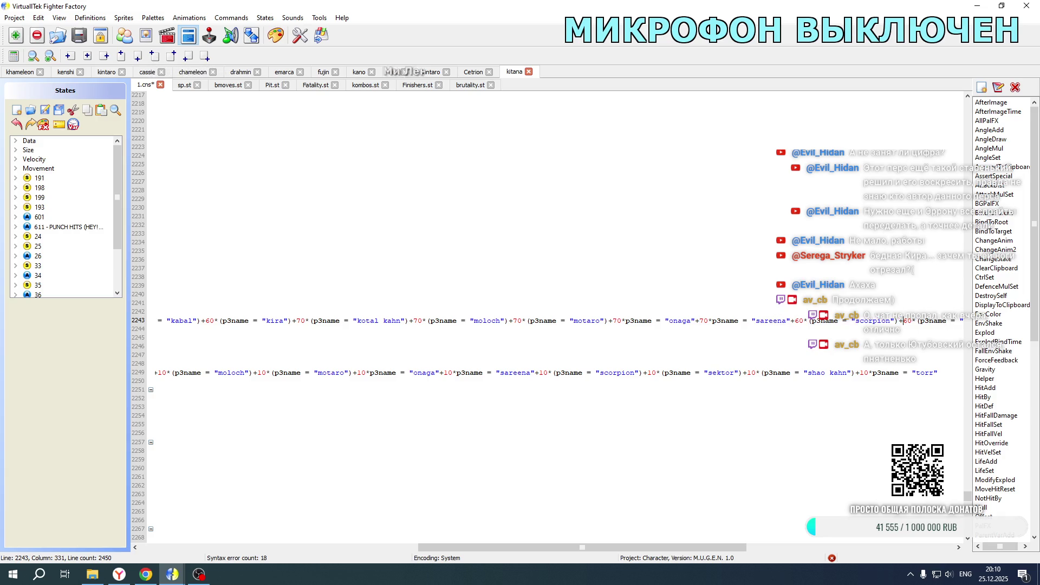
# - Make the sektor, shao kahn and sindel offsets positive, then save 1.cns
pyautogui.moveTo(559, 548); pyautogui.dragTo(767, 547)
pyautogui.doubleClick(491, 320)
pyautogui.hotkey('ctrl', 'v')
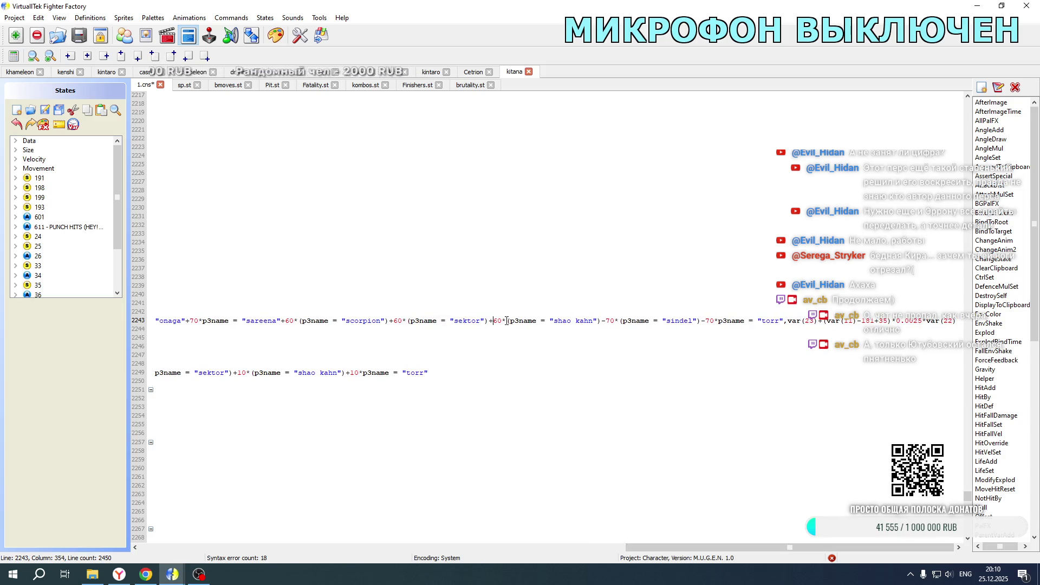
pyautogui.doubleClick(605, 321)
pyautogui.hotkey('ctrl', 'v')
pyautogui.doubleClick(703, 321)
pyautogui.hotkey('ctrl', 'v')
pyautogui.hotkey('ctrl', 's')
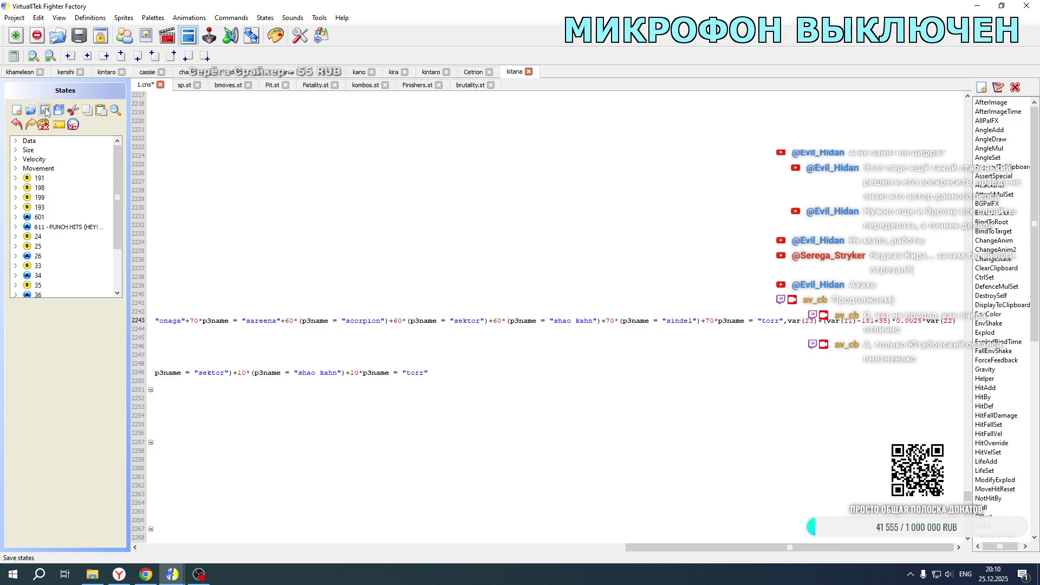
pyautogui.click(15, 69)
# - Copy the [State 0, stop]; KITANA portrait explod block in Fatality.st and paste it below
pyautogui.moveTo(541, 547); pyautogui.dragTo(169, 549)
pyautogui.scroll(-20, 261, 399)
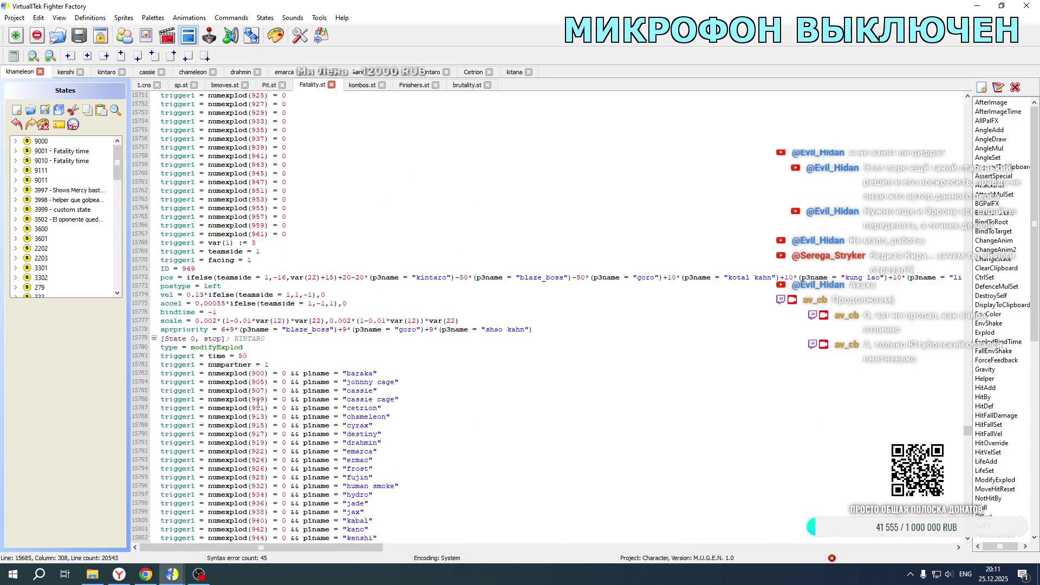
pyautogui.scroll(-20, 261, 400)
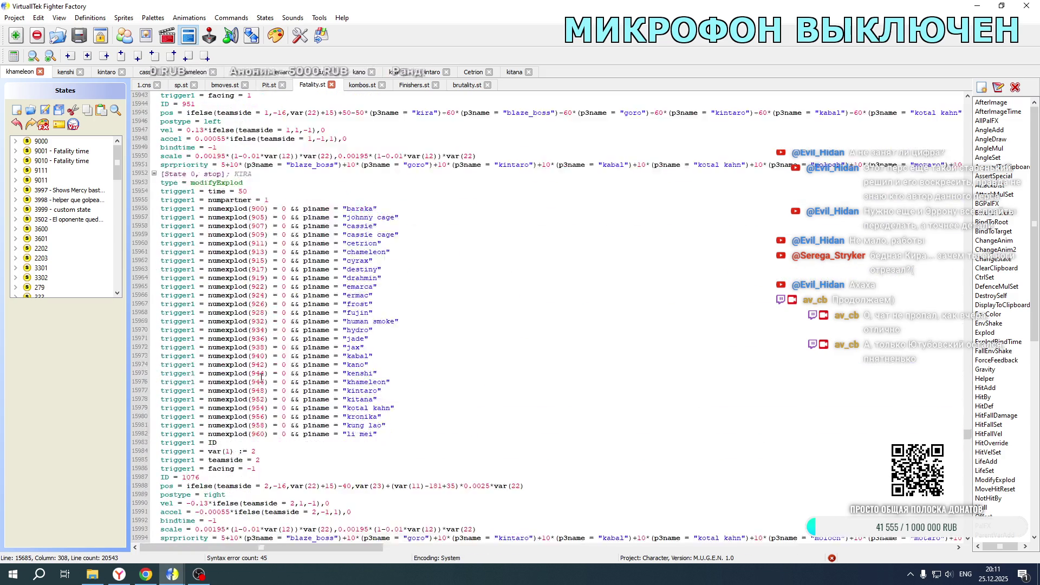
pyautogui.scroll(-16, 258, 373)
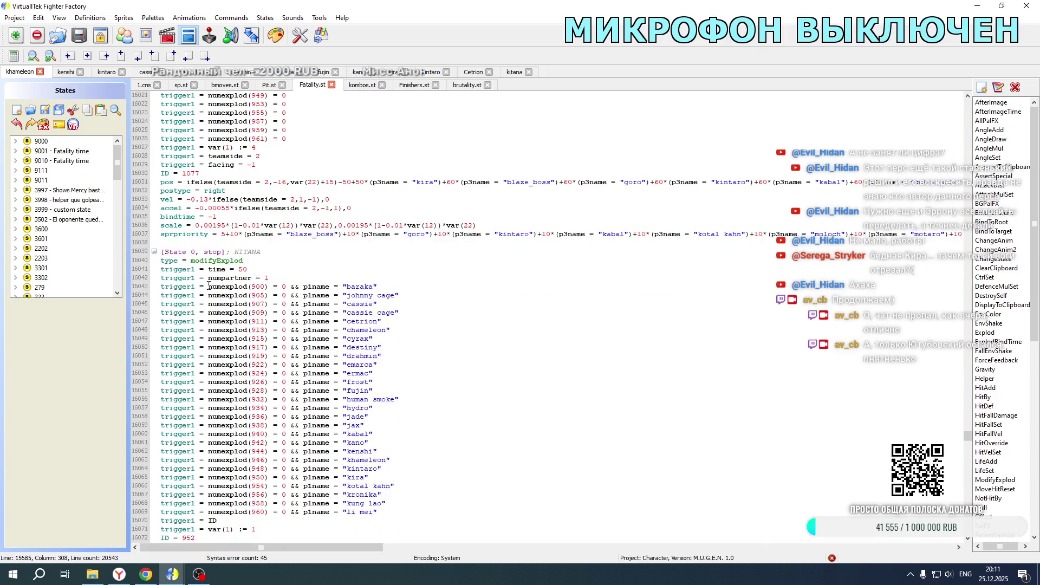
pyautogui.moveTo(163, 252)
pyautogui.mouseDown()
pyautogui.moveTo(260, 281)
pyautogui.moveTo(276, 503)
pyautogui.moveTo(294, 551)
pyautogui.moveTo(429, 331)
pyautogui.moveTo(594, 327)
pyautogui.moveTo(193, 323)
pyautogui.moveTo(410, 320)
pyautogui.mouseUp()
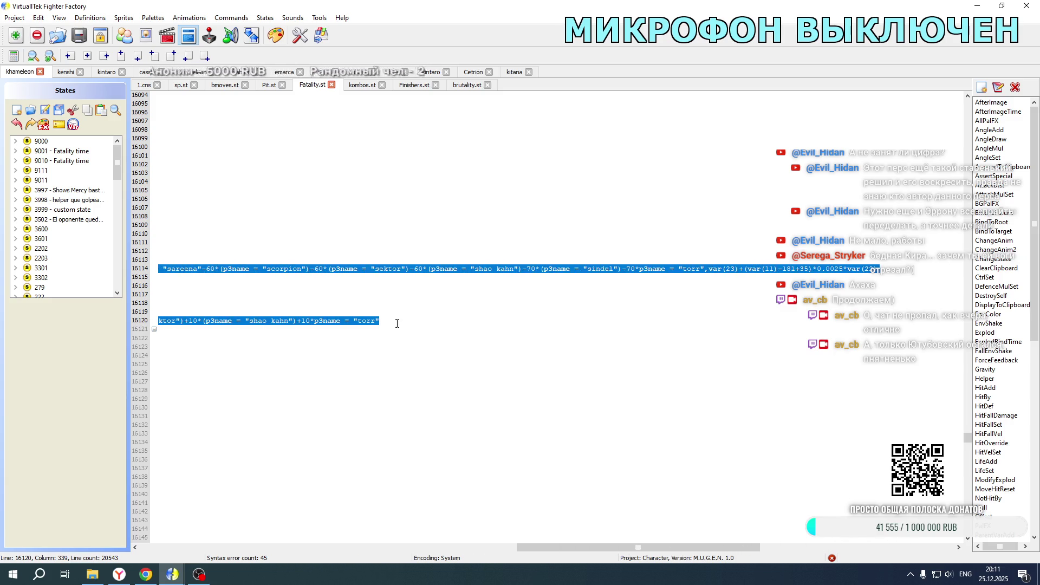
pyautogui.click(393, 318)
pyautogui.hotkey('ctrl', 'v')
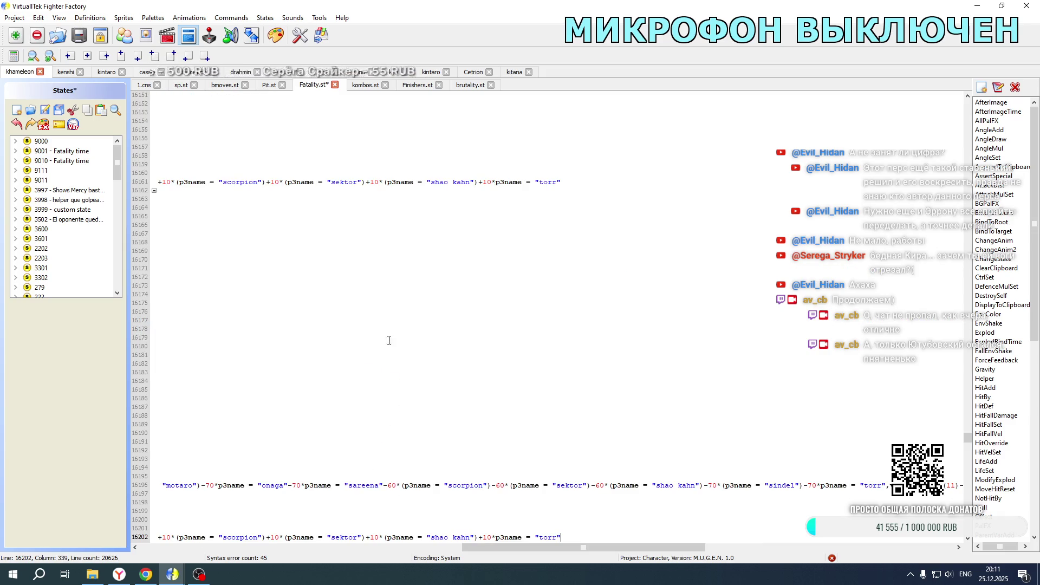
# - Return to kitana's 1.cns and select the ID 1079 block's teamside = 2 and facing = -1 triggers
pyautogui.moveTo(468, 547); pyautogui.dragTo(145, 547)
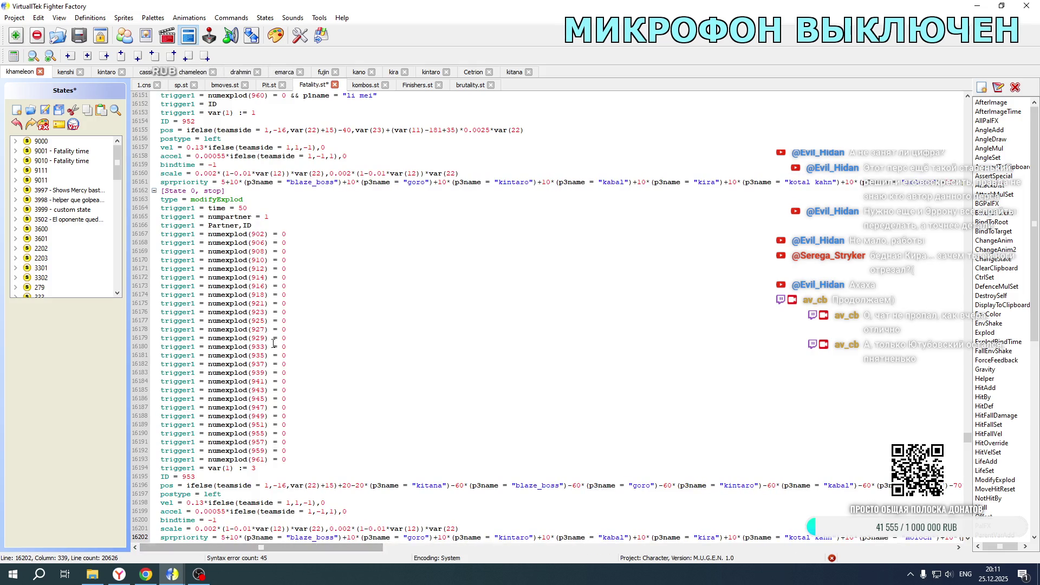
pyautogui.scroll(20, 278, 323)
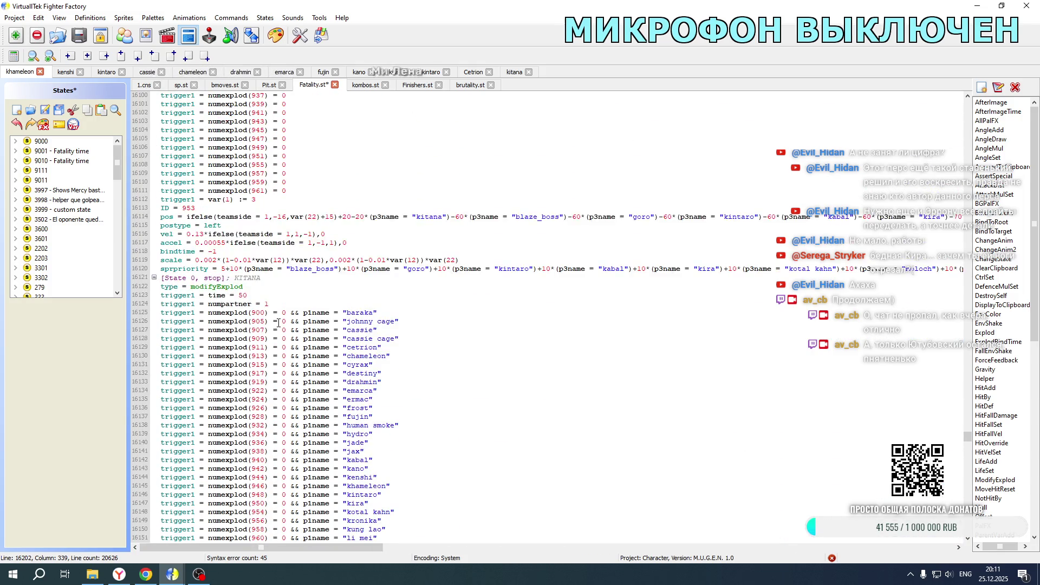
pyautogui.scroll(16, 278, 322)
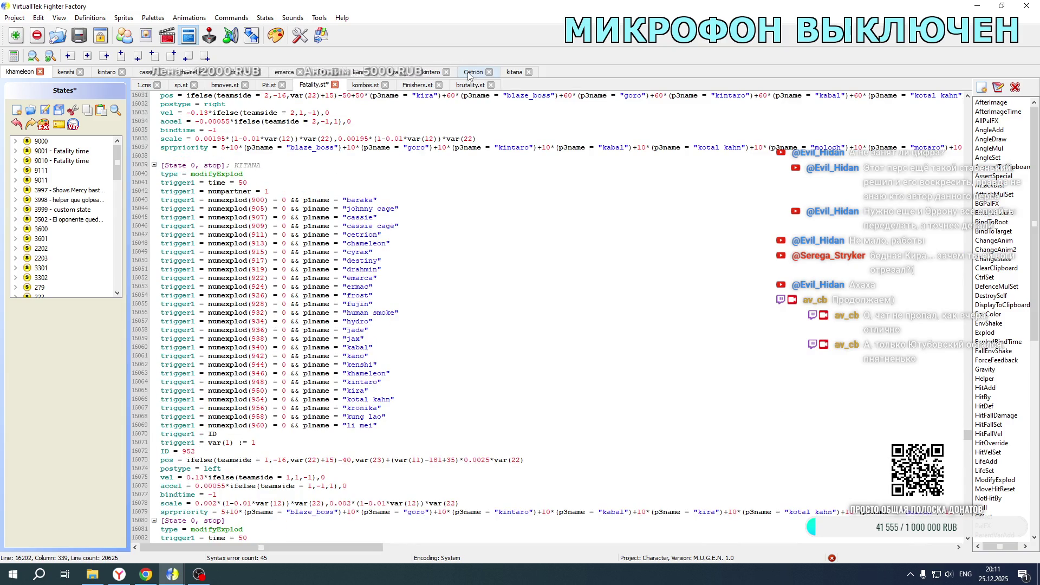
pyautogui.click(513, 72)
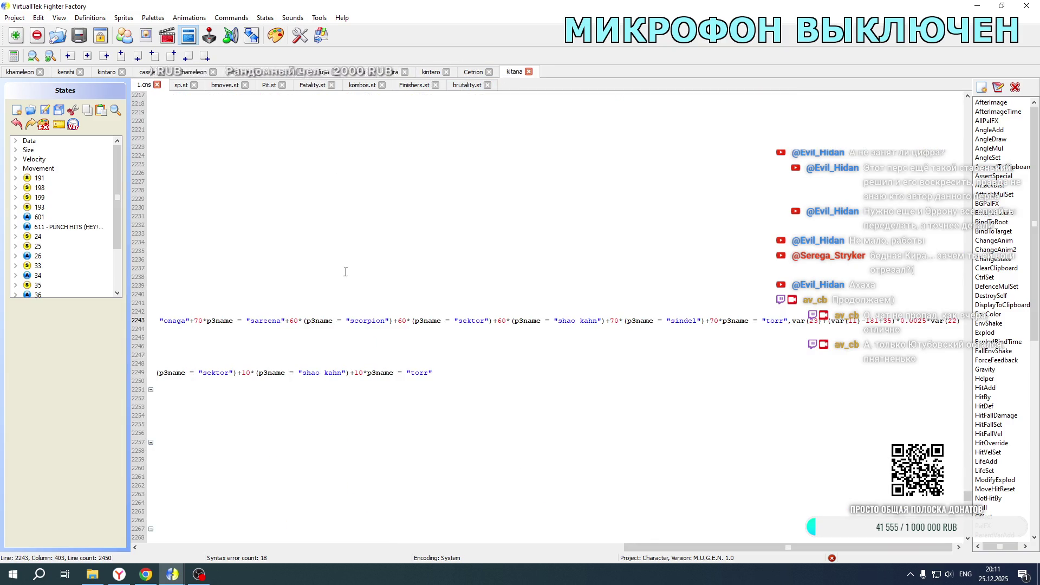
pyautogui.moveTo(667, 547); pyautogui.dragTo(183, 547)
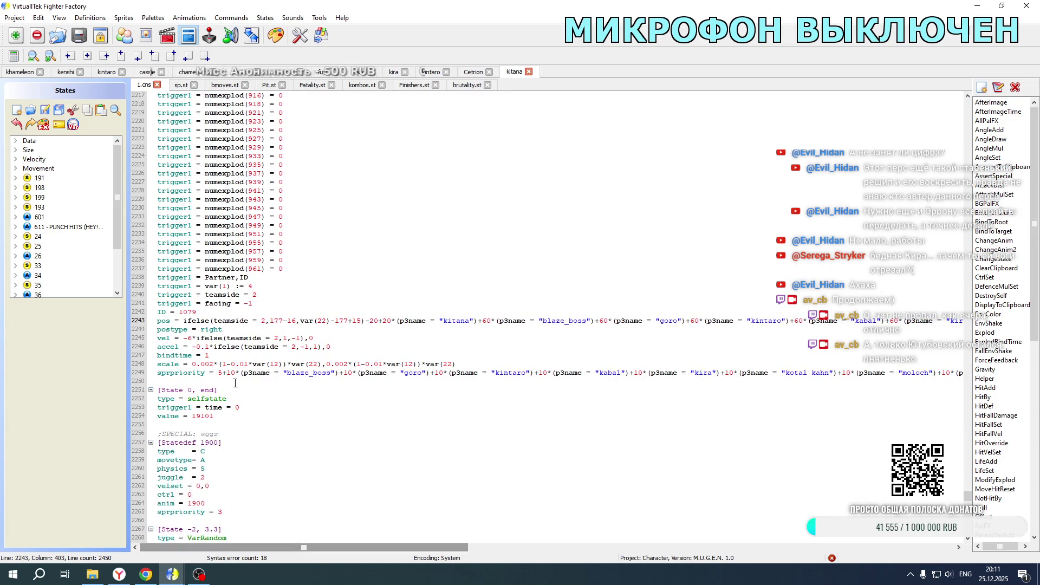
pyautogui.moveTo(257, 307); pyautogui.dragTo(259, 288)
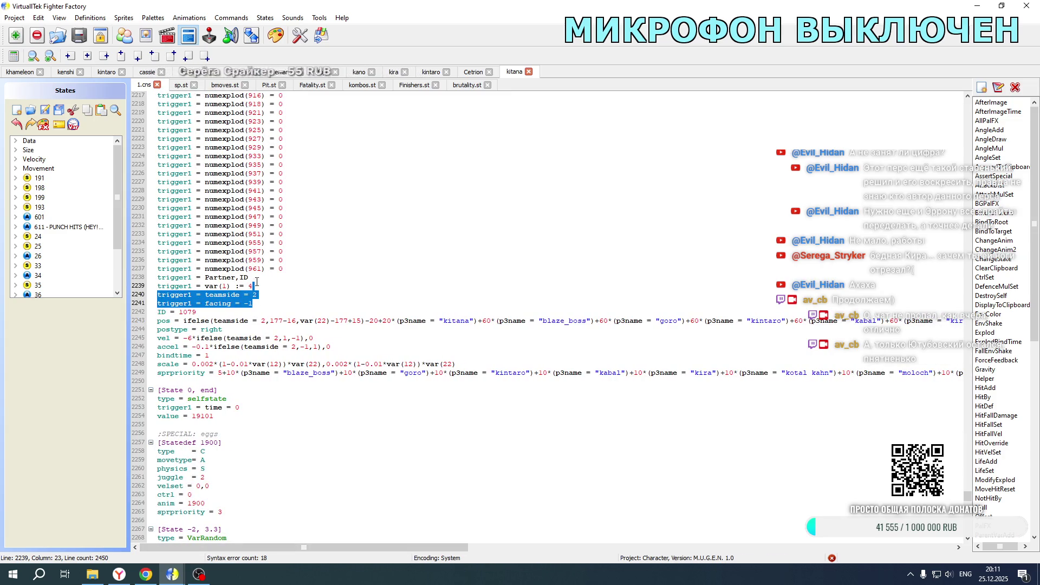
# - Paste the teamside and facing trigger lines into Khameleon's Kitana portrait blocks in Fatality.st
pyautogui.click(24, 72)
pyautogui.scroll(-6, 307, 323)
pyautogui.scroll(-20, 307, 323)
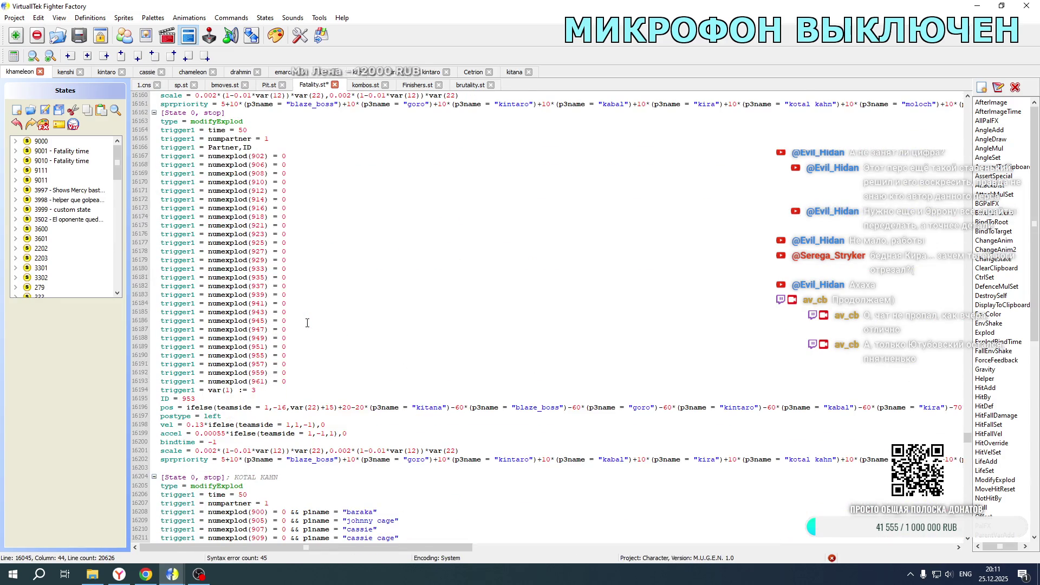
pyautogui.click(270, 390)
pyautogui.write('trigger1 = teamside = 2 trigger1 = facing = -1')
pyautogui.scroll(9, 262, 258)
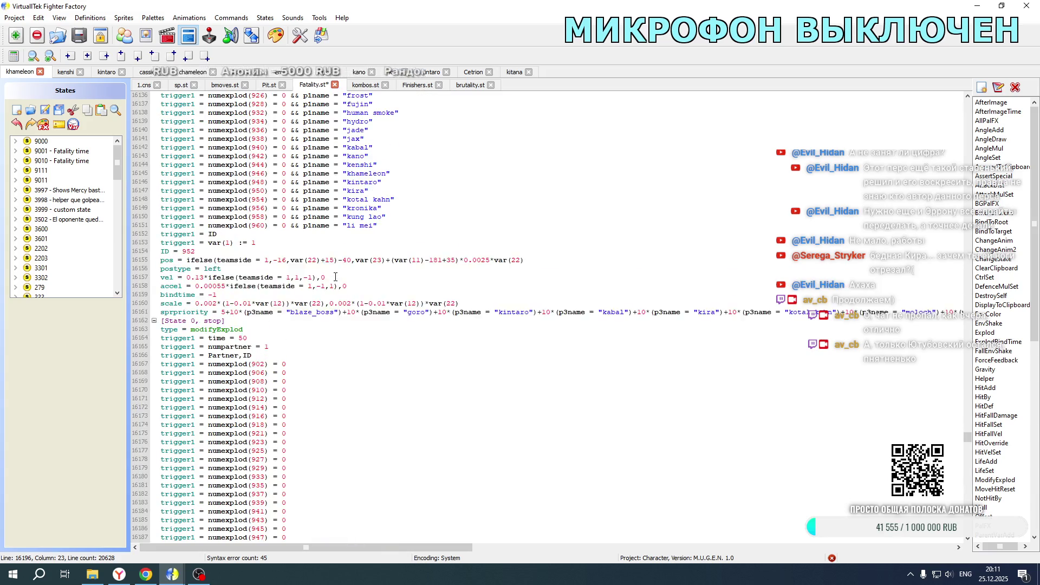
pyautogui.scroll(14, 262, 259)
pyautogui.click(260, 277)
pyautogui.write('trigger1 = teamside = 1 trigger1 = facing = -1')
pyautogui.scroll(7, 258, 279)
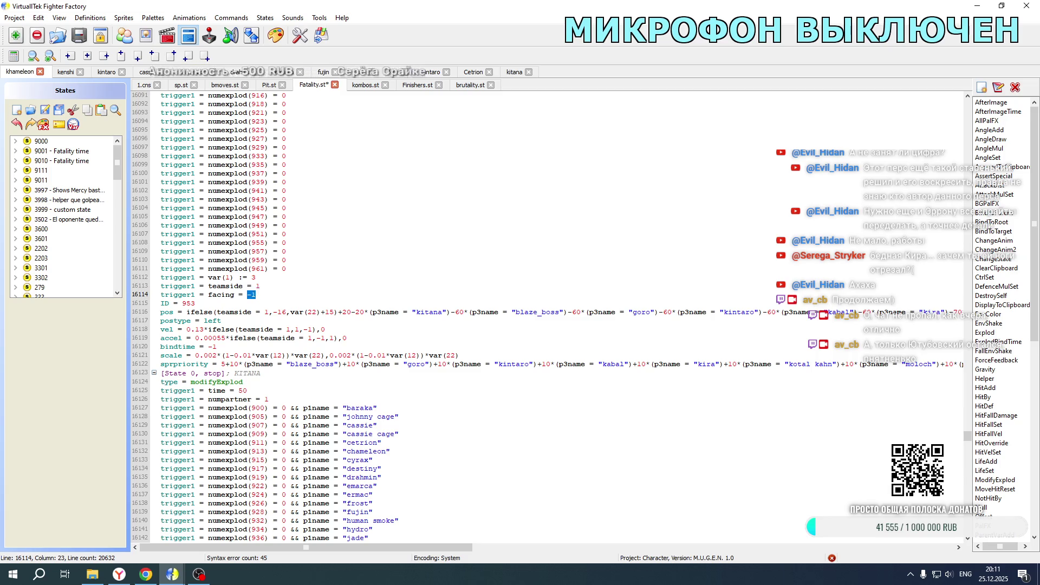
pyautogui.write('1')
pyautogui.scroll(6, 295, 263)
pyautogui.click(259, 260)
pyautogui.write('trigger1 = teamside = 2 trigger1 = facing = -1')
# - In the first copied portrait block, change the var(1) value and teamside numbers to 2
pyautogui.doubleClick(258, 267)
pyautogui.click(252, 277)
pyautogui.scroll(-20, 275, 274)
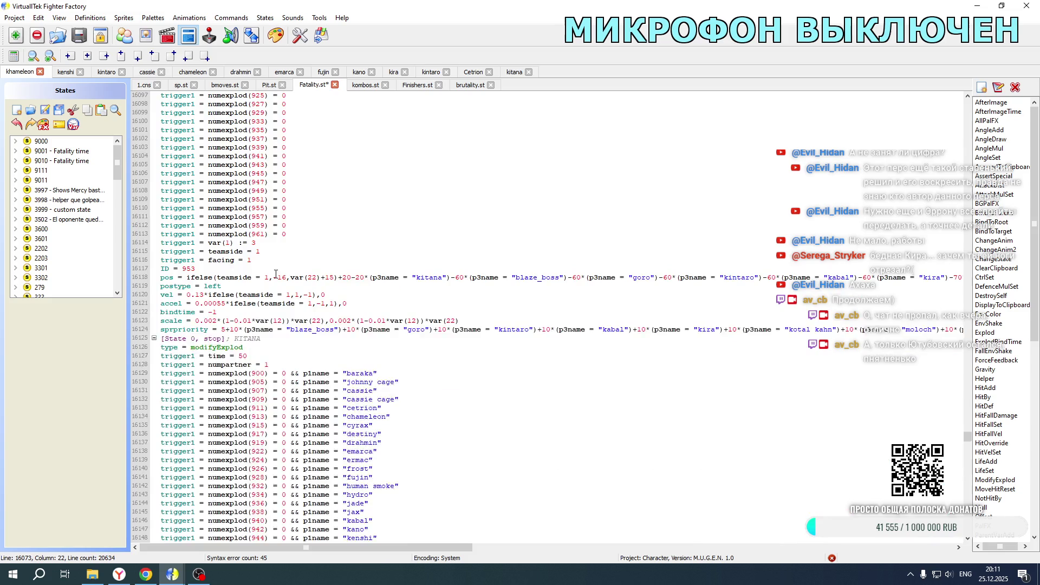
pyautogui.scroll(-5, 275, 274)
pyautogui.doubleClick(253, 304)
pyautogui.write('2')
pyautogui.doubleClick(266, 338)
pyautogui.write('2')
pyautogui.doubleClick(288, 356)
pyautogui.write('2')
pyautogui.doubleClick(310, 363)
pyautogui.write('2')
# - Give that block explod ID 1078, postype right, and negative vel and accel values
pyautogui.doubleClick(213, 346)
pyautogui.write('right')
pyautogui.doubleClick(191, 330)
pyautogui.write('1078')
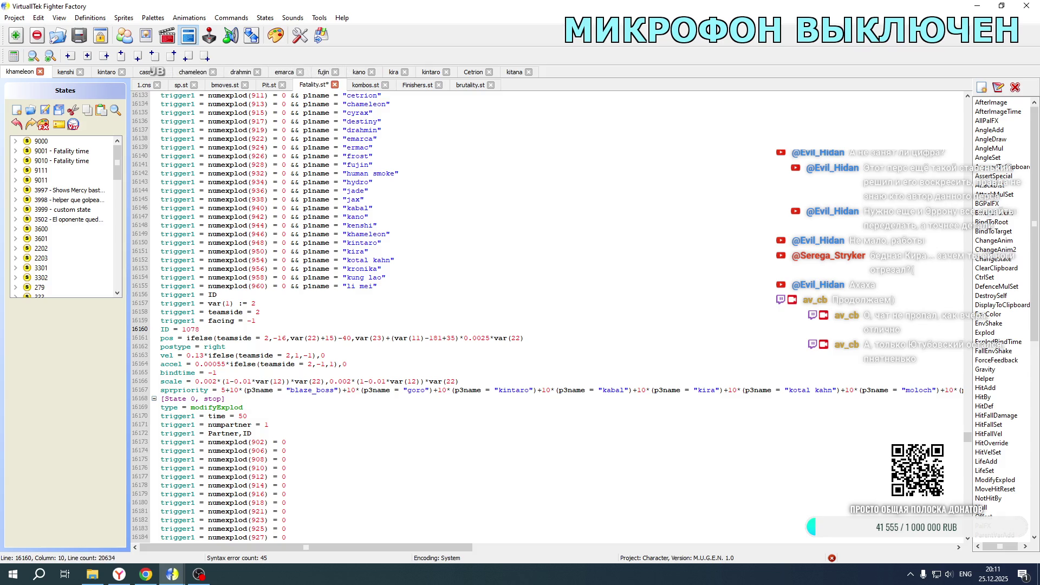
pyautogui.click(187, 355)
pyautogui.write('-')
pyautogui.click(195, 364)
pyautogui.write('-')
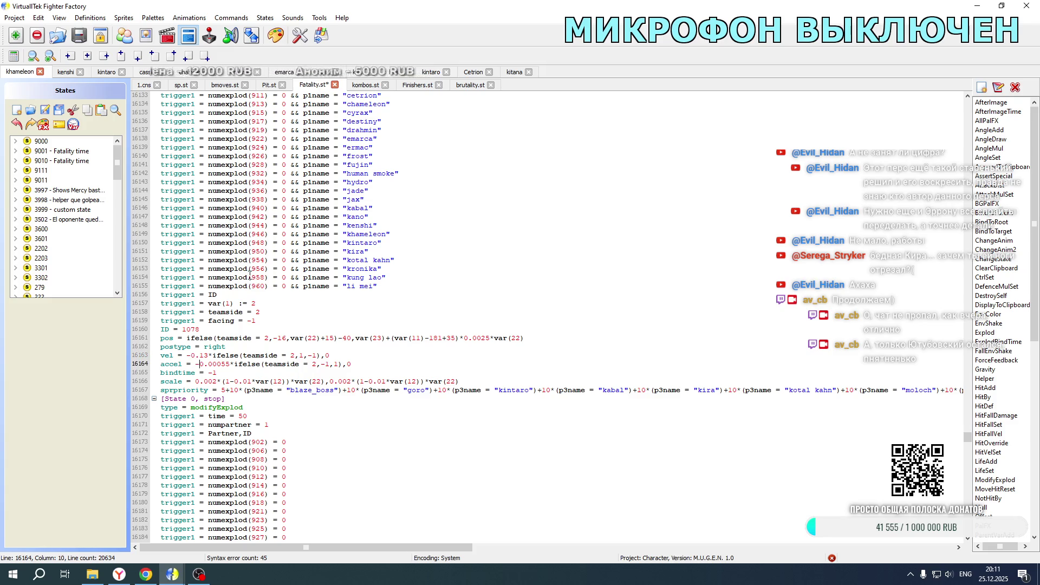
# - In the next block set var(1) to 4, teamside to 2, and explod ID to 1079
pyautogui.scroll(-13, 250, 273)
pyautogui.doubleClick(253, 338)
pyautogui.write('4')
pyautogui.doubleClick(266, 372)
pyautogui.write('2')
pyautogui.click(284, 390)
pyautogui.click(312, 399)
pyautogui.scroll(9, 340, 256)
pyautogui.scroll(-12, 340, 257)
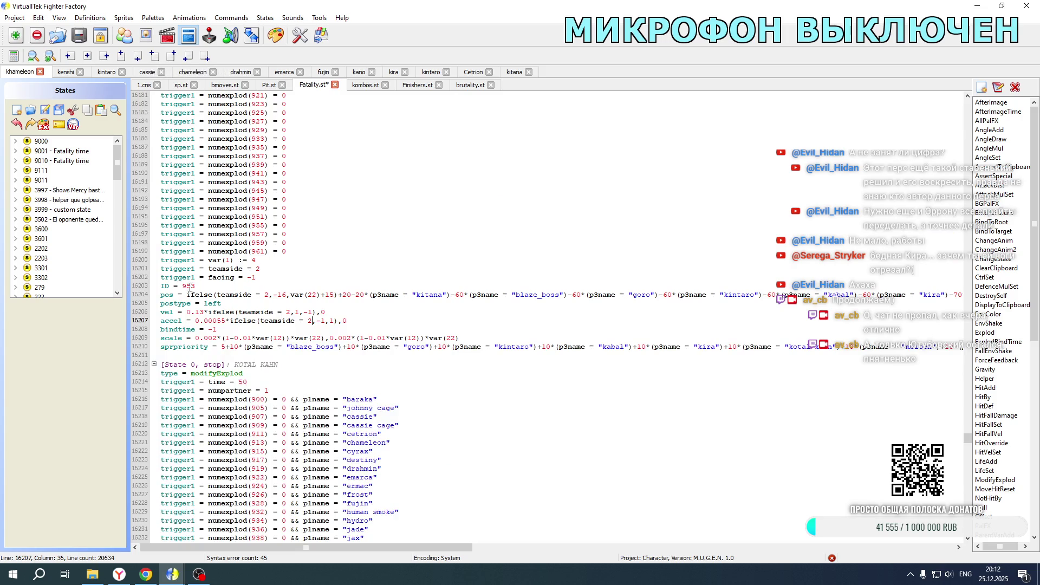
pyautogui.doubleClick(184, 285)
pyautogui.write('1079')
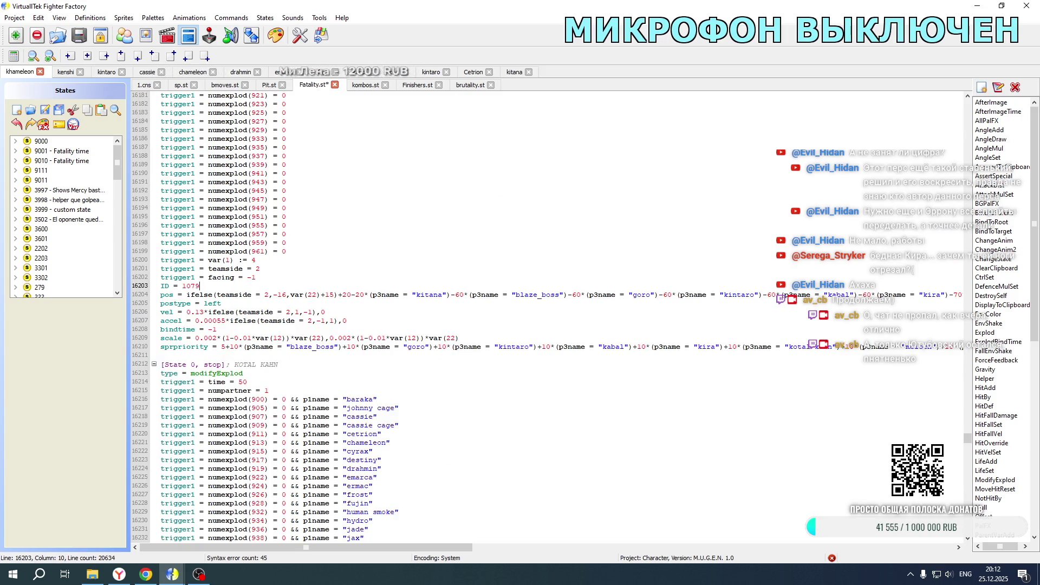
# - Give the ID 1079 block postype right and negative vel and accel values
pyautogui.doubleClick(222, 303)
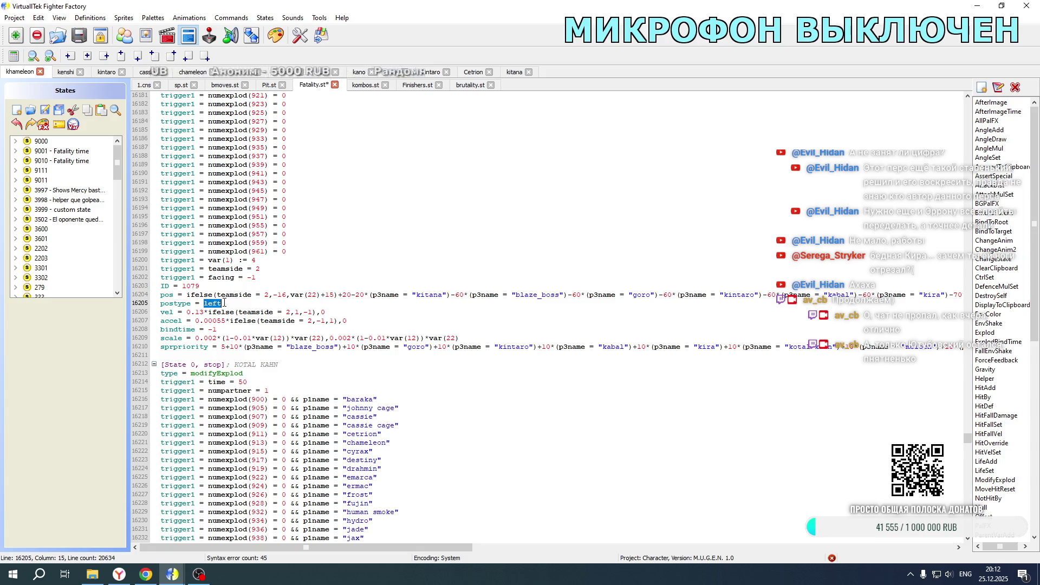
pyautogui.write('right')
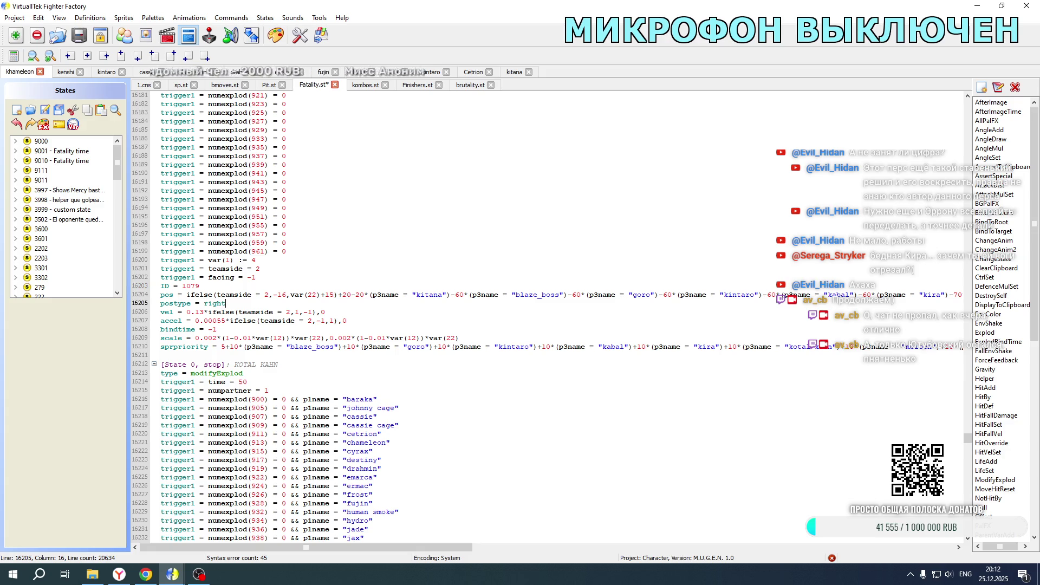
pyautogui.click(188, 312)
pyautogui.write('-')
pyautogui.click(196, 320)
pyautogui.write('-')
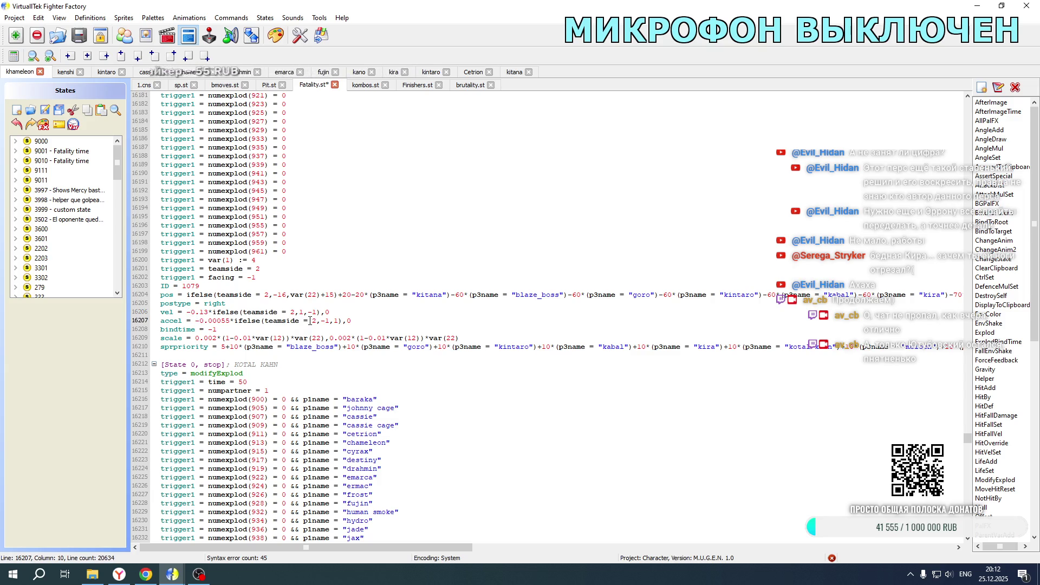
pyautogui.click(503, 73)
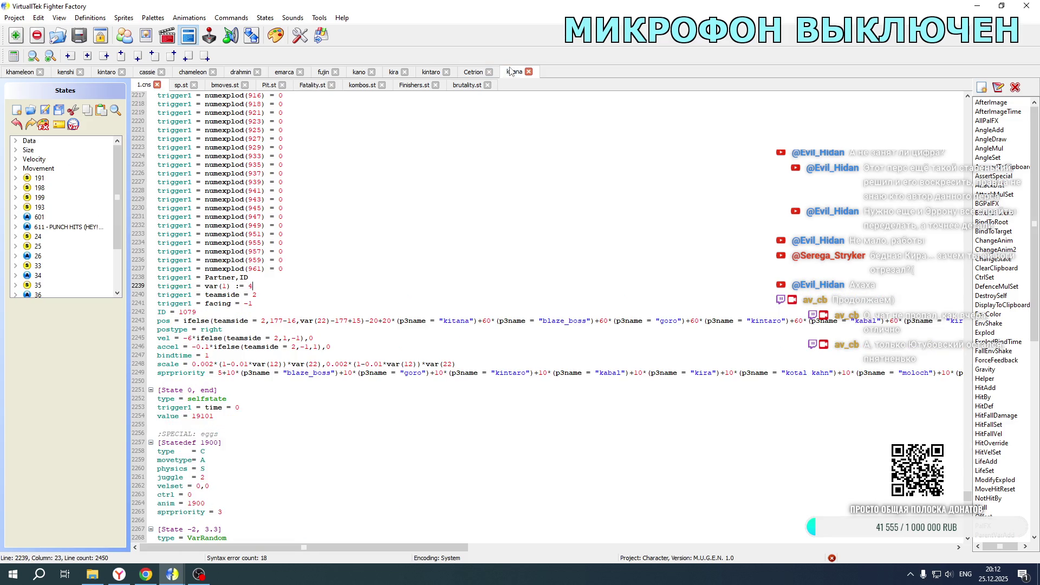
# - Paste Kitana's plus-offset terms over the formula on Fatality.st line 16204, save, and relaunch the game
pyautogui.moveTo(369, 321)
pyautogui.mouseDown()
pyautogui.moveTo(704, 303)
pyautogui.moveTo(1038, 305)
pyautogui.moveTo(786, 323)
pyautogui.mouseUp()
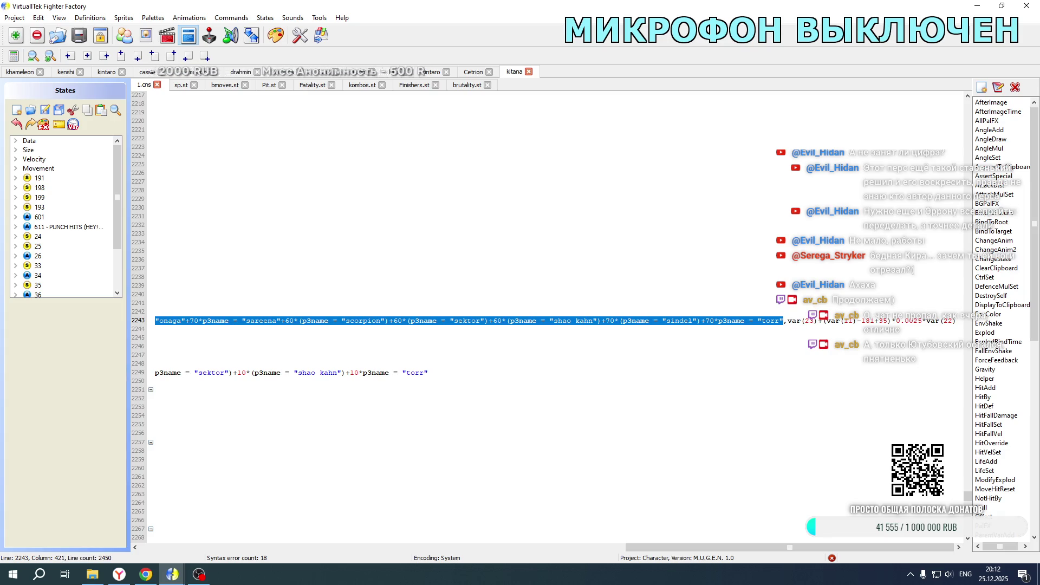
pyautogui.click(20, 71)
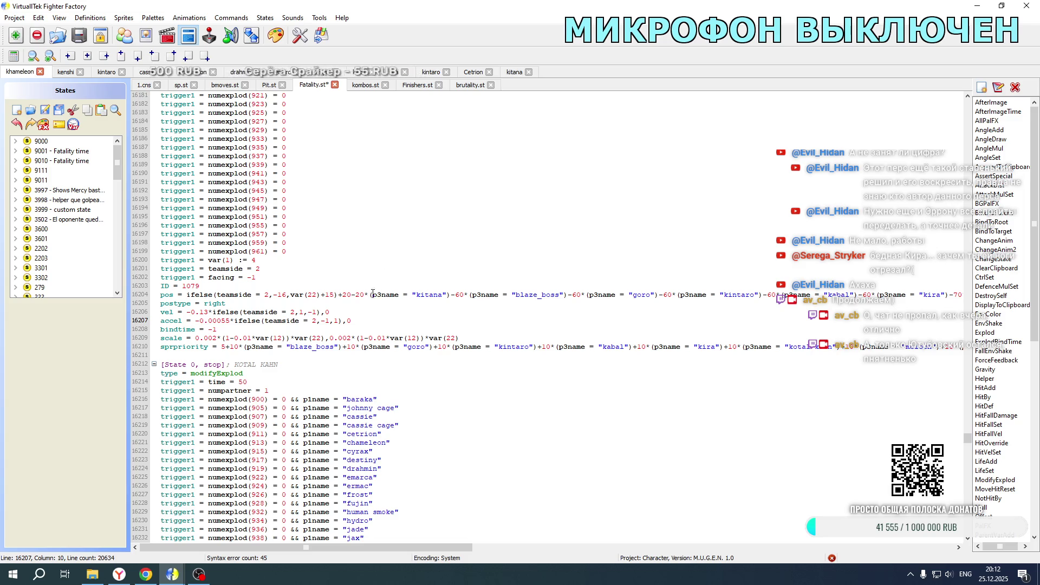
pyautogui.moveTo(340, 297)
pyautogui.mouseDown()
pyautogui.moveTo(984, 299)
pyautogui.moveTo(969, 301)
pyautogui.mouseUp()
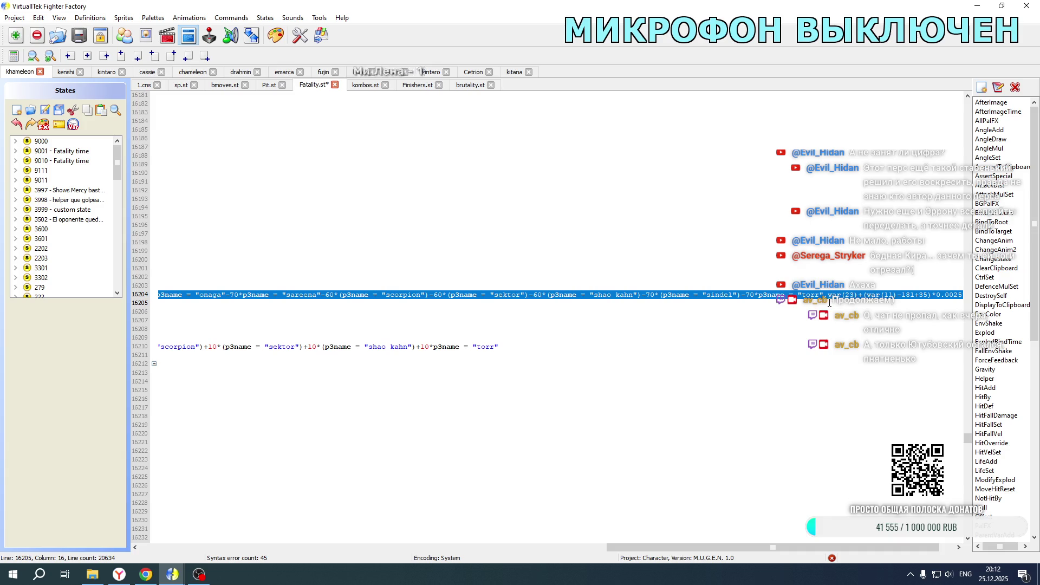
pyautogui.moveTo(829, 303); pyautogui.dragTo(824, 297)
pyautogui.hotkey('ctrl', 'v')
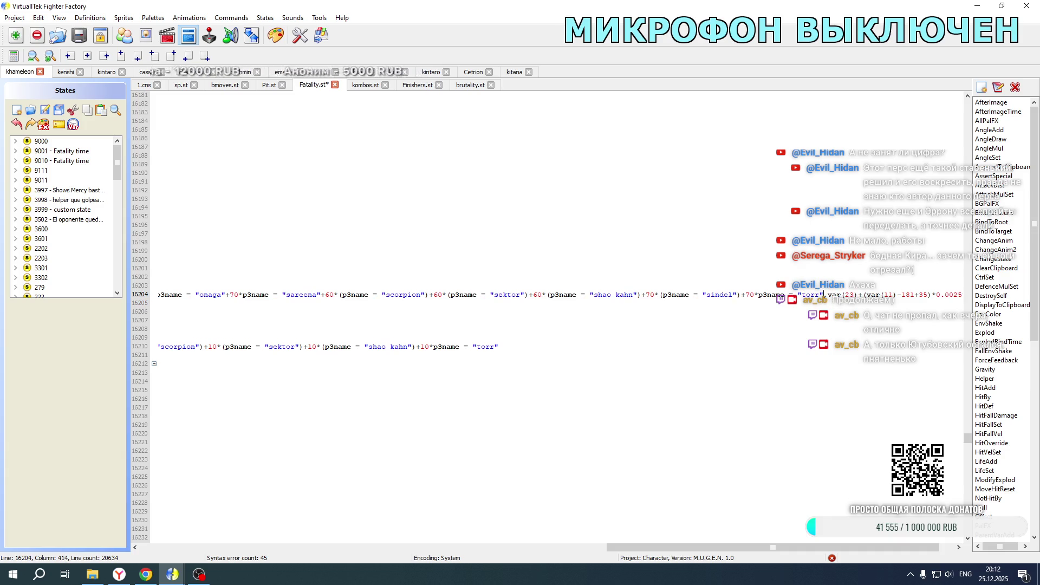
pyautogui.hotkey('ctrl', 's')
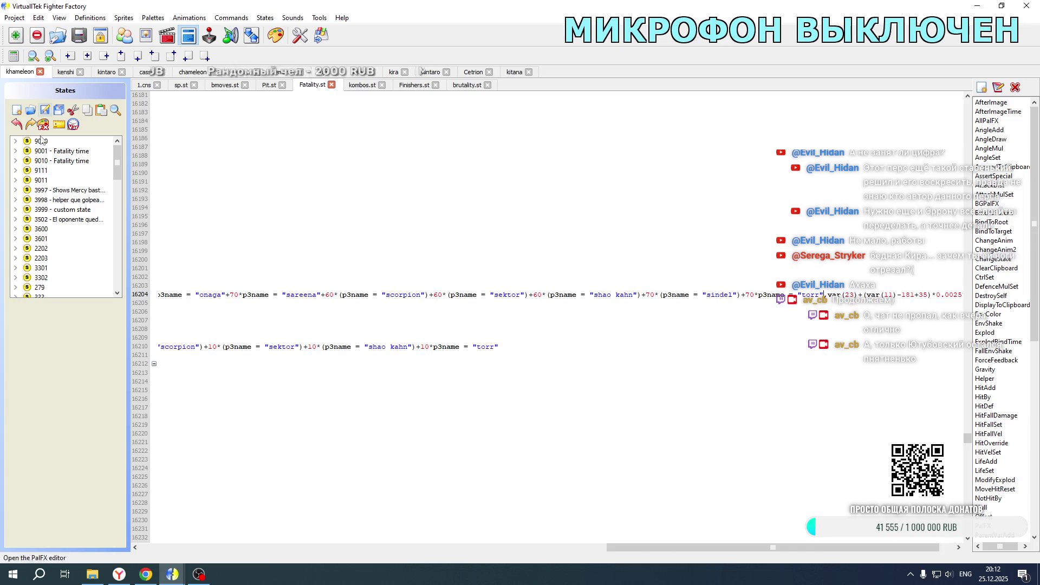
pyautogui.click(90, 575)
pyautogui.doubleClick(212, 350)
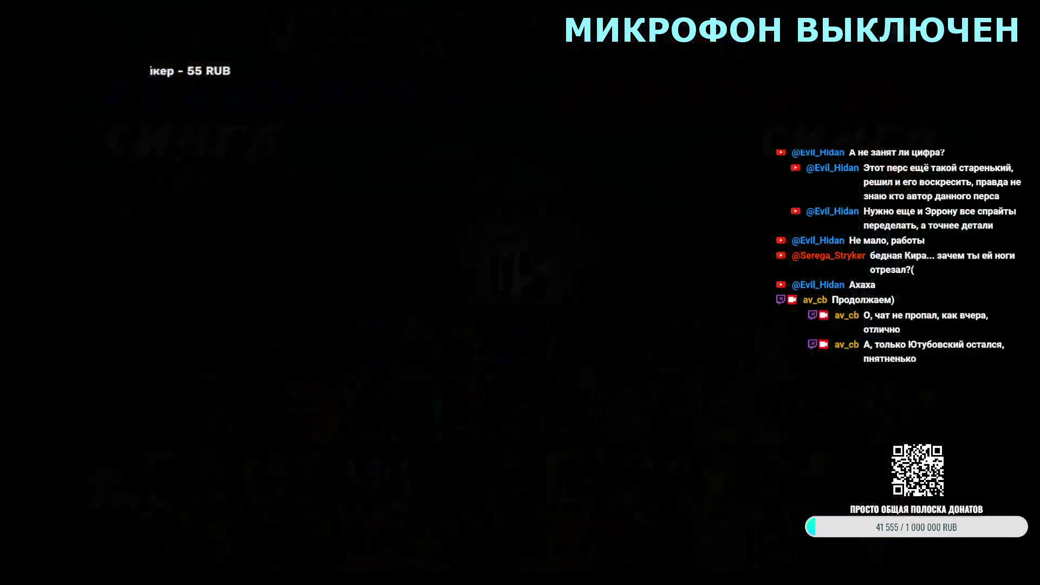
# - Start a tag match with Kitana and Baraka, check the VS screen, then exit the game
pyautogui.press('Return')
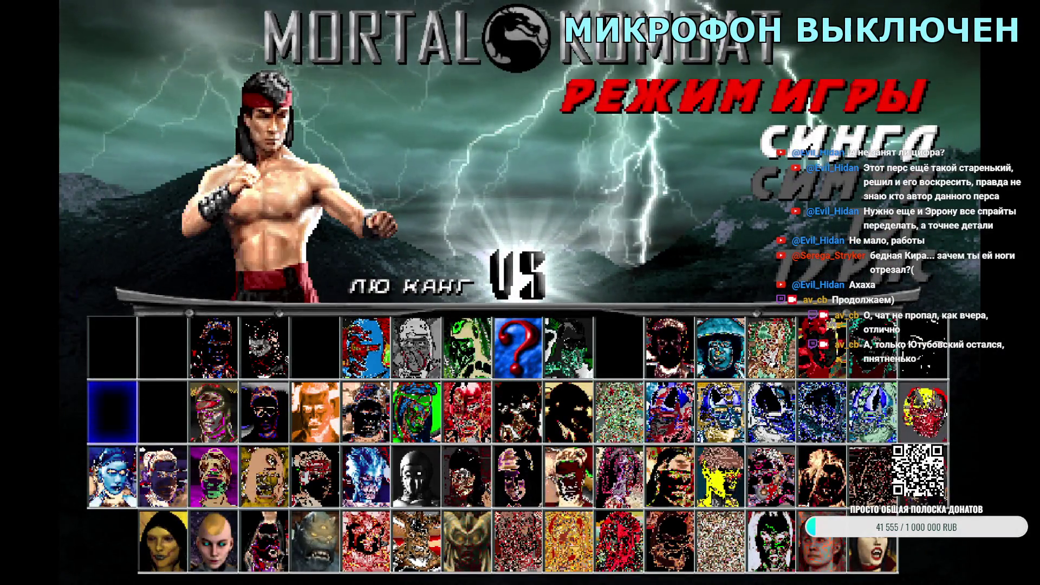
pyautogui.press('Down')
pyautogui.press('Return')
pyautogui.press('Right')
pyautogui.press('Right')
pyautogui.press('Right')
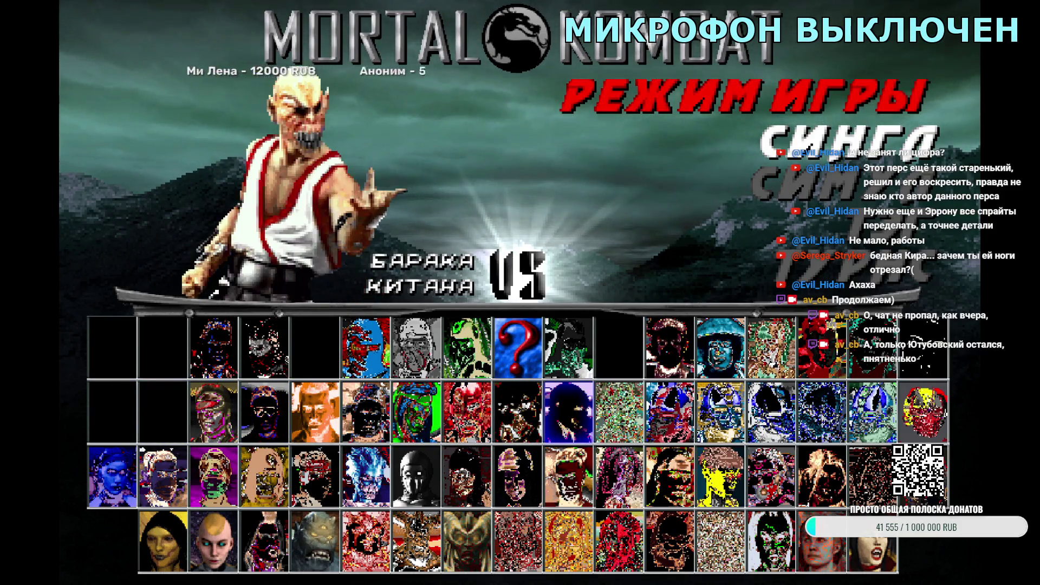
pyautogui.press('Return')
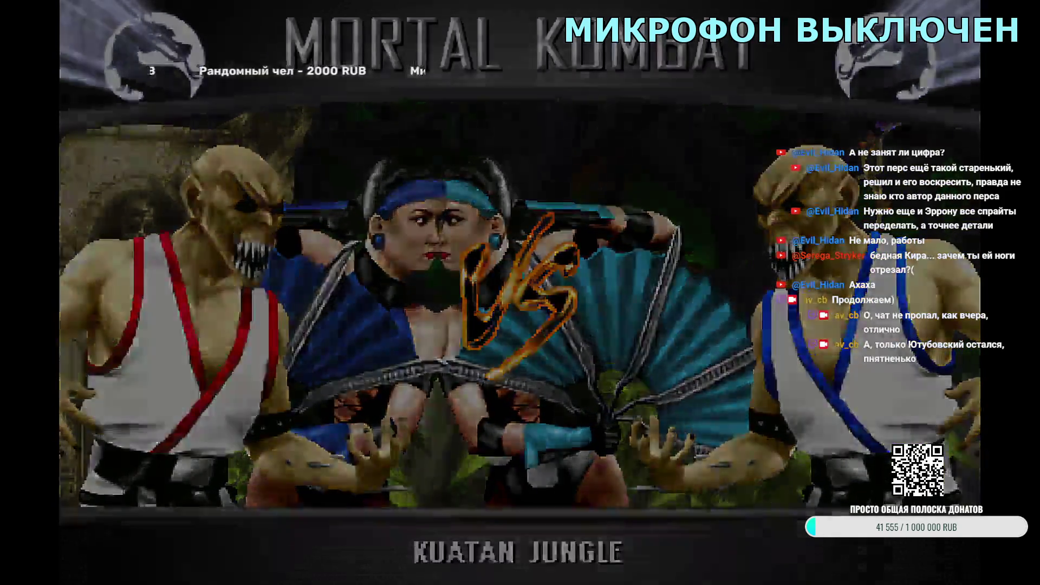
pyautogui.press('Escape')
pyautogui.press('Escape')
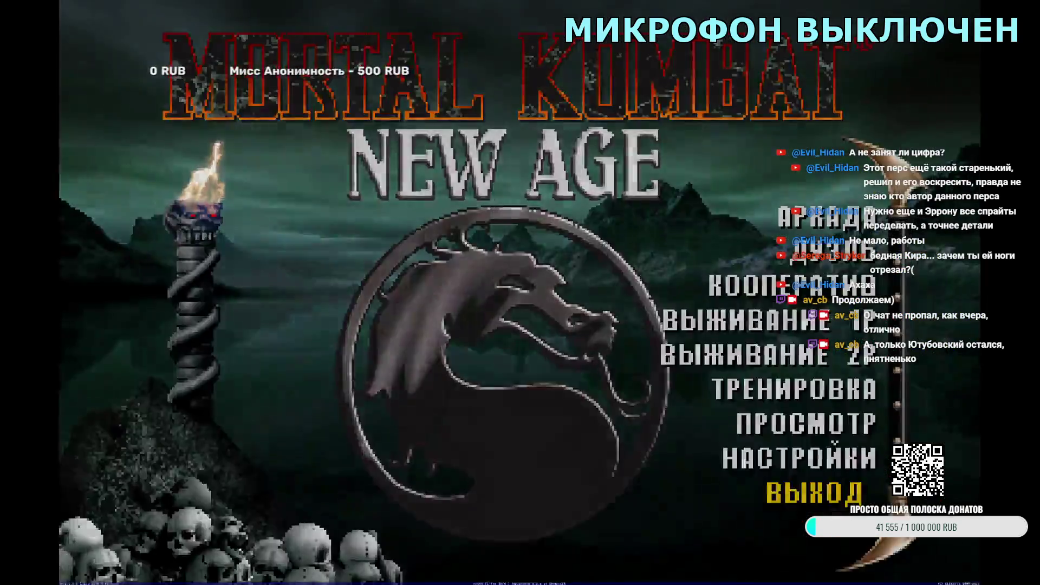
pyautogui.press('Escape')
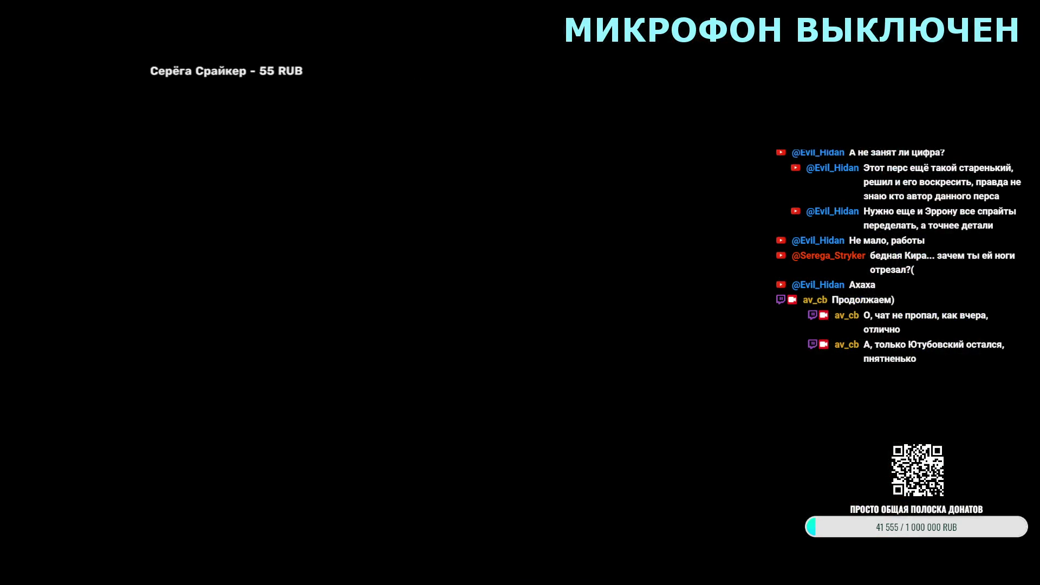
pyautogui.moveTo(90, 578)
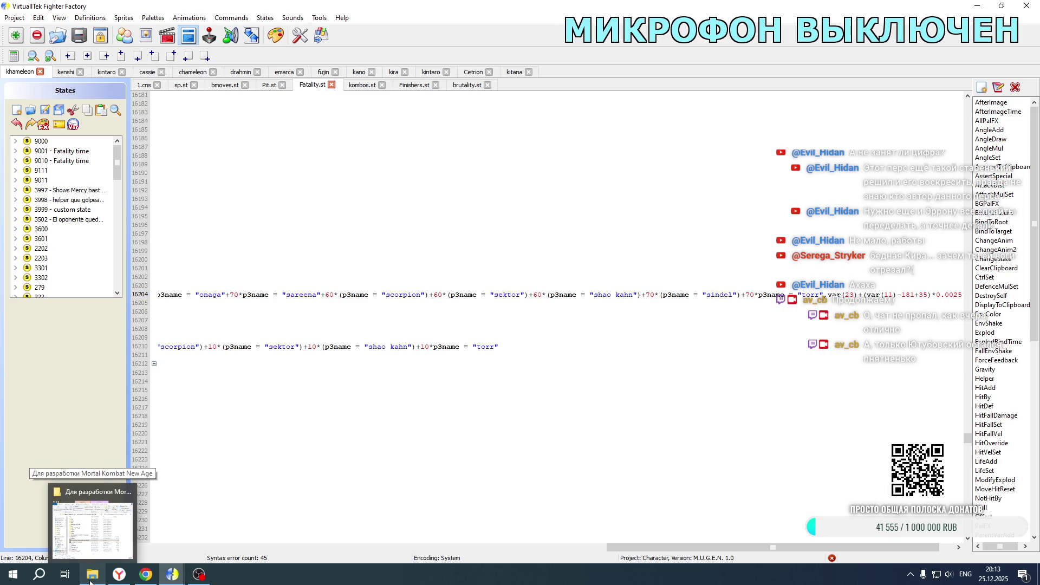
# - Open the animations and view the current animation's text without changing it
pyautogui.click(166, 35)
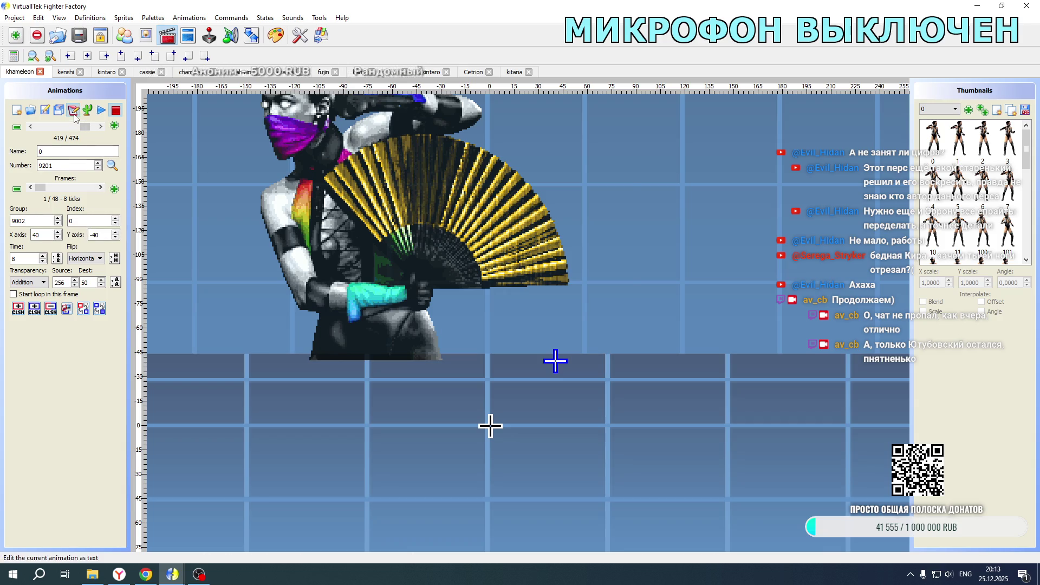
pyautogui.click(73, 110)
pyautogui.scroll(-1, 484, 264)
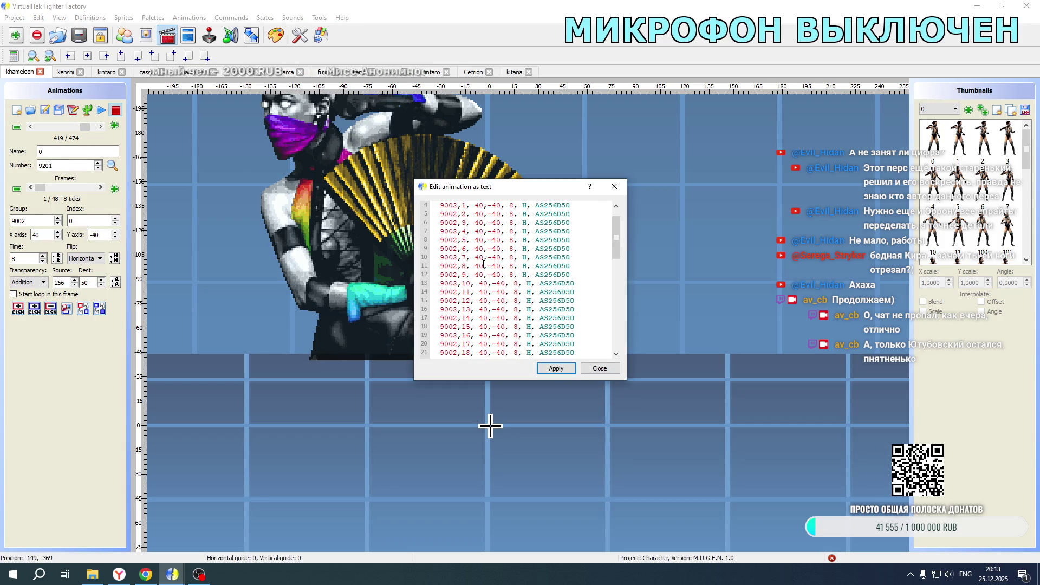
pyautogui.click(613, 186)
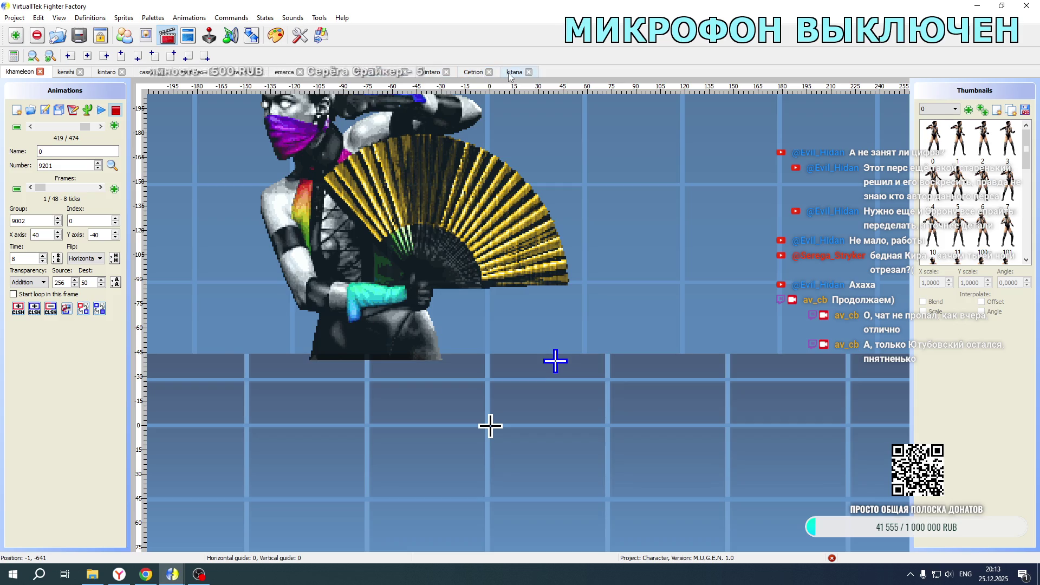
# - Change Kitana's action 9210 X offset from -35 to 35
pyautogui.click(512, 72)
pyautogui.click(72, 110)
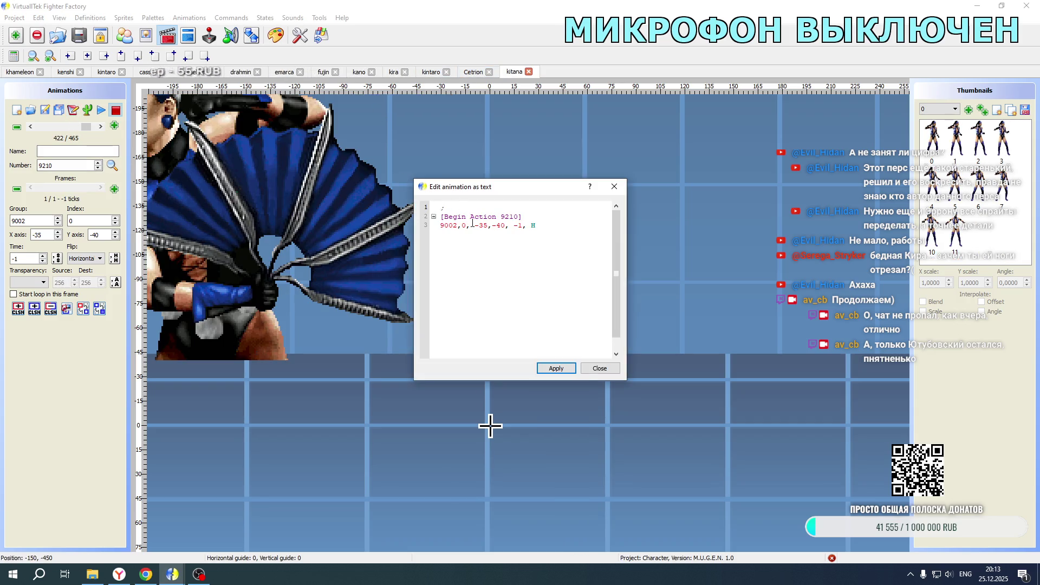
pyautogui.press('BackSpace')
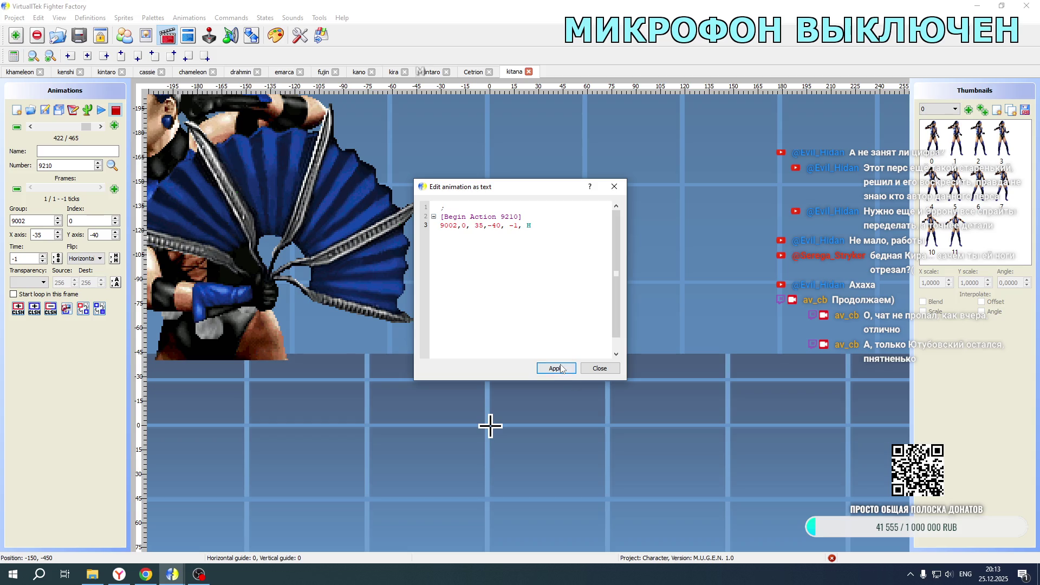
pyautogui.click(556, 369)
pyautogui.click(600, 368)
# - Change action 9211's X offset to 35 as well and return to the game folder
pyautogui.click(101, 126)
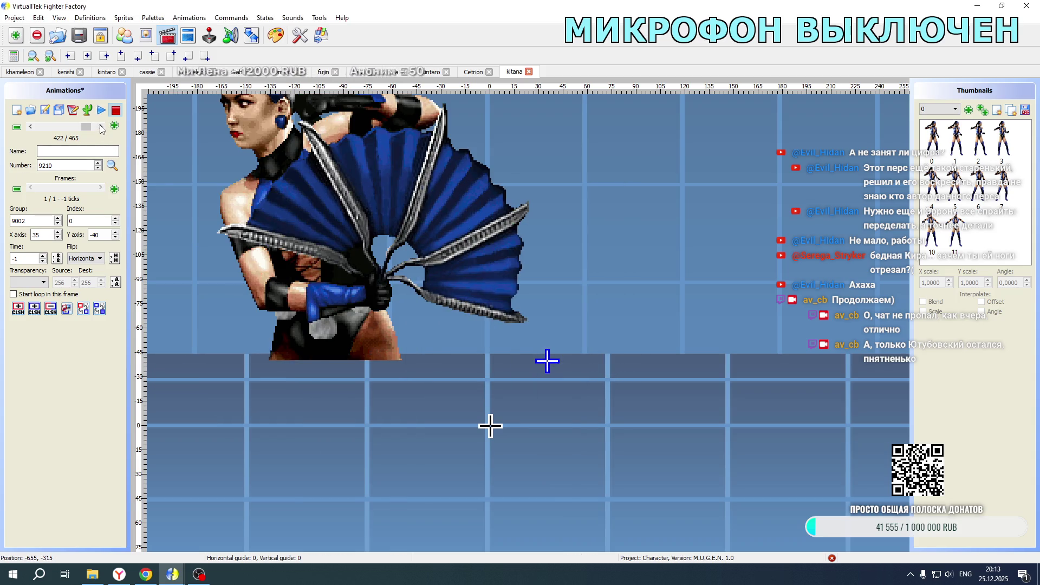
pyautogui.click(73, 109)
pyautogui.press('BackSpace')
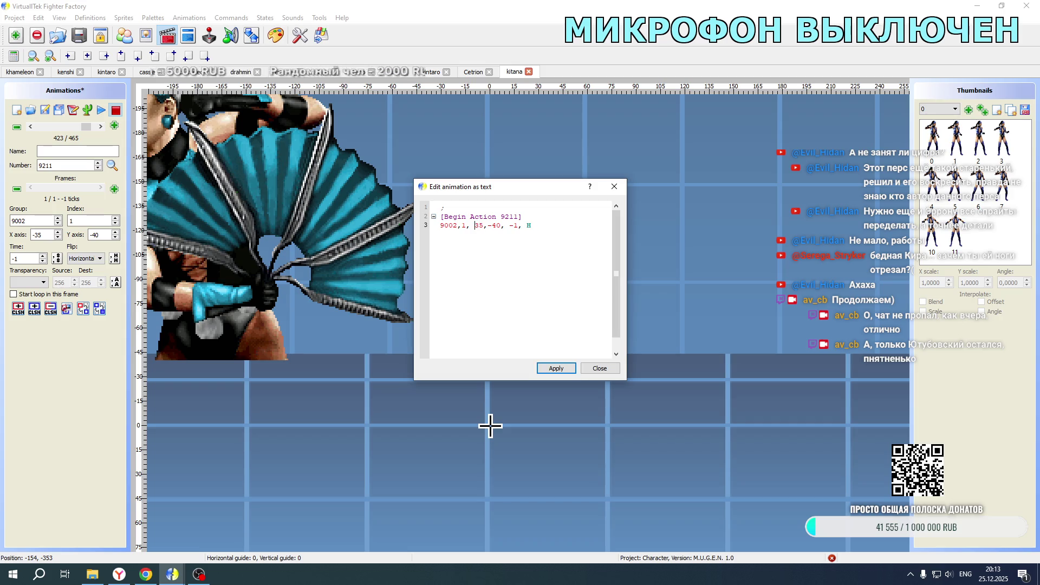
pyautogui.click(556, 369)
pyautogui.click(600, 368)
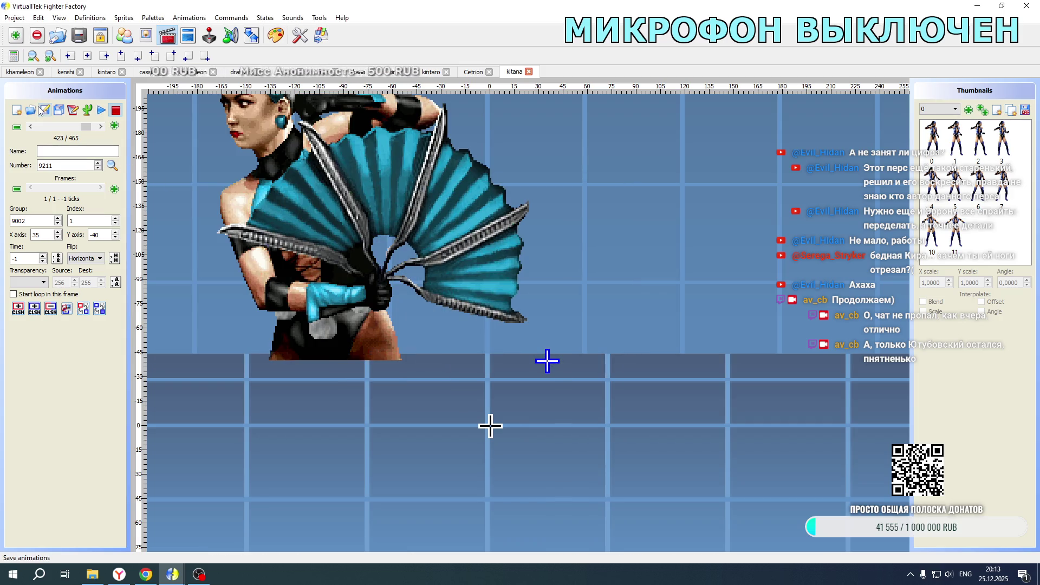
pyautogui.click(93, 574)
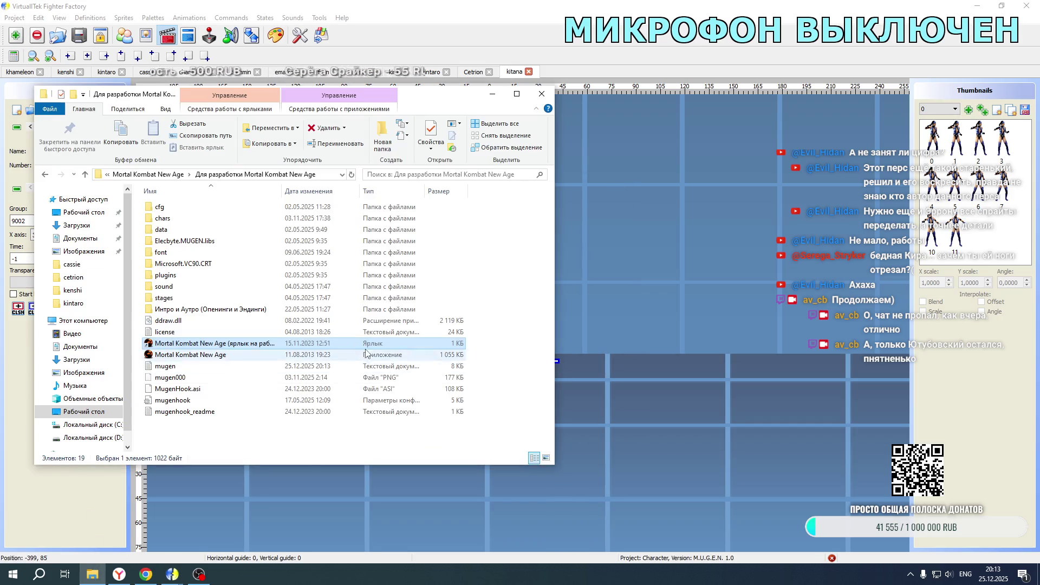
# - Launch Mortal Kombat New Age, start a match with Kitana, then quit back to Fighter Factory
pyautogui.doubleClick(215, 343)
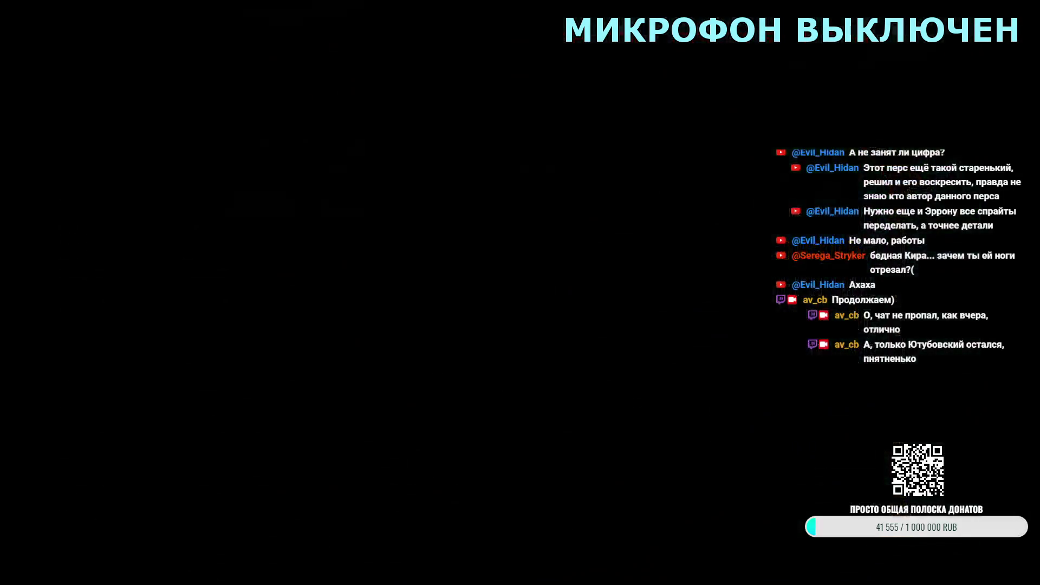
pyautogui.press('Return')
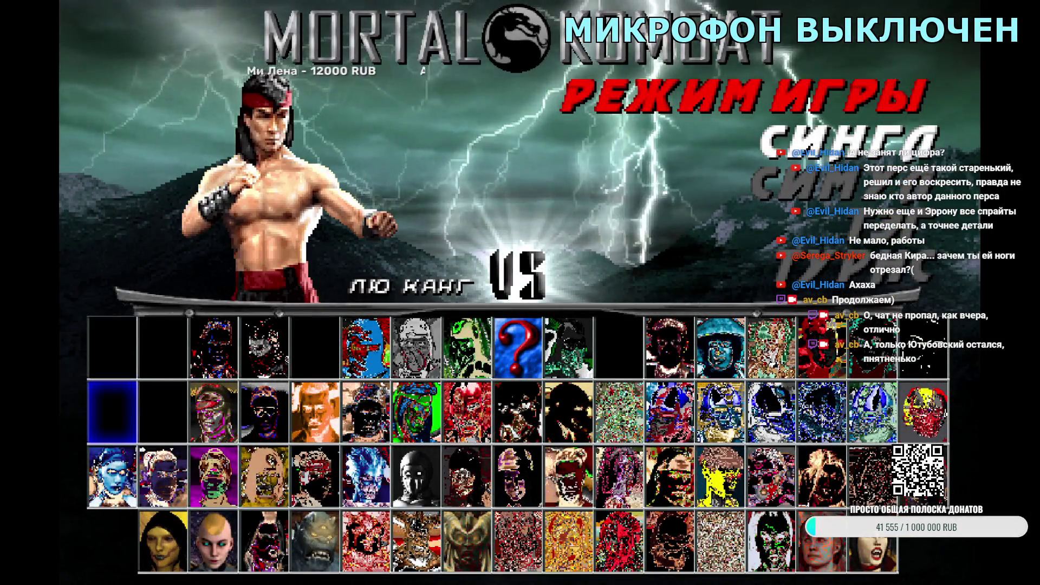
pyautogui.press('Down')
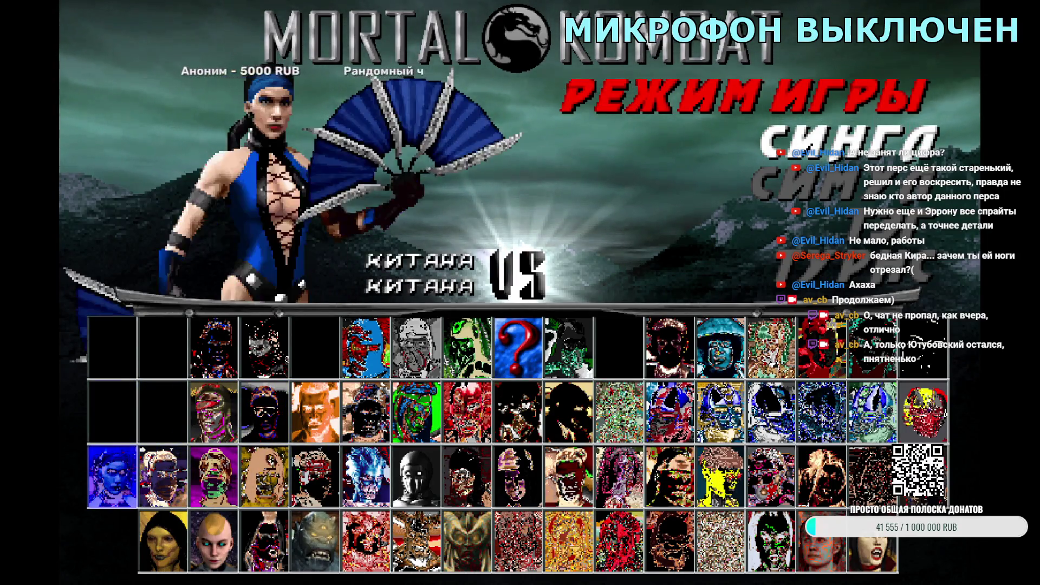
pyautogui.press('Return')
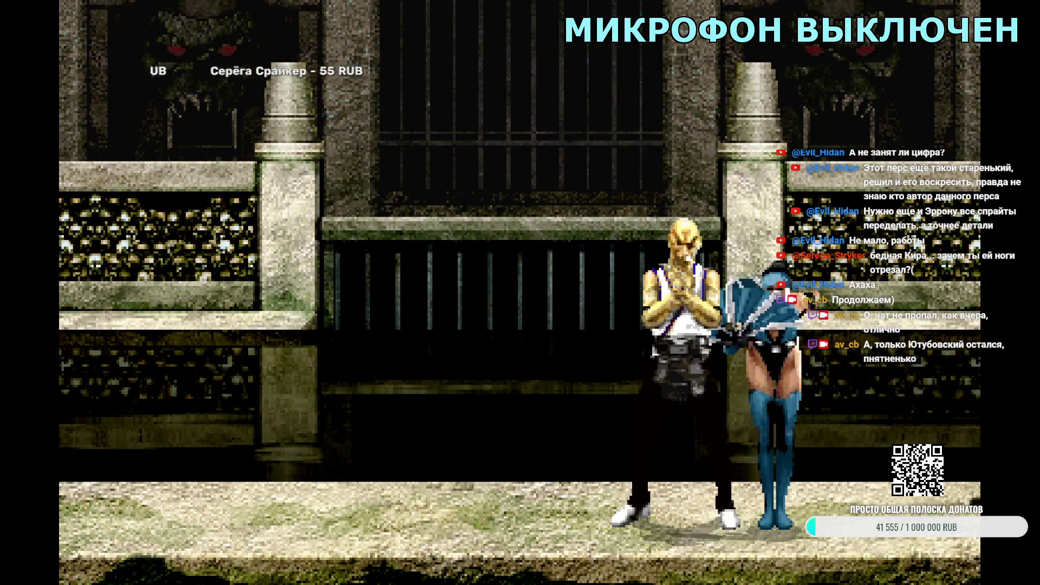
pyautogui.press('Escape')
pyautogui.press('Escape')
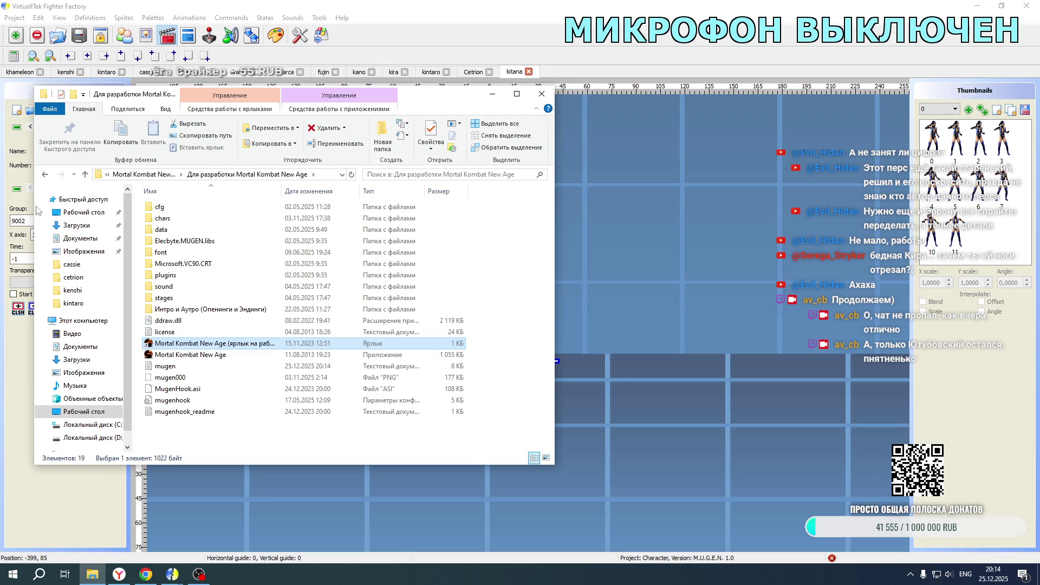
pyautogui.click(20, 247)
# - Change Kitana's action 9211 X offset to 25 and step back to action 9210
pyautogui.click(34, 236)
pyautogui.write('25')
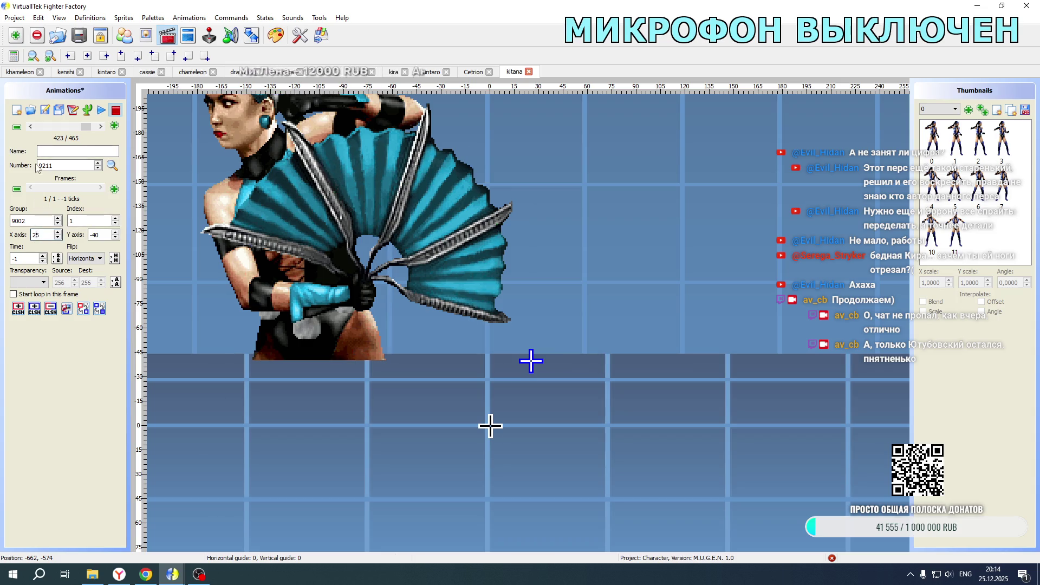
pyautogui.click(30, 127)
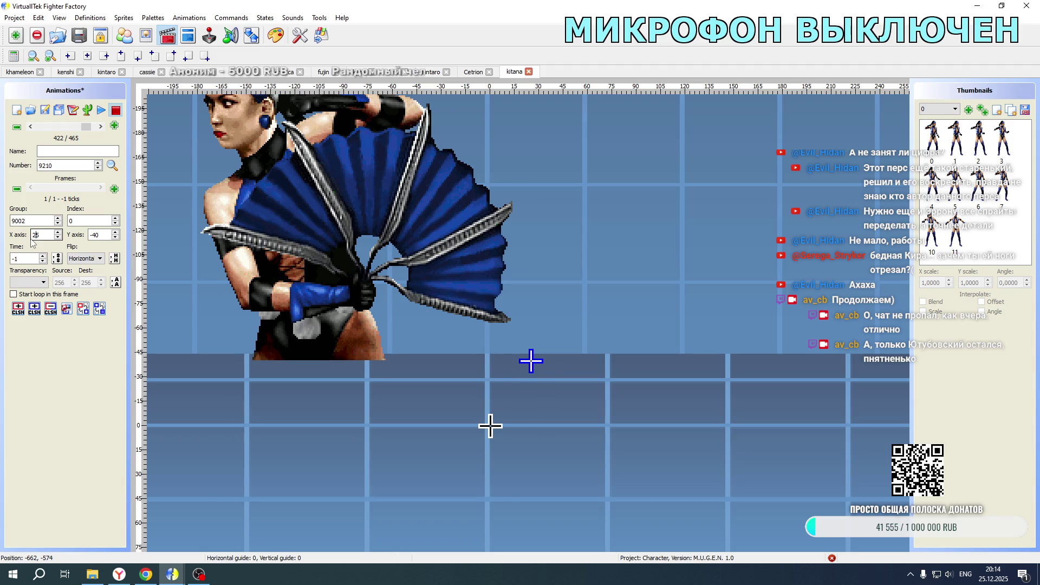
pyautogui.click(188, 36)
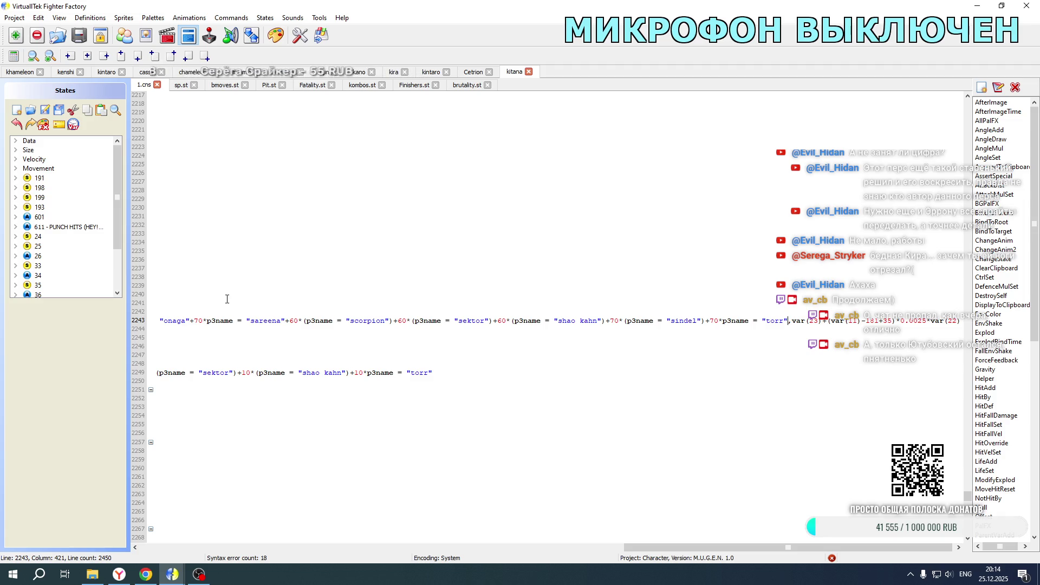
# - Review Kitana's 1.cns partner-portrait code, then view Khameleon's Fatality.st ID 1079 explod at line 16204
pyautogui.moveTo(632, 547); pyautogui.dragTo(149, 549)
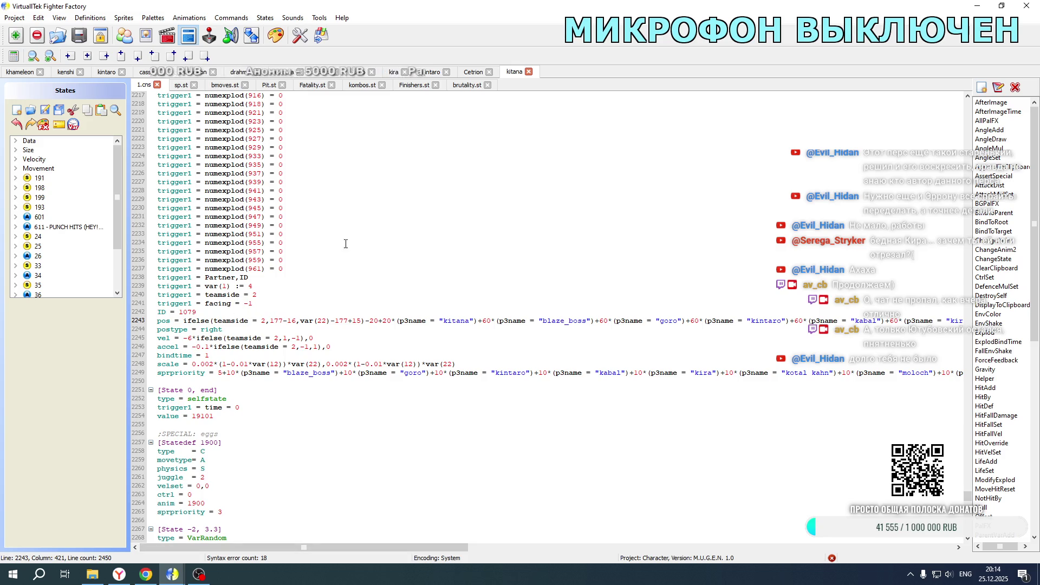
pyautogui.scroll(10, 336, 321)
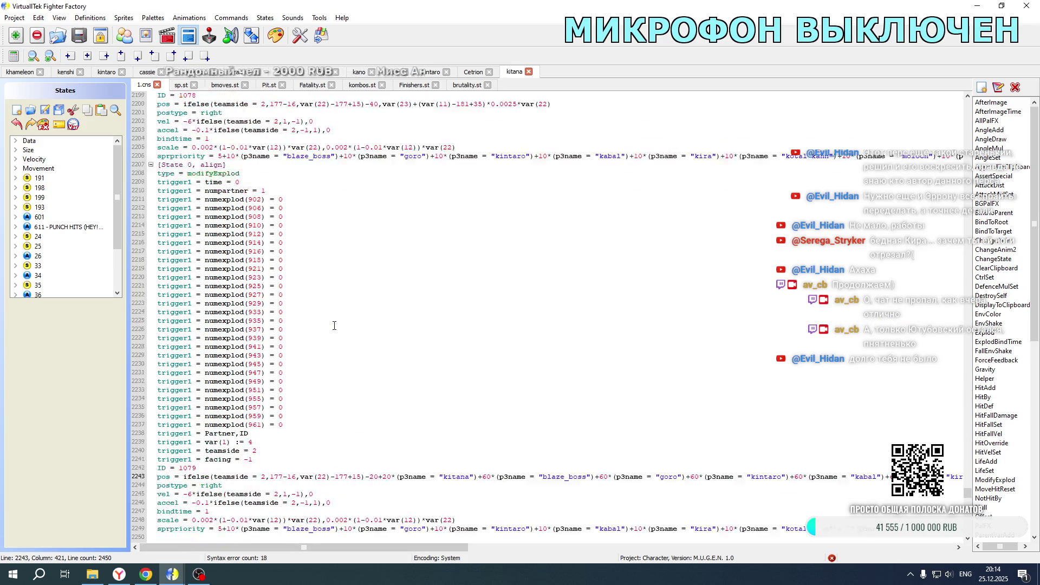
pyautogui.scroll(17, 334, 325)
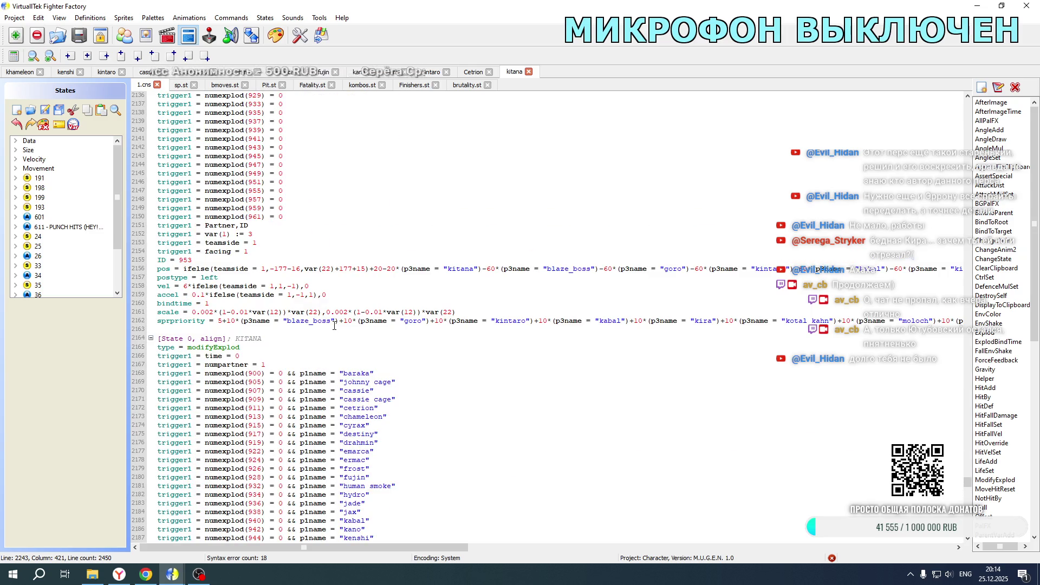
pyautogui.scroll(7, 325, 276)
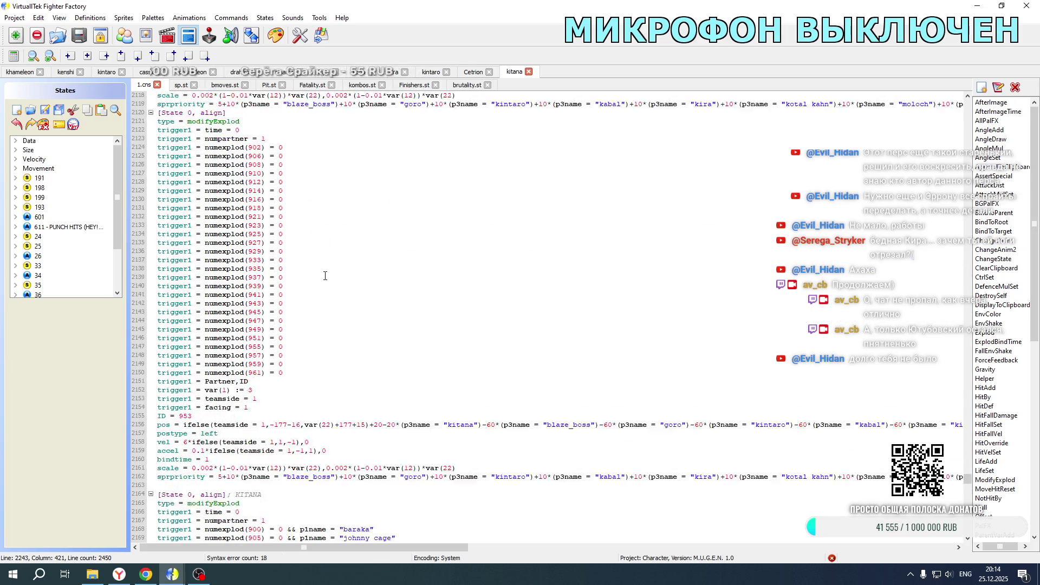
pyautogui.click(33, 78)
pyautogui.moveTo(787, 547); pyautogui.dragTo(306, 547)
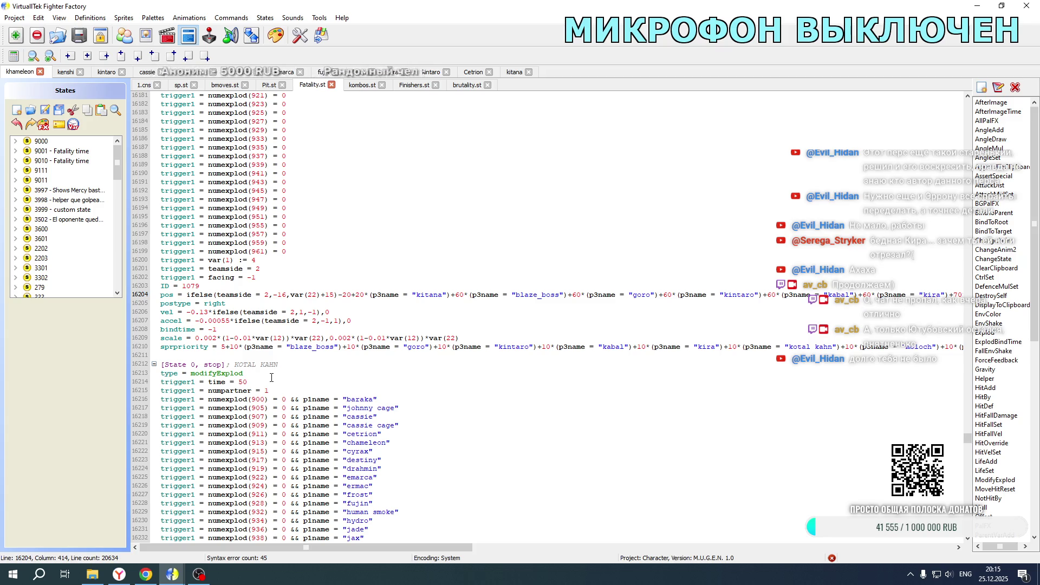
# - Show Khameleon's animation 9201 and relaunch Mortal Kombat New Age
pyautogui.scroll(12, 271, 377)
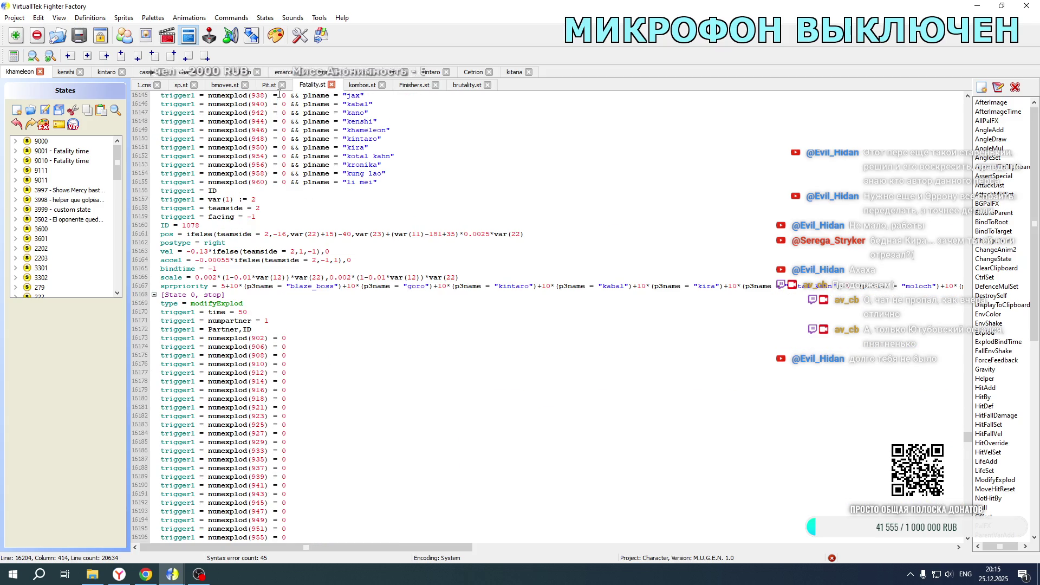
pyautogui.click(167, 35)
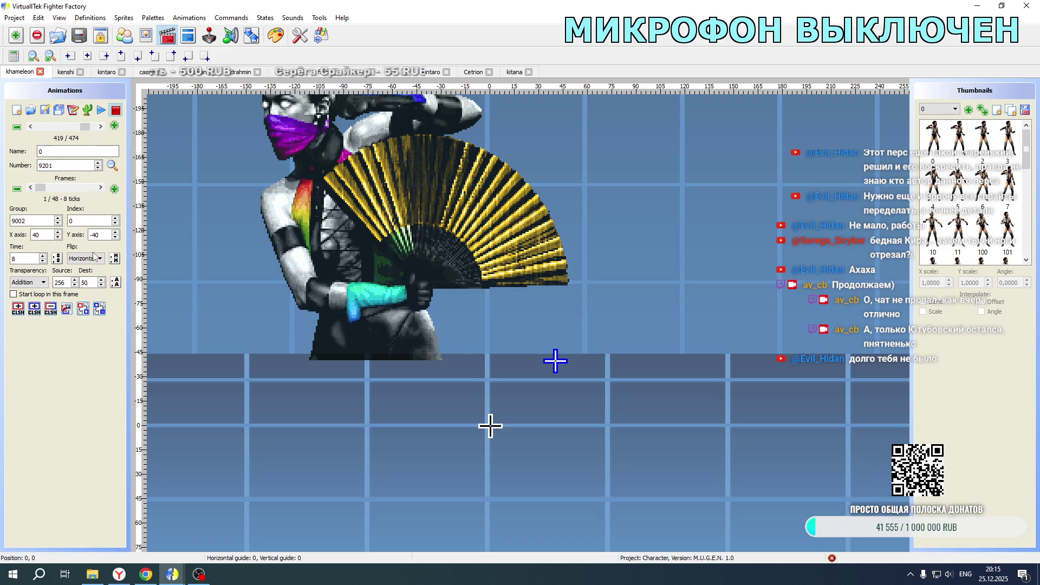
pyautogui.click(92, 574)
pyautogui.doubleClick(169, 348)
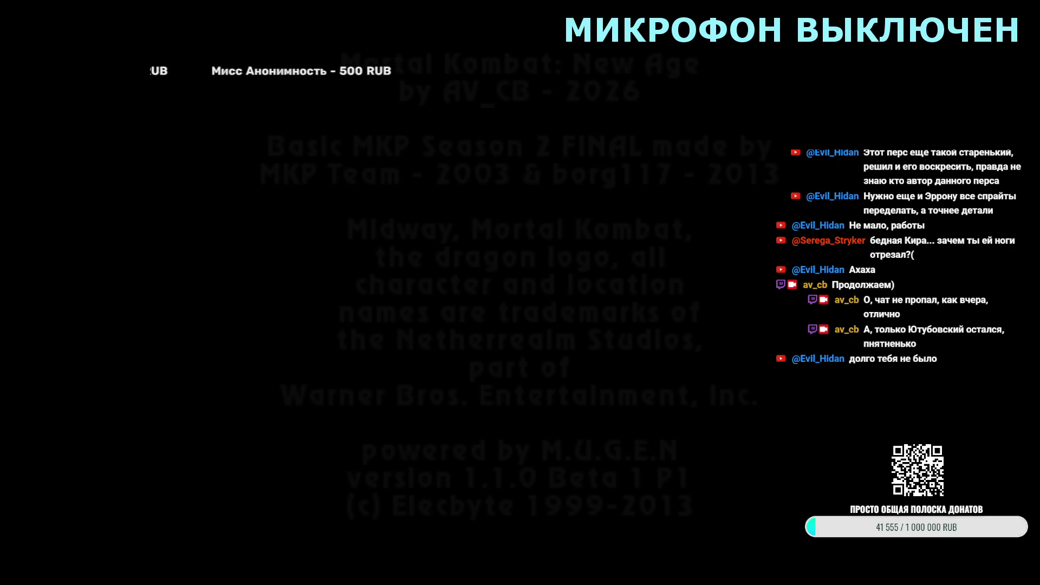
# - Skip to character select and pick a tag team with Kitana as partner
pyautogui.press('Return')
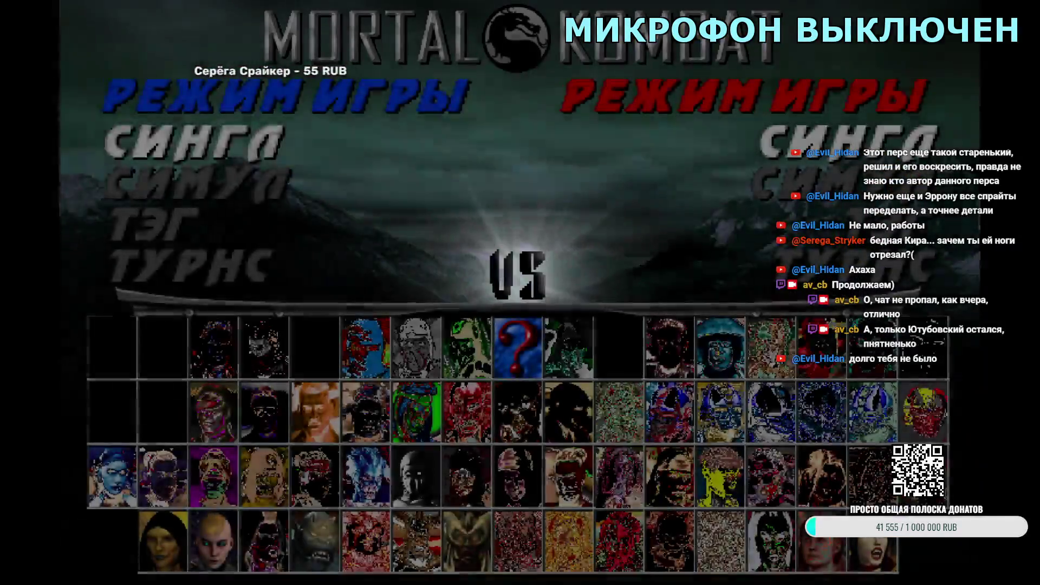
pyautogui.press('Return')
pyautogui.press('Right')
pyautogui.press('Right')
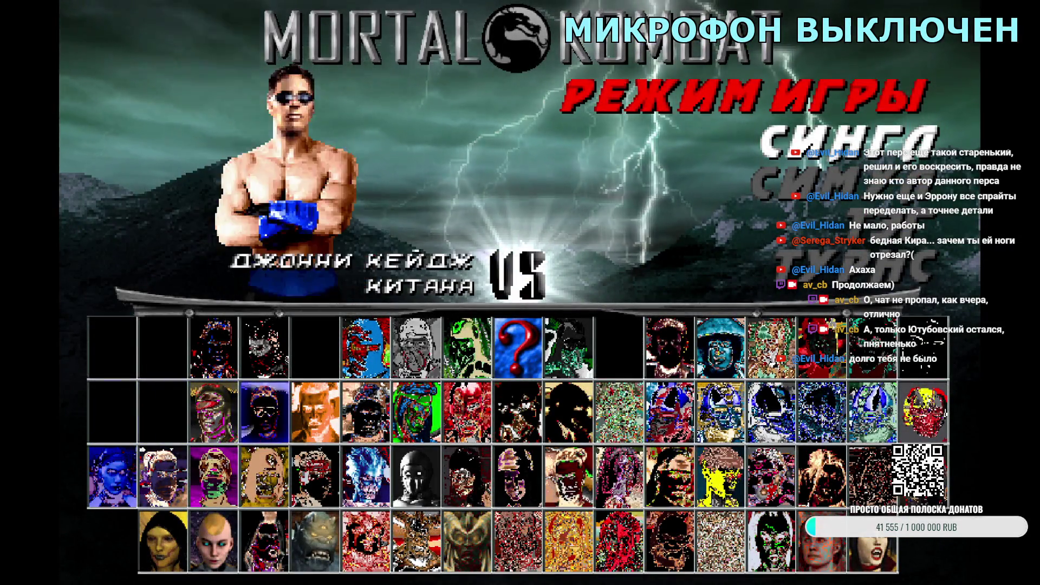
pyautogui.press('Right')
pyautogui.press('Right')
pyautogui.press('Return')
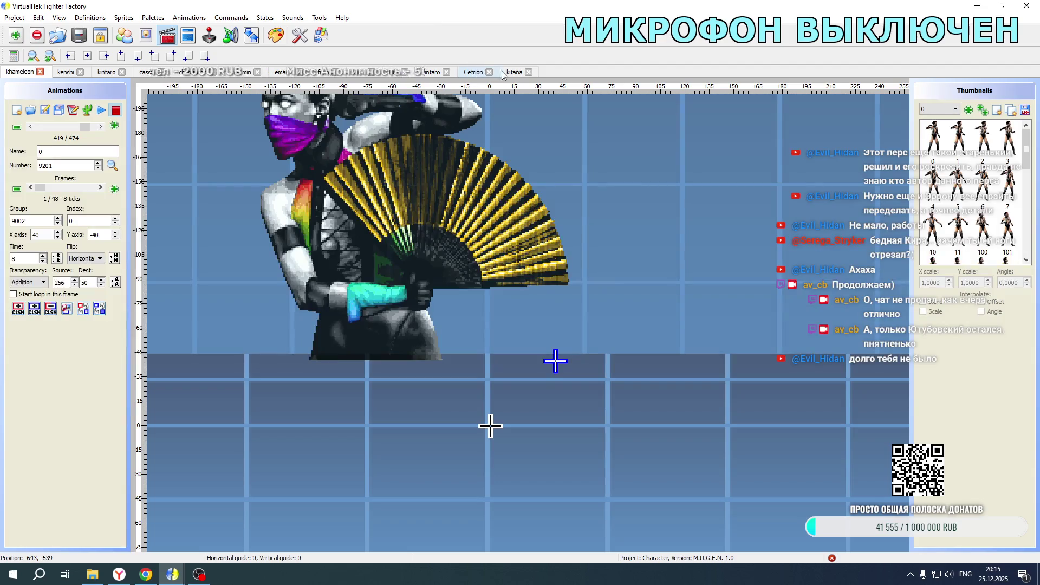
# - Compare Kitana's animation 9200, 9201 and 9210 offsets, then return to her 1.cns code
pyautogui.doubleClick(31, 127)
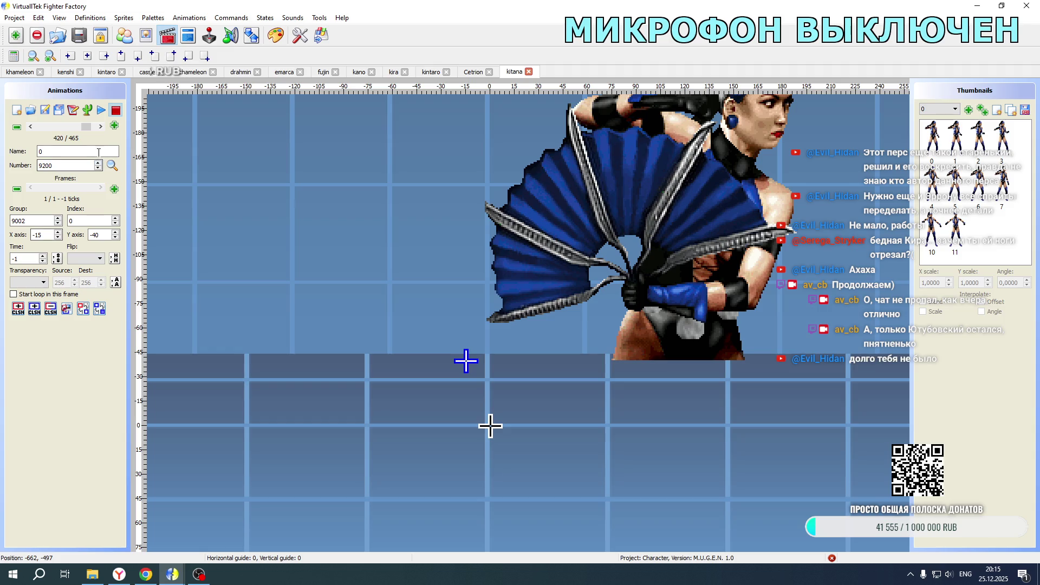
pyautogui.doubleClick(101, 127)
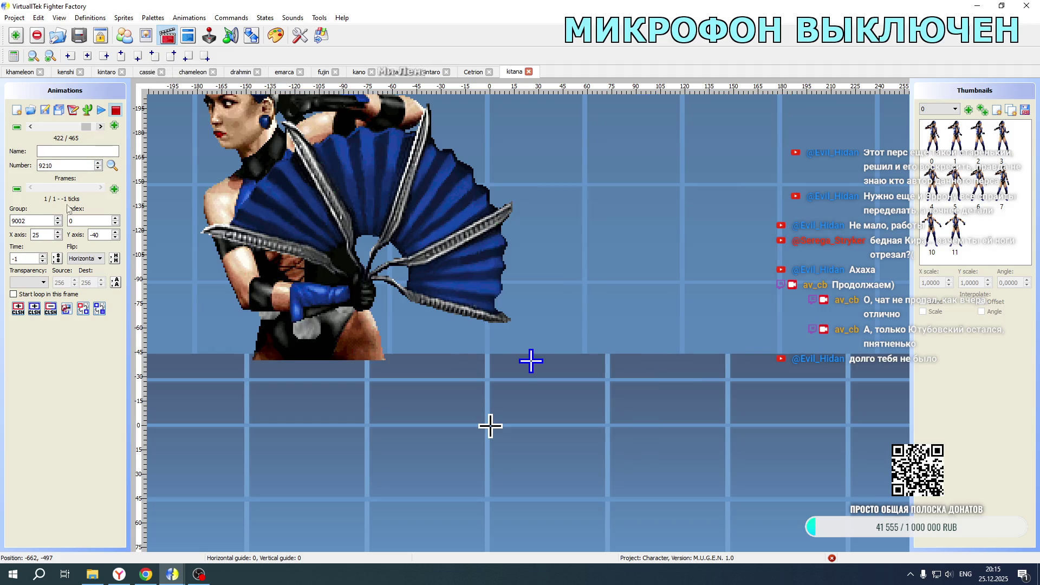
pyautogui.click(31, 127)
pyautogui.click(31, 128)
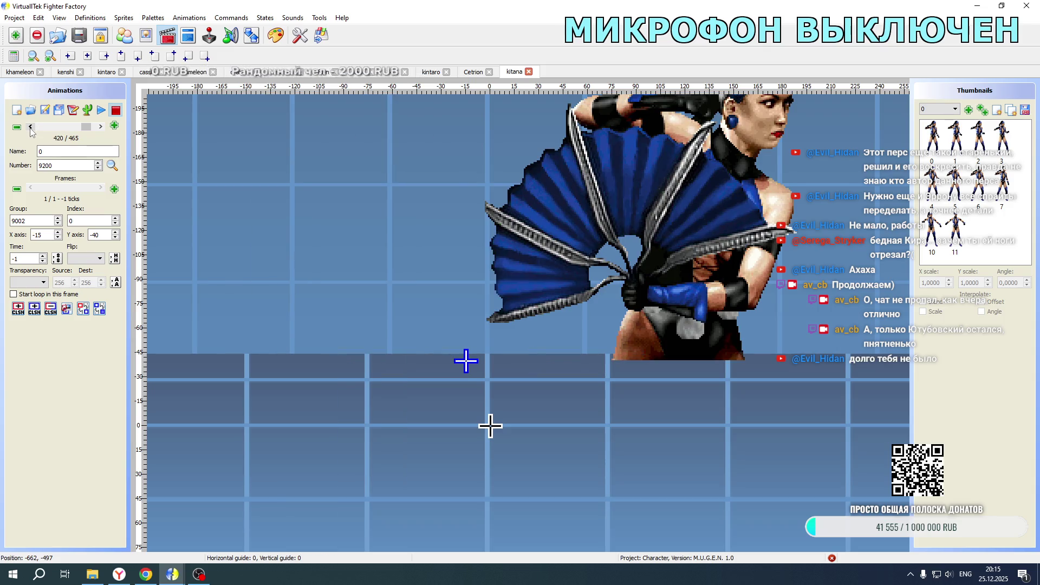
pyautogui.click(100, 128)
pyautogui.click(99, 128)
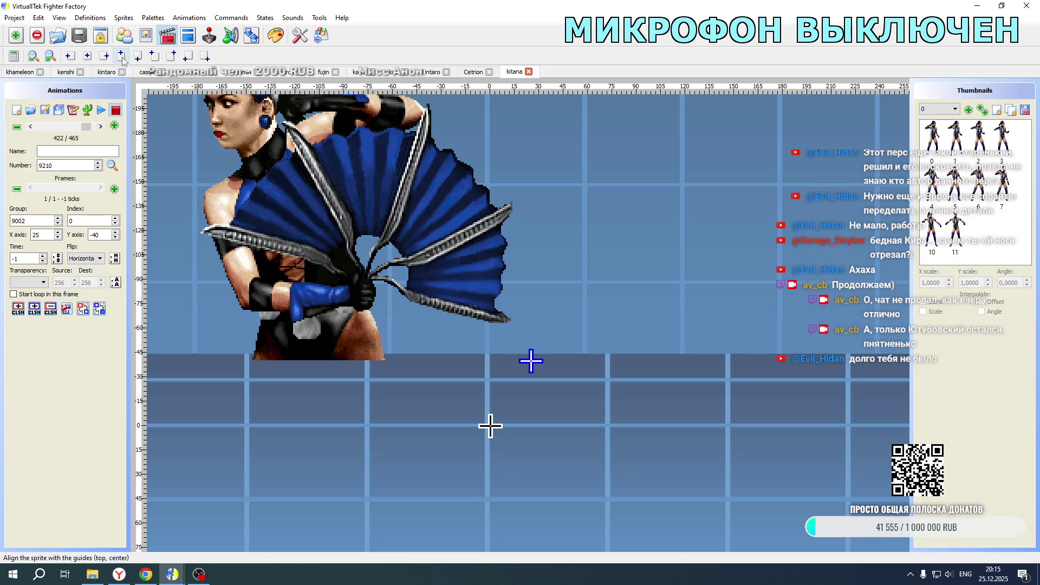
pyautogui.click(188, 43)
pyautogui.moveTo(631, 549)
pyautogui.mouseDown()
pyautogui.moveTo(336, 548)
pyautogui.moveTo(27, 519)
pyautogui.moveTo(98, 501)
pyautogui.mouseUp()
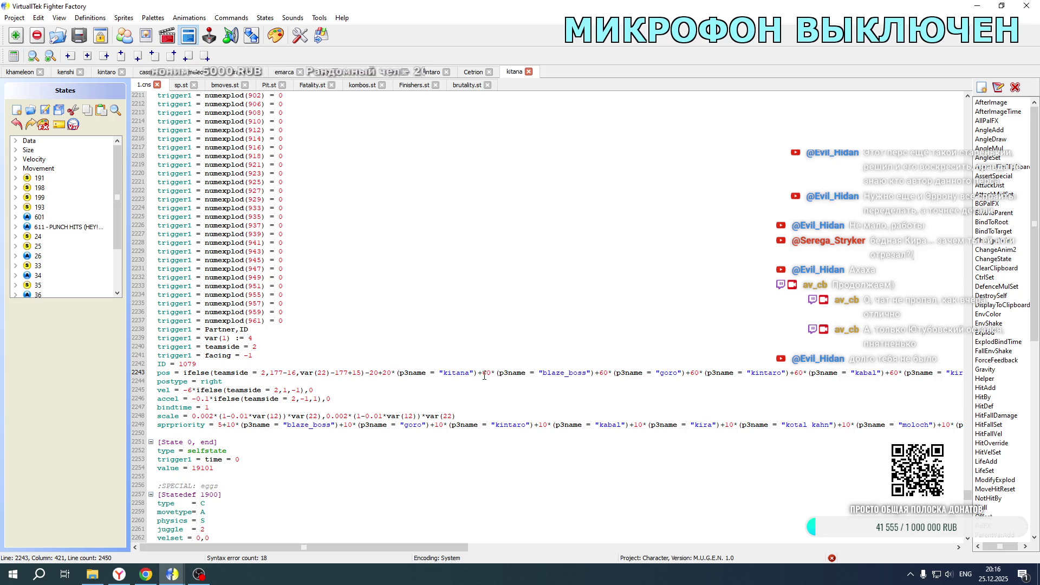
# - Switch to Khameleon's code and scroll through the Fatality.st portrait explod blocks for Kitana
pyautogui.scroll(7, 361, 292)
pyautogui.scroll(16, 361, 292)
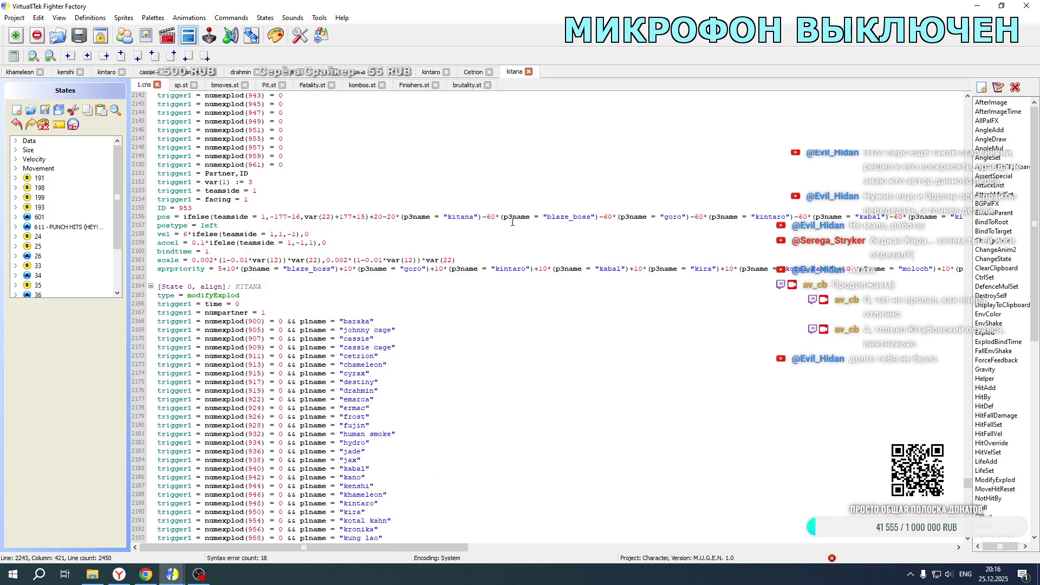
pyautogui.scroll(20, 461, 254)
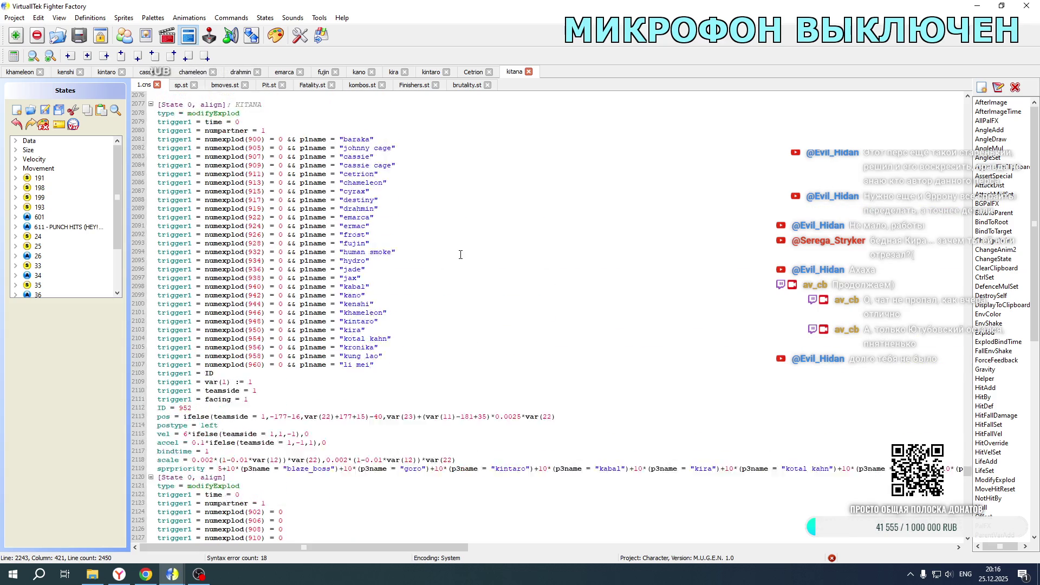
pyautogui.click(20, 72)
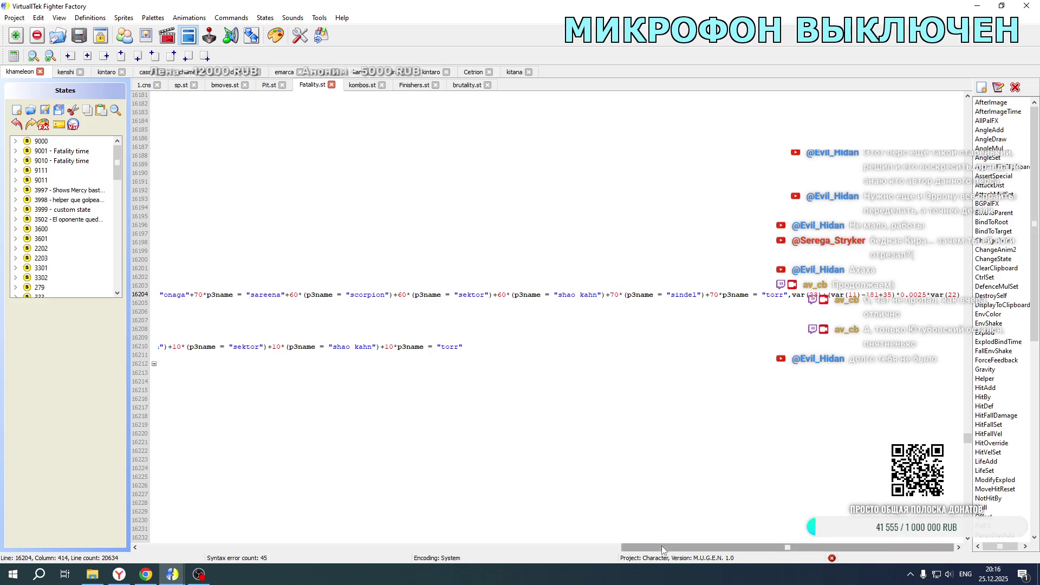
pyautogui.moveTo(661, 544); pyautogui.dragTo(180, 546)
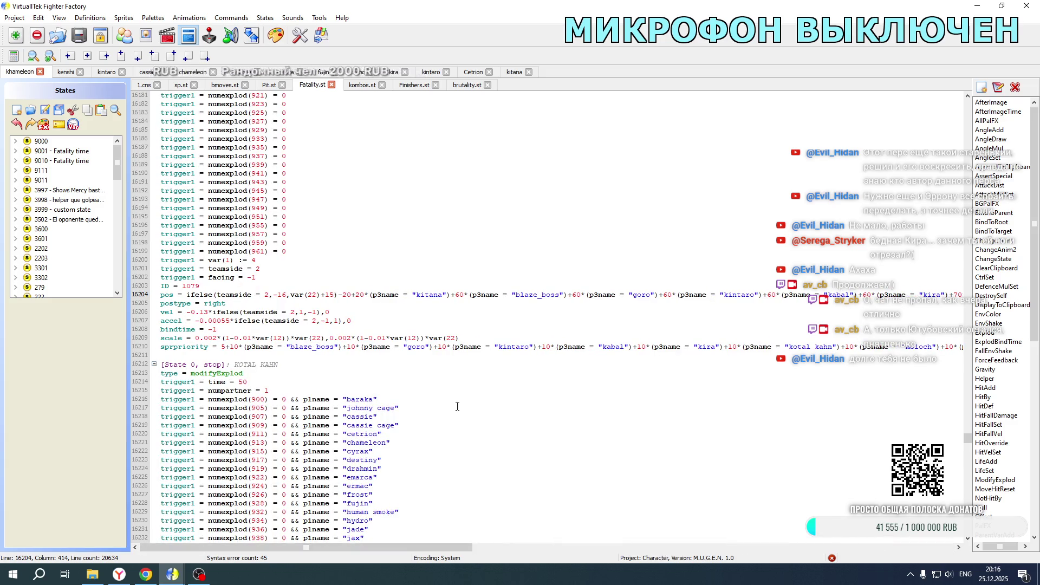
pyautogui.scroll(20, 457, 406)
pyautogui.scroll(4, 457, 406)
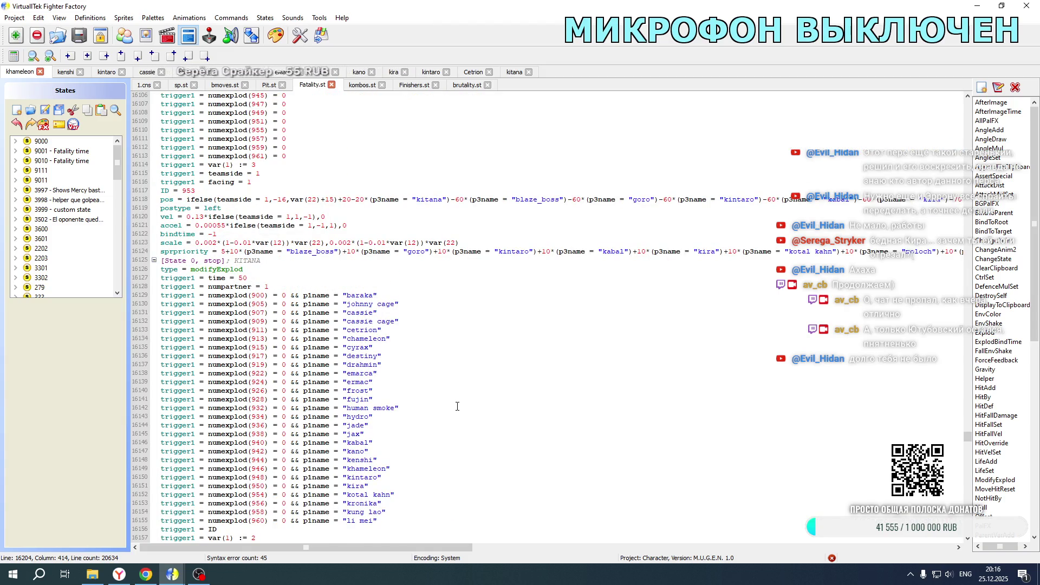
pyautogui.scroll(2, 457, 407)
# - Find the explod's postype = right line, then bring up Kitana's 1.cns code
pyautogui.scroll(-16, 457, 406)
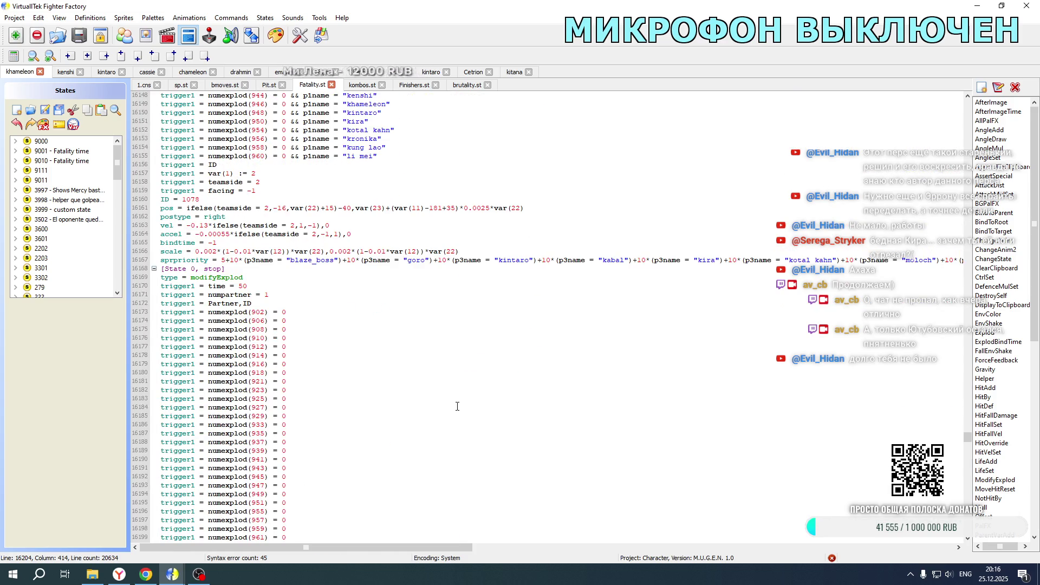
pyautogui.scroll(-8, 457, 406)
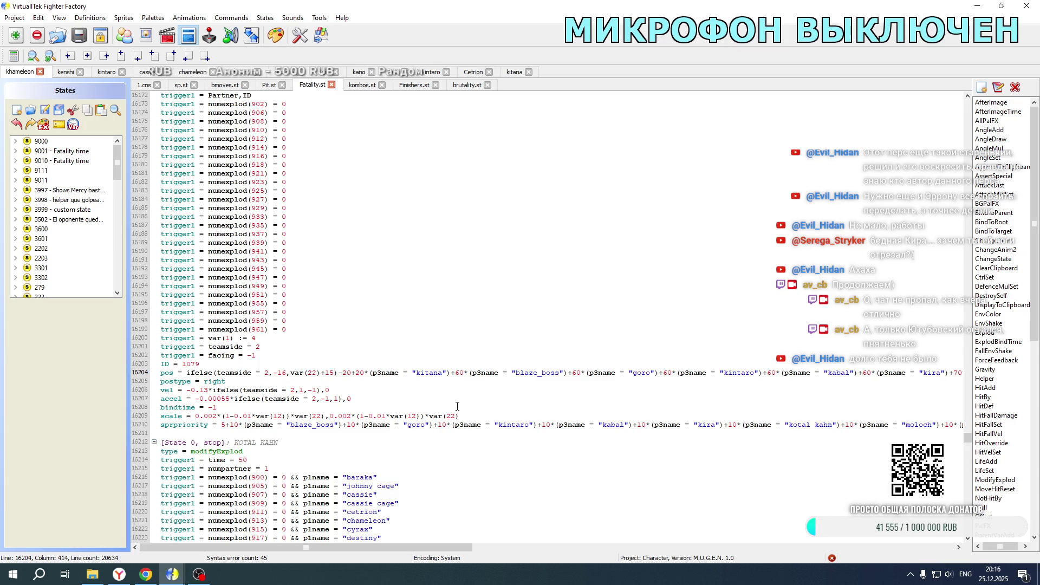
pyautogui.scroll(9, 457, 406)
pyautogui.scroll(1, 457, 406)
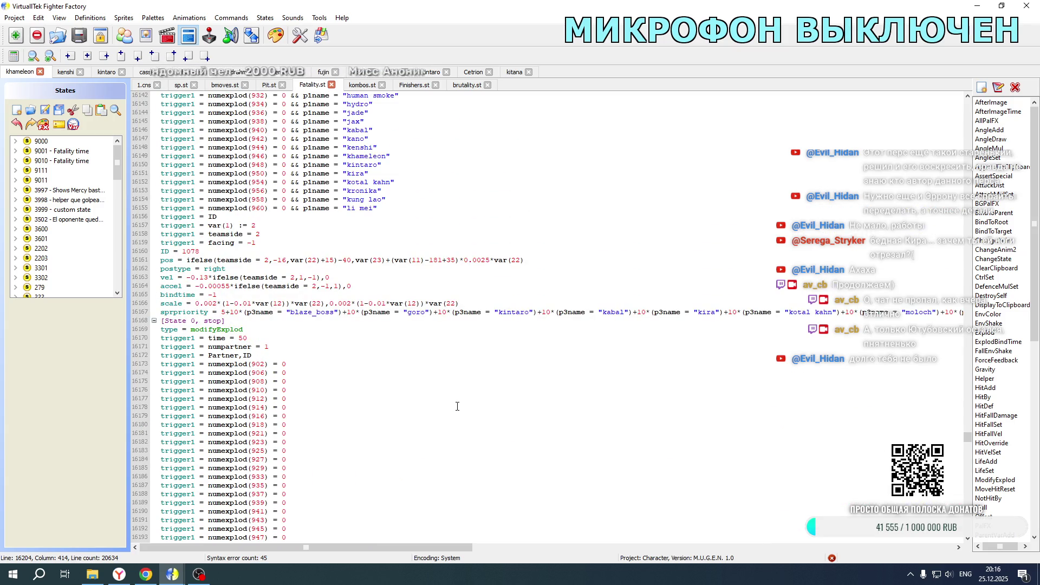
pyautogui.click(459, 269)
pyautogui.click(513, 72)
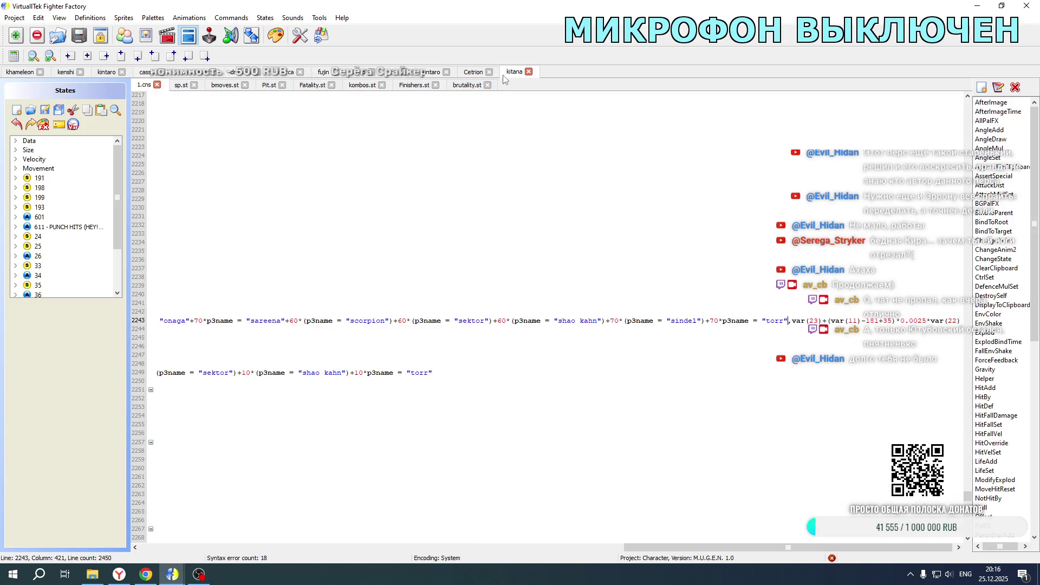
# - Review Kitana's 1.cns portrait explods (IDs 952–1079), then open her animations at action 9210
pyautogui.click(261, 547)
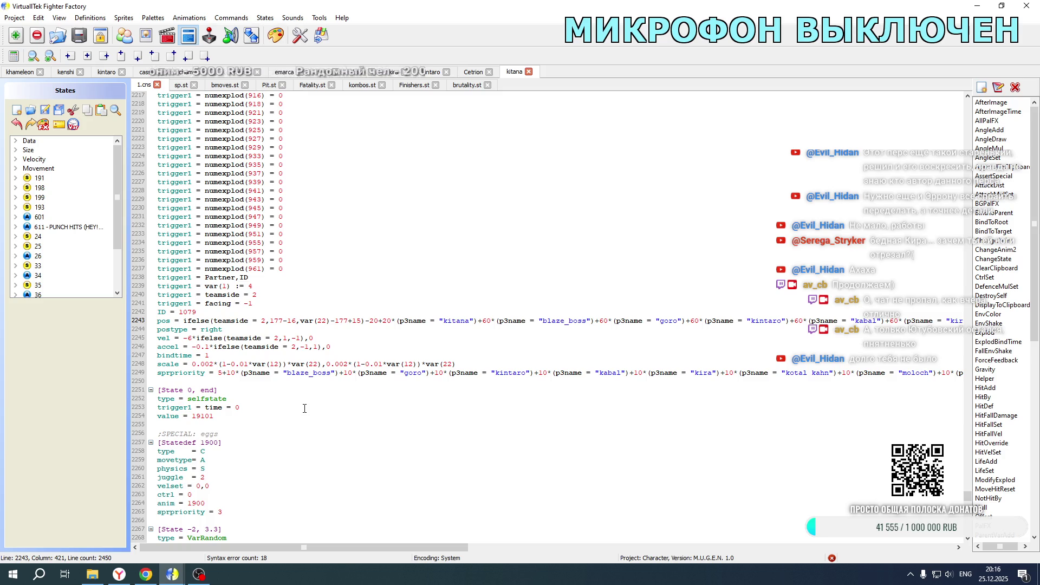
pyautogui.scroll(12, 305, 408)
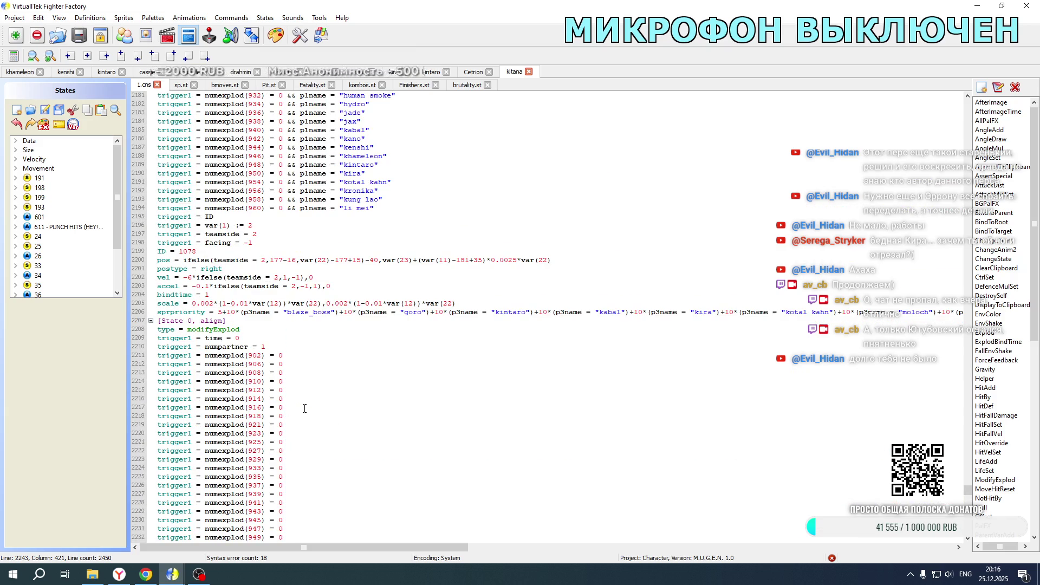
pyautogui.scroll(1, 304, 408)
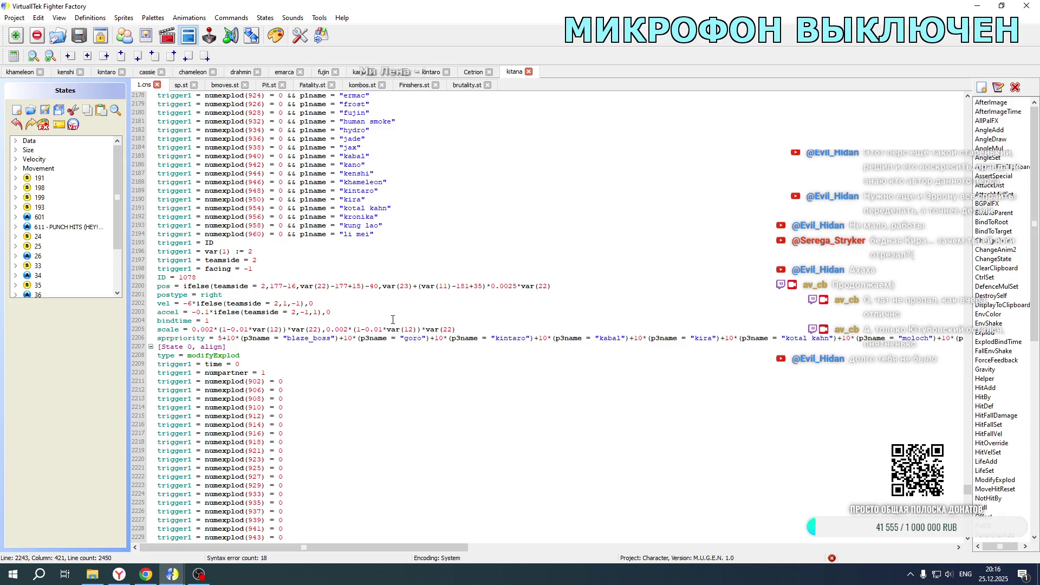
pyautogui.scroll(15, 392, 319)
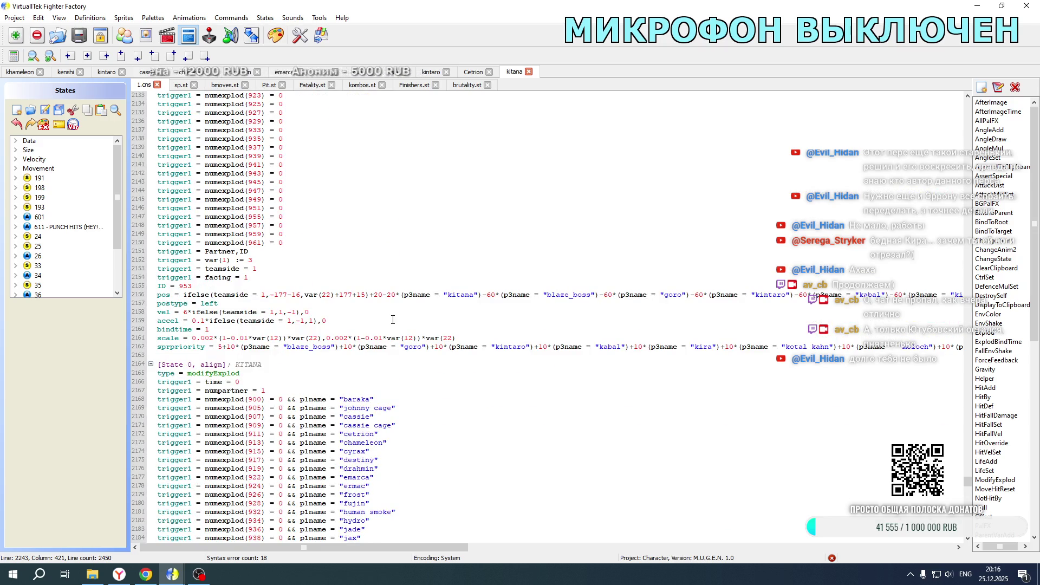
pyautogui.scroll(-12, 328, 361)
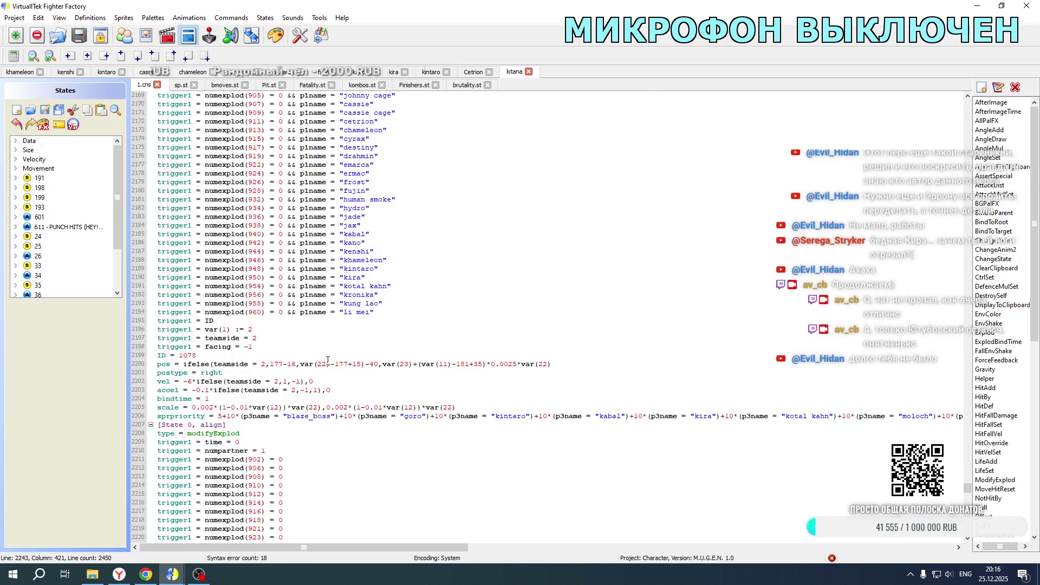
pyautogui.scroll(-17, 328, 360)
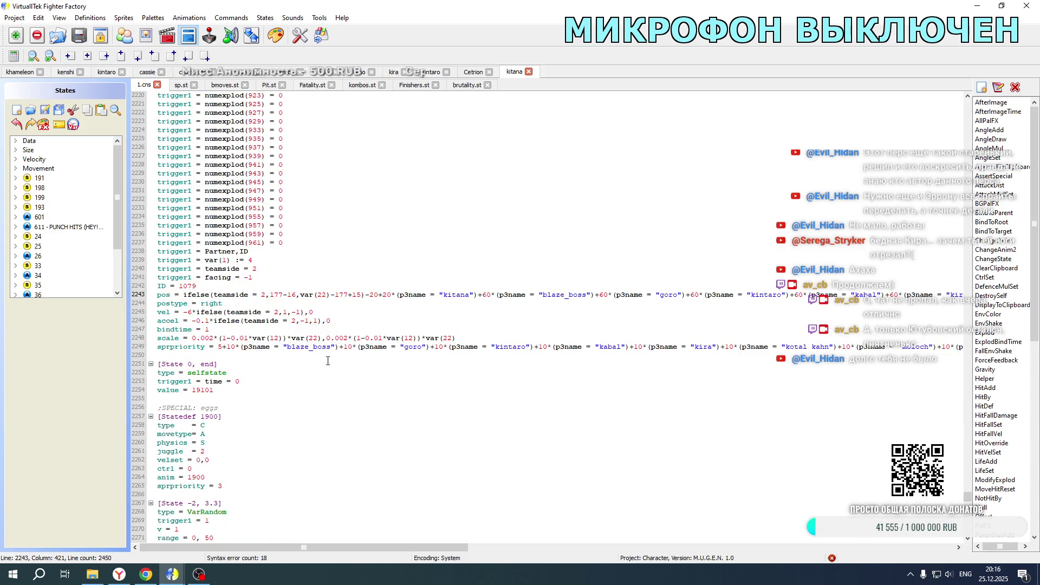
pyautogui.scroll(20, 328, 361)
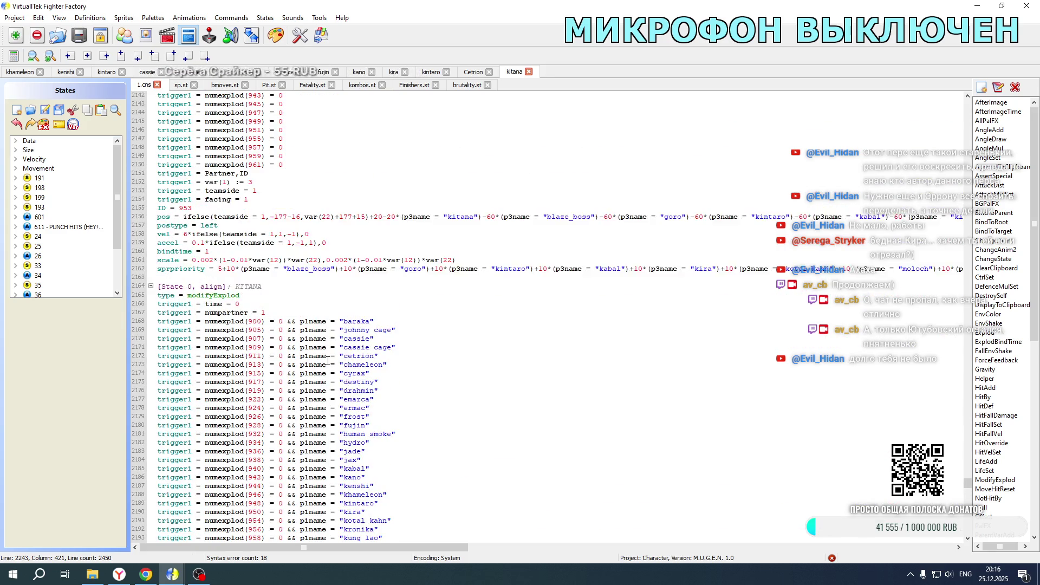
pyautogui.scroll(12, 327, 361)
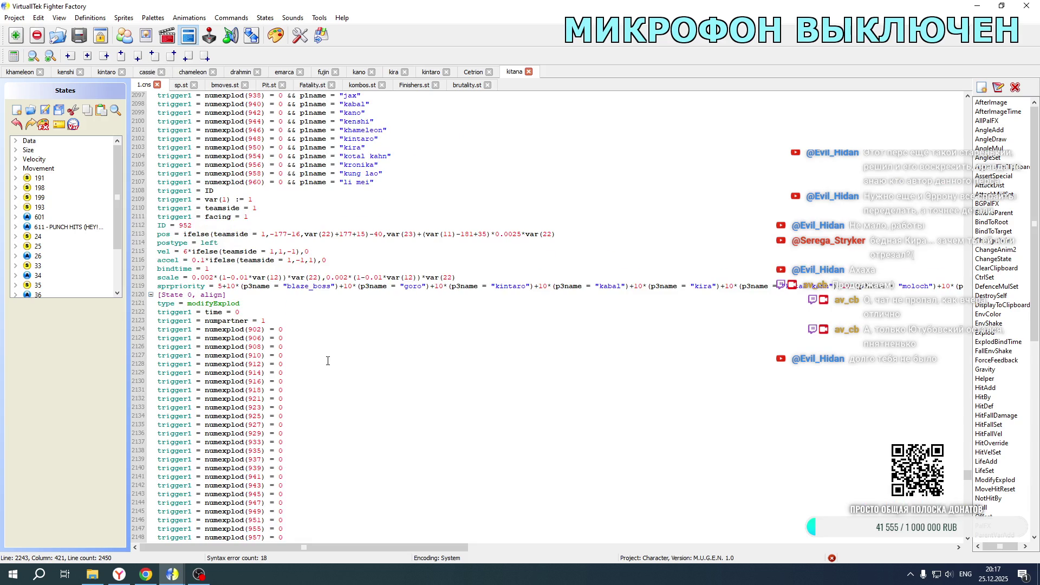
pyautogui.scroll(4, 328, 361)
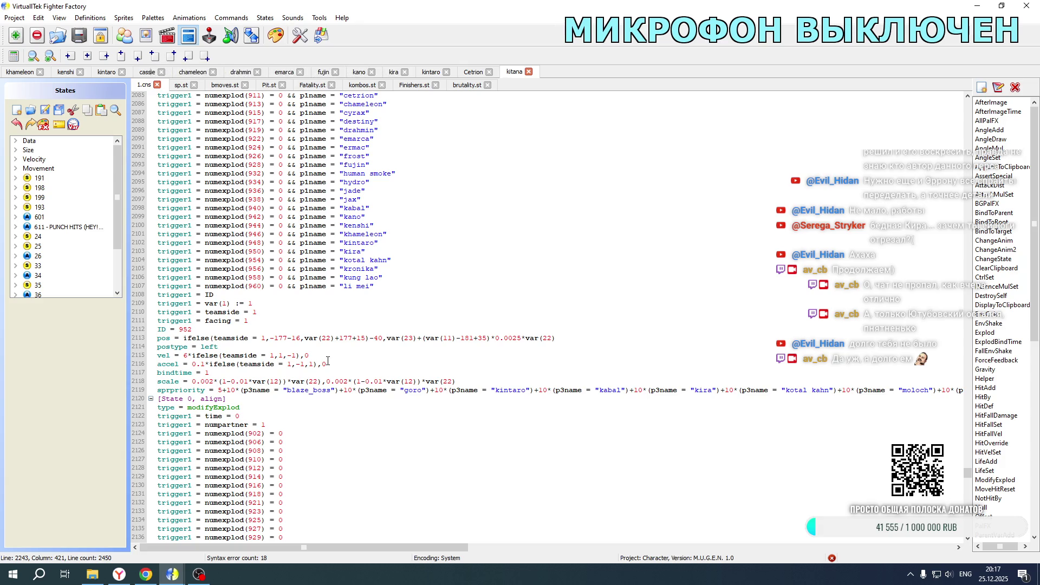
pyautogui.scroll(15, 327, 361)
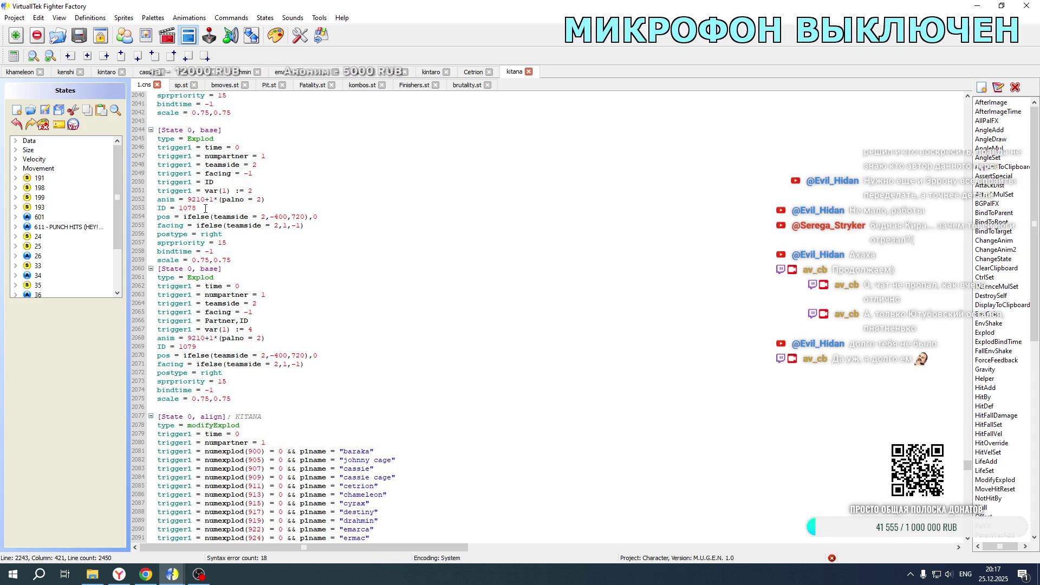
pyautogui.scroll(2, 221, 259)
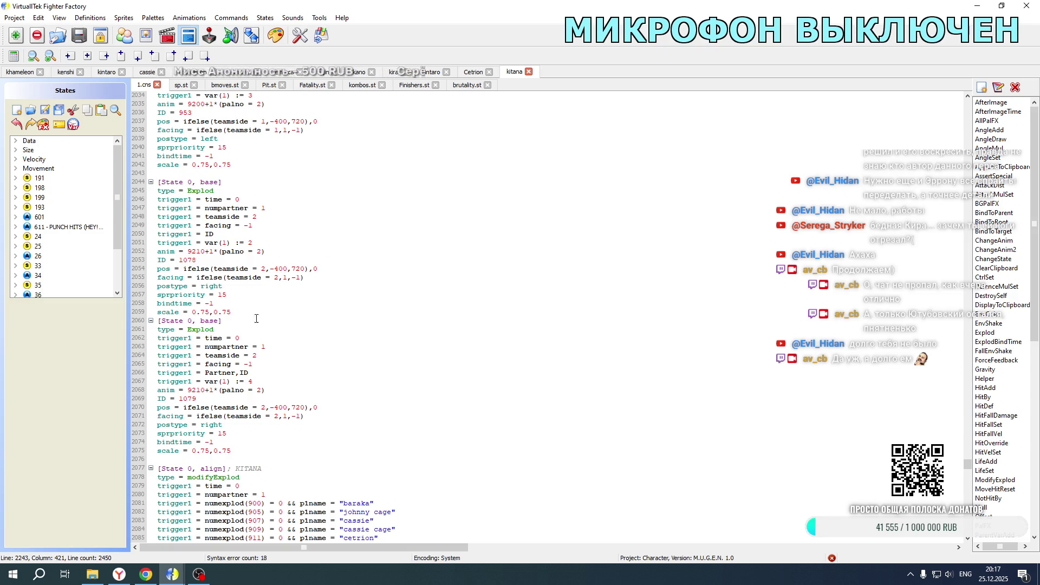
pyautogui.scroll(6, 226, 422)
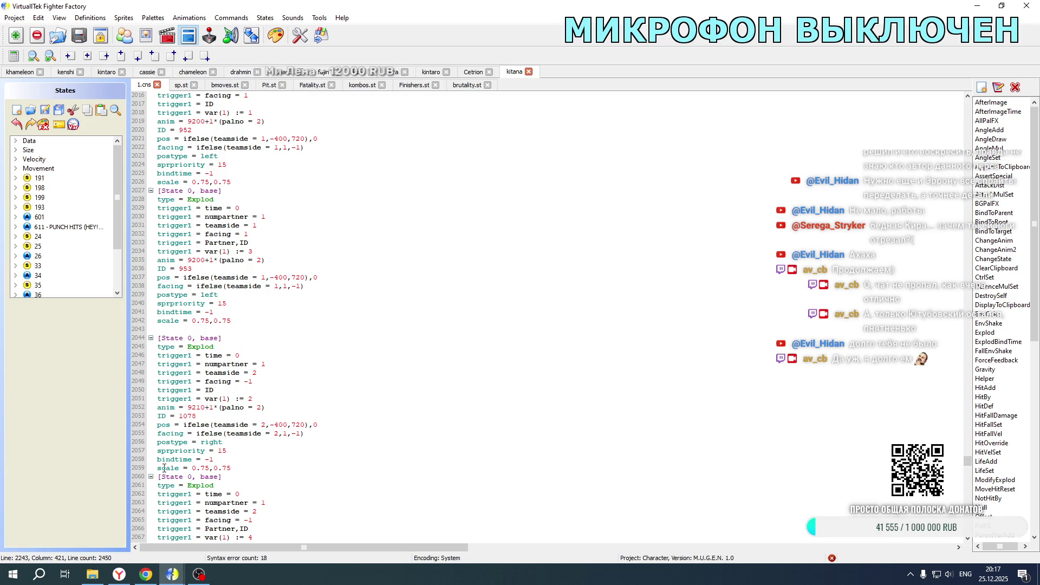
pyautogui.click(168, 37)
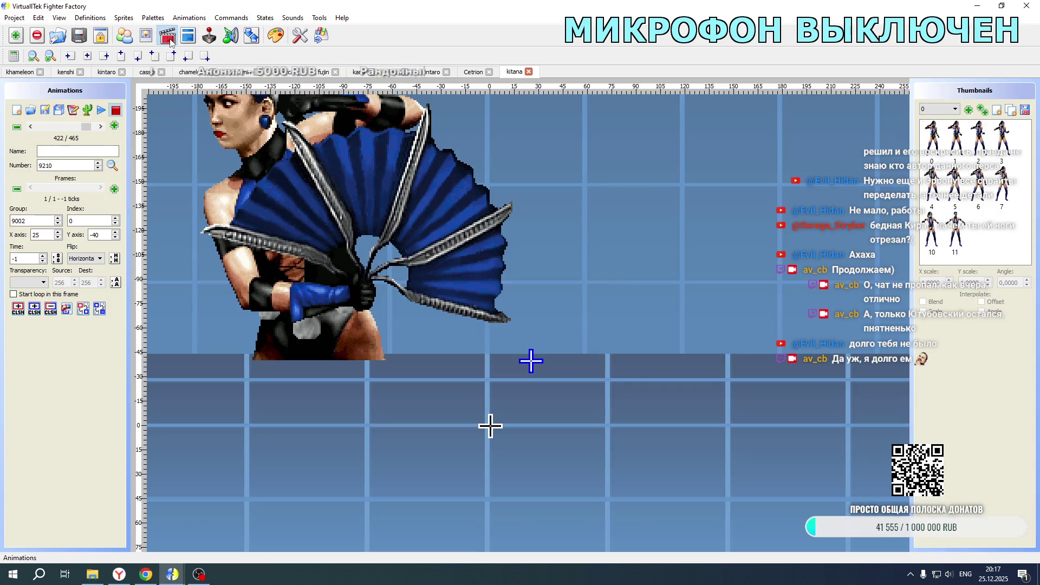
# - On portrait animation 9211, change the X axis offset to 15, then 25
pyautogui.press('pagedown')
pyautogui.press('BackSpace')
pyautogui.write('1')
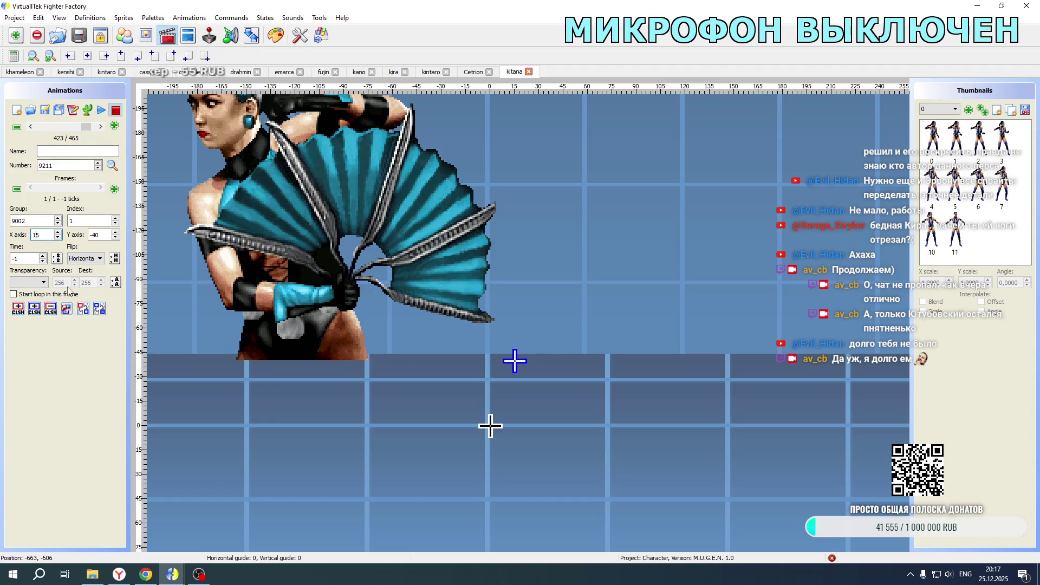
pyautogui.click(92, 574)
pyautogui.click(93, 574)
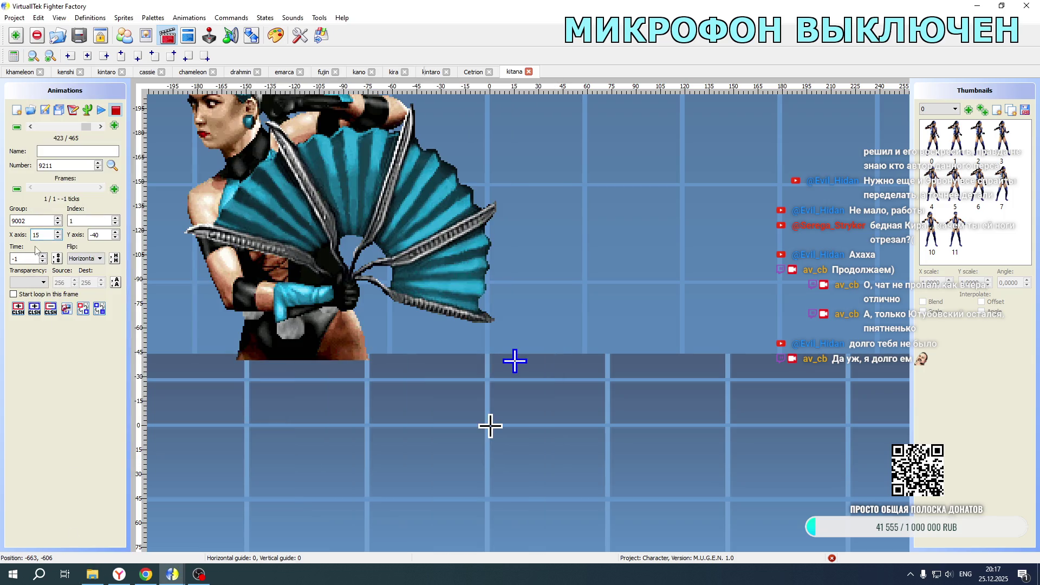
pyautogui.write('2')
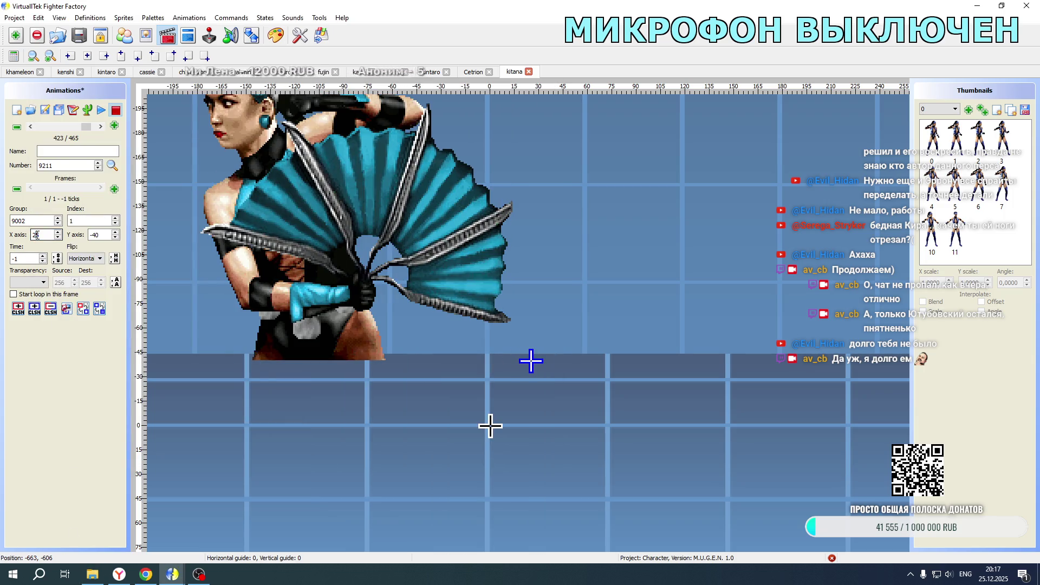
# - Set animation 9210's X axis to 35, save the animations, and bring up the game folder
pyautogui.click(31, 127)
pyautogui.write('3')
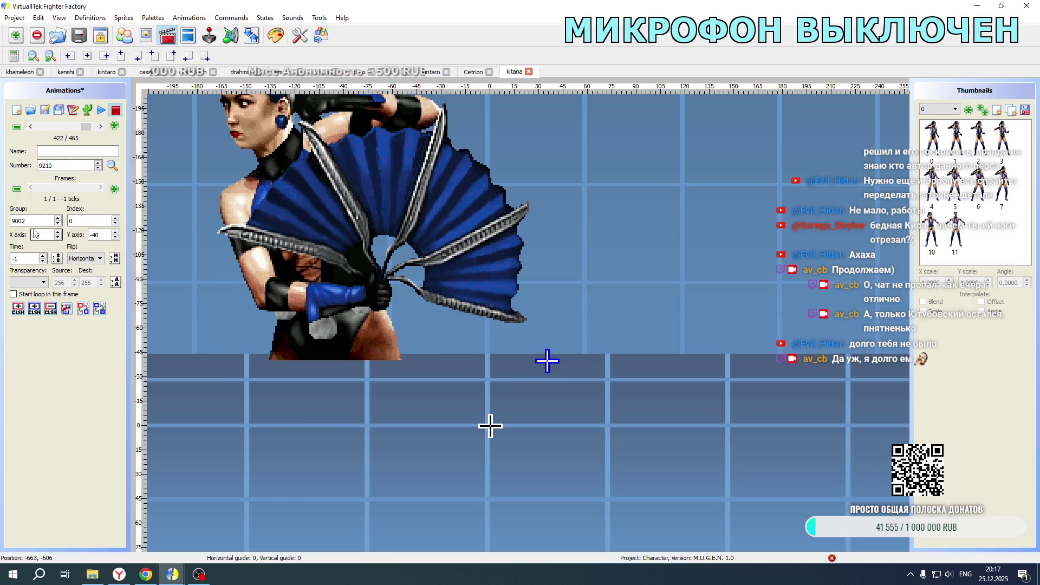
pyautogui.click(51, 110)
pyautogui.click(92, 574)
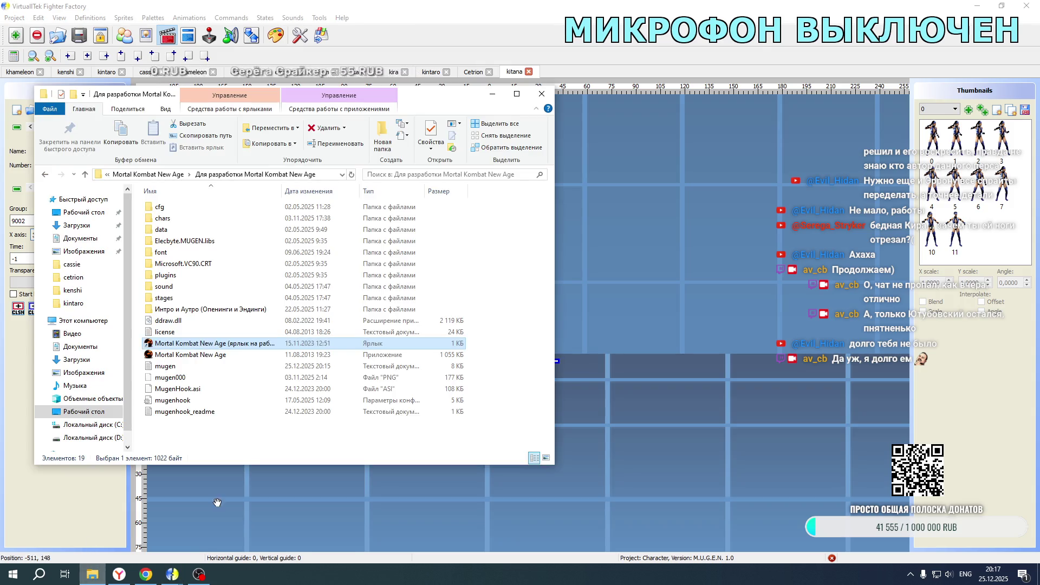
# - Launch Mortal Kombat New Age, view the VS screen with a Kano–Kitana tag team, then quit to animation 9211
pyautogui.doubleClick(227, 343)
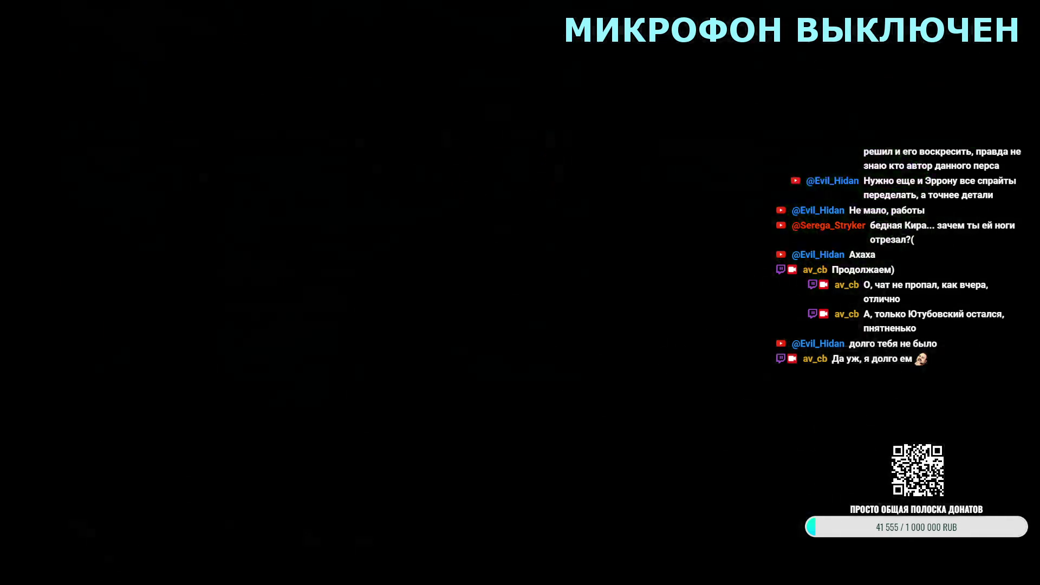
pyautogui.press('Return')
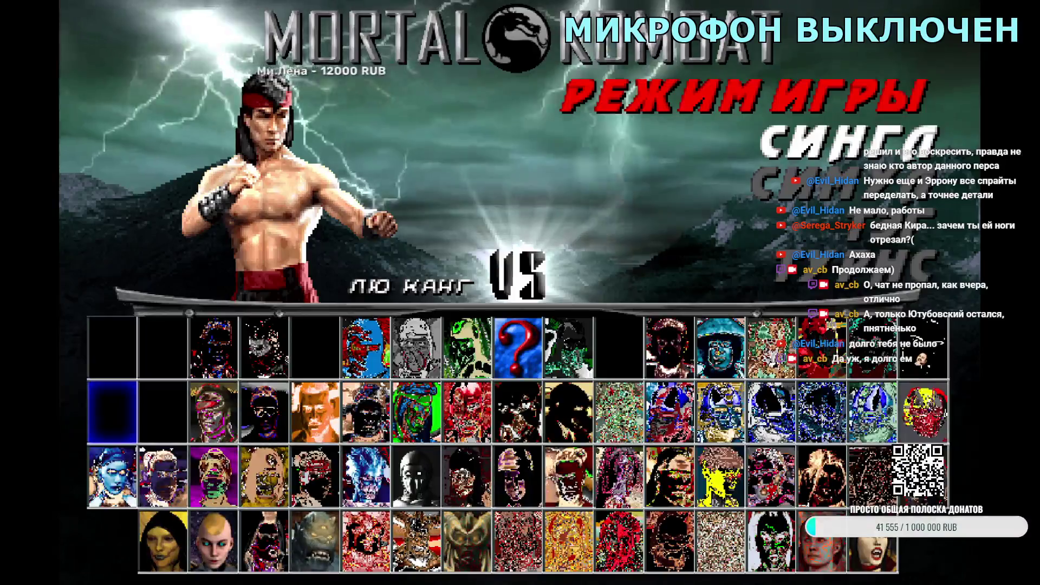
pyautogui.press('Return')
pyautogui.press('Right')
pyautogui.press('Right')
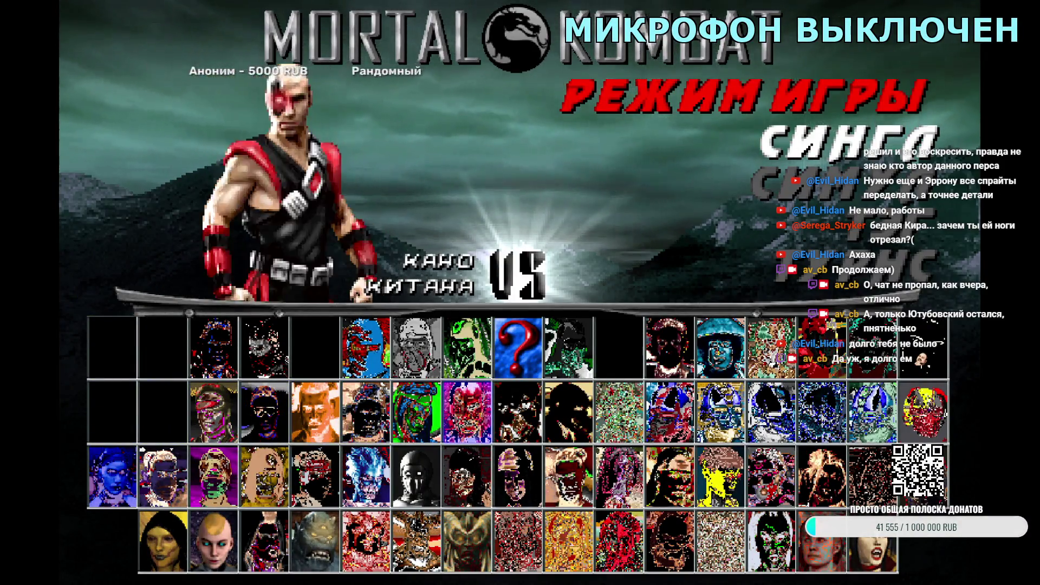
pyautogui.press('Right')
pyautogui.press('Return')
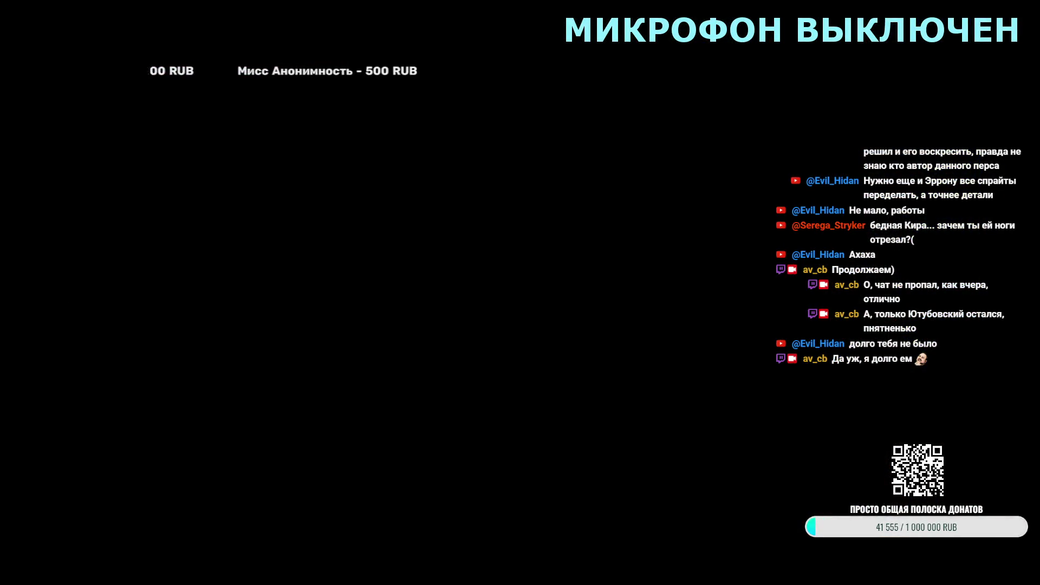
pyautogui.hotkey('alt', 'F4')
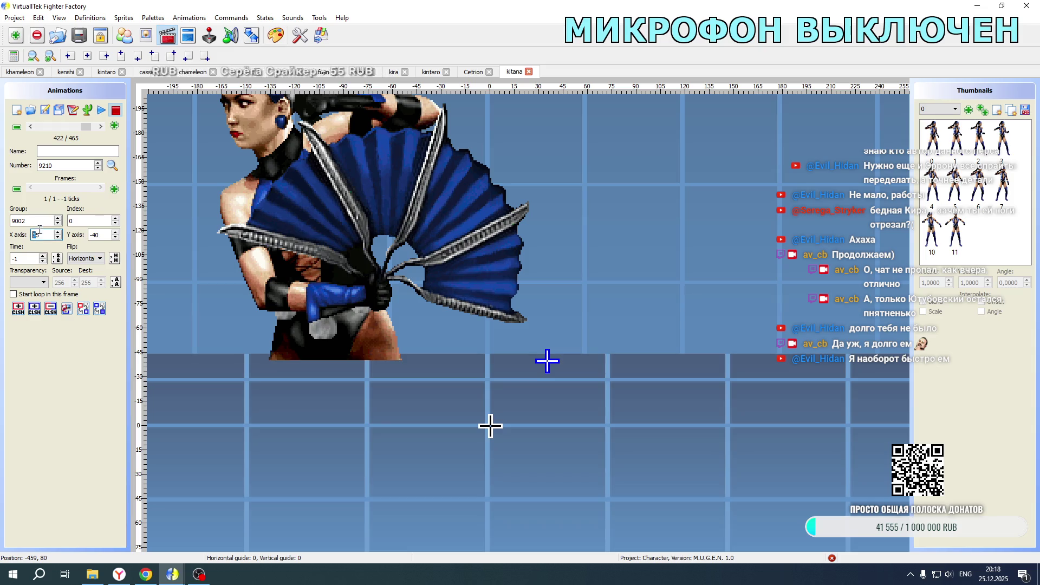
pyautogui.click(100, 127)
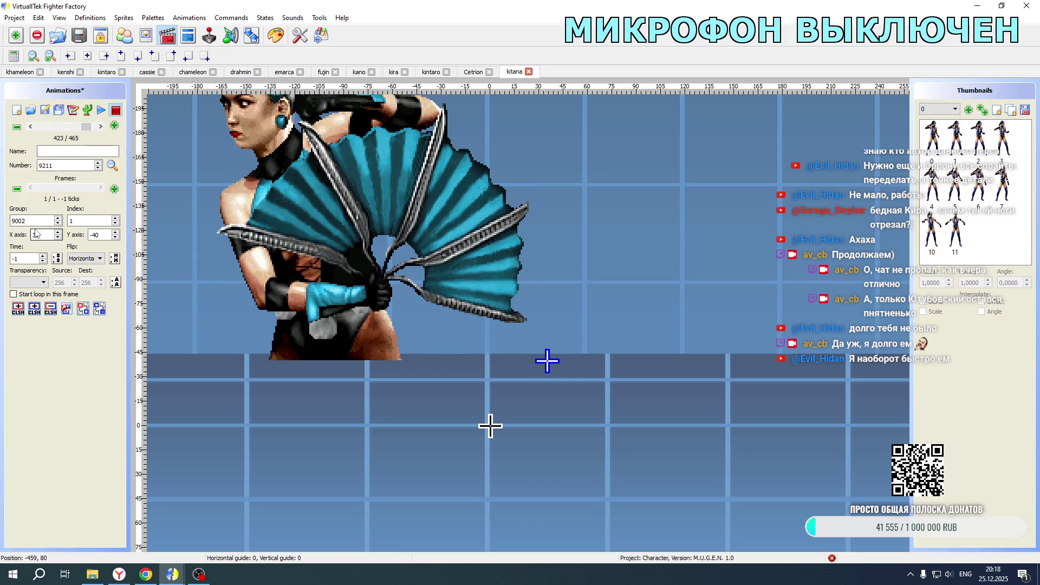
# - Set animation 9211's X axis to 45 and relaunch Mortal Kombat New Age from its folder
pyautogui.write('4')
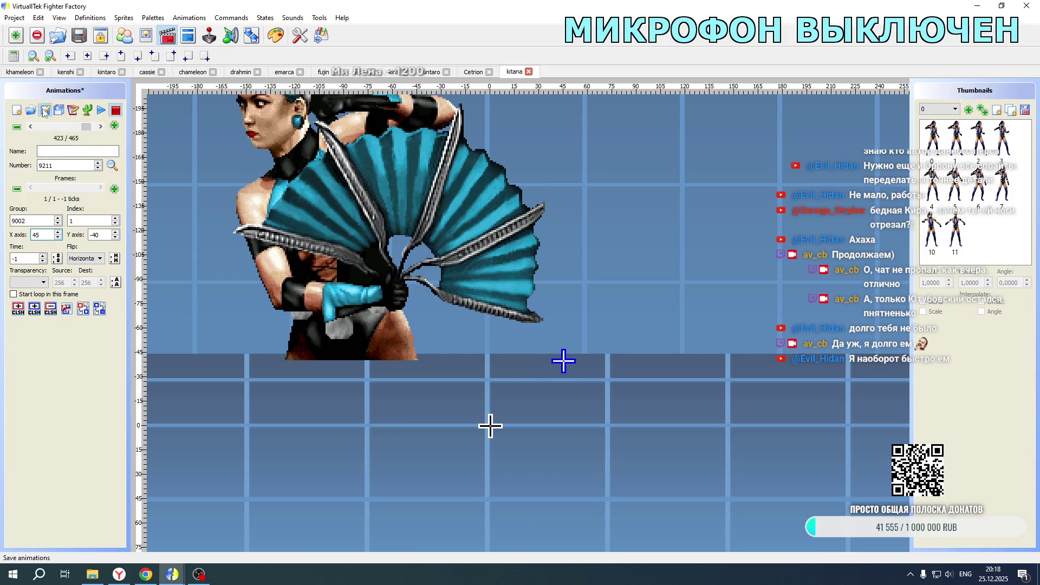
pyautogui.click(88, 575)
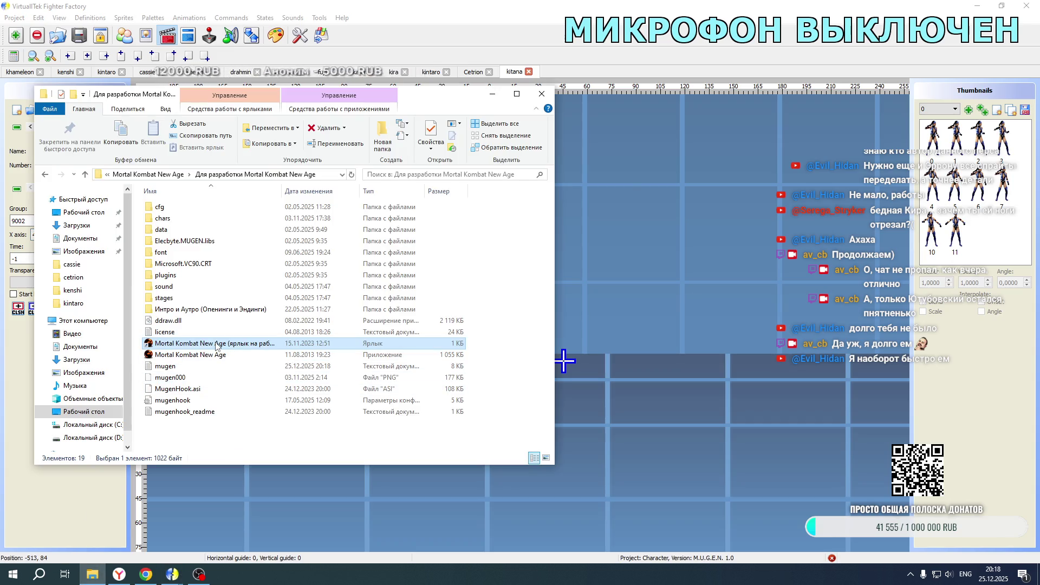
pyautogui.doubleClick(216, 345)
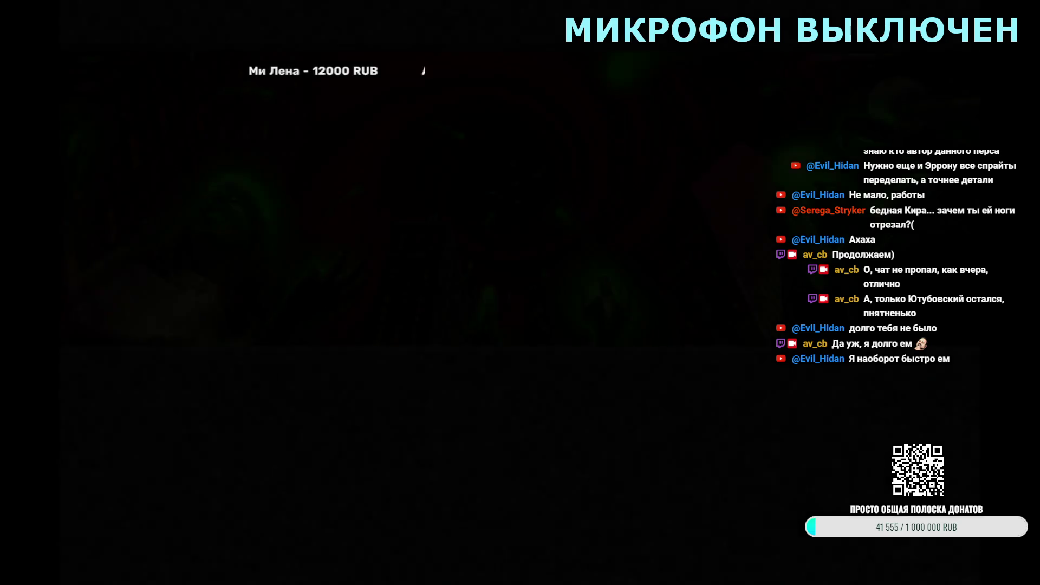
# - Start a tag match pairing Kitana with Baraka, view her VS portrait, then exit the game
pyautogui.press('Return')
pyautogui.press('Right')
pyautogui.press('Right')
pyautogui.press('Right')
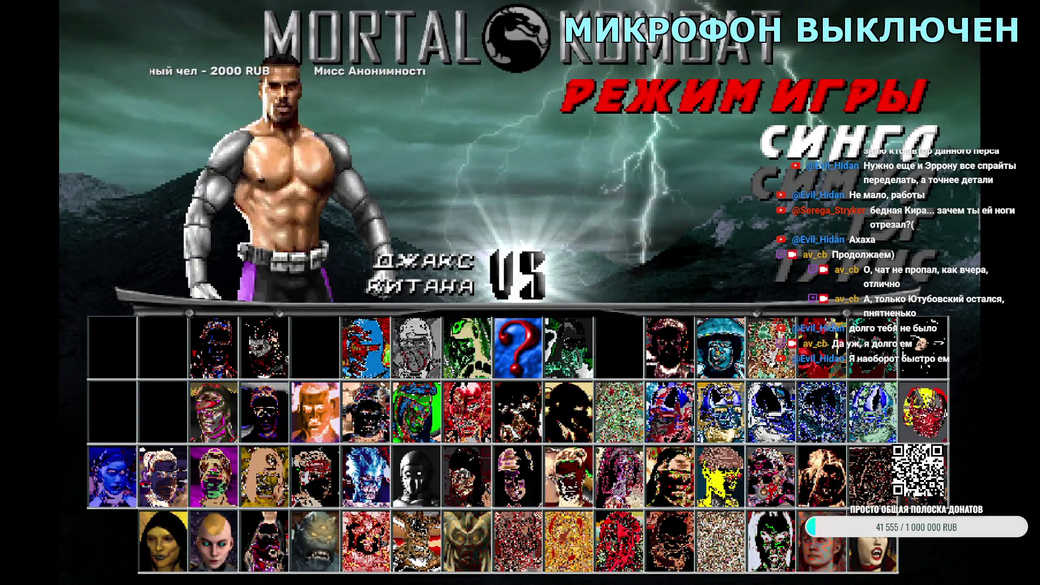
pyautogui.press('Right')
pyautogui.press('Right')
pyautogui.press('Return')
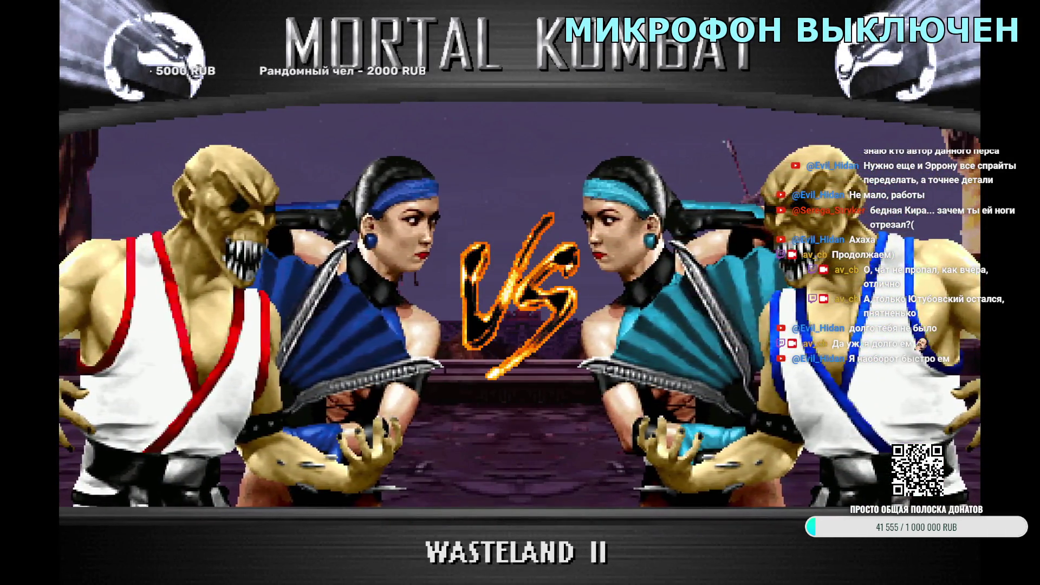
pyautogui.press('Escape')
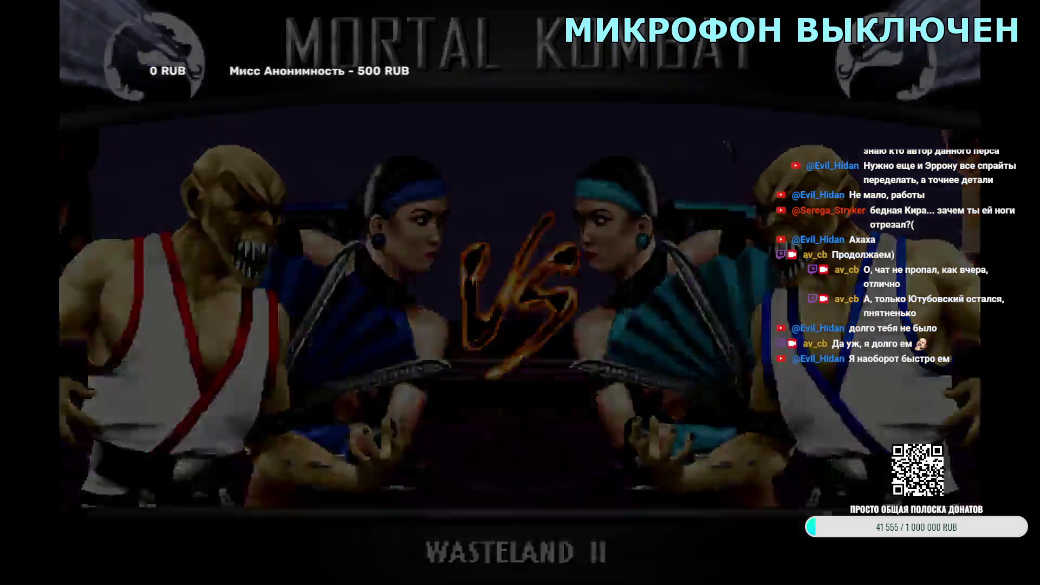
pyautogui.press('Escape')
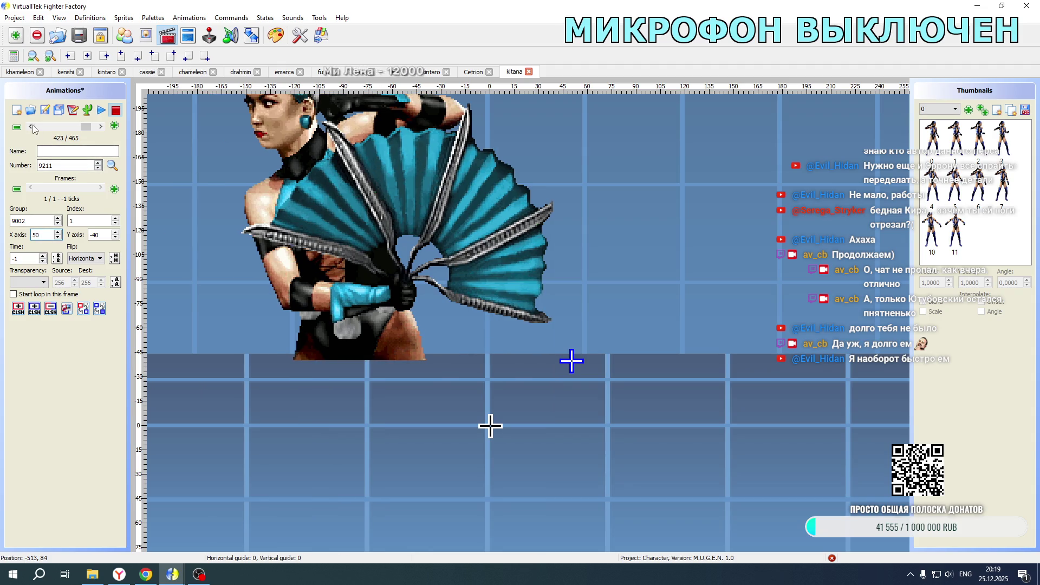
# - Change the portrait frame's X axis to 50 and relaunch Mortal Kombat New Age
pyautogui.doubleClick(40, 235)
pyautogui.write('50')
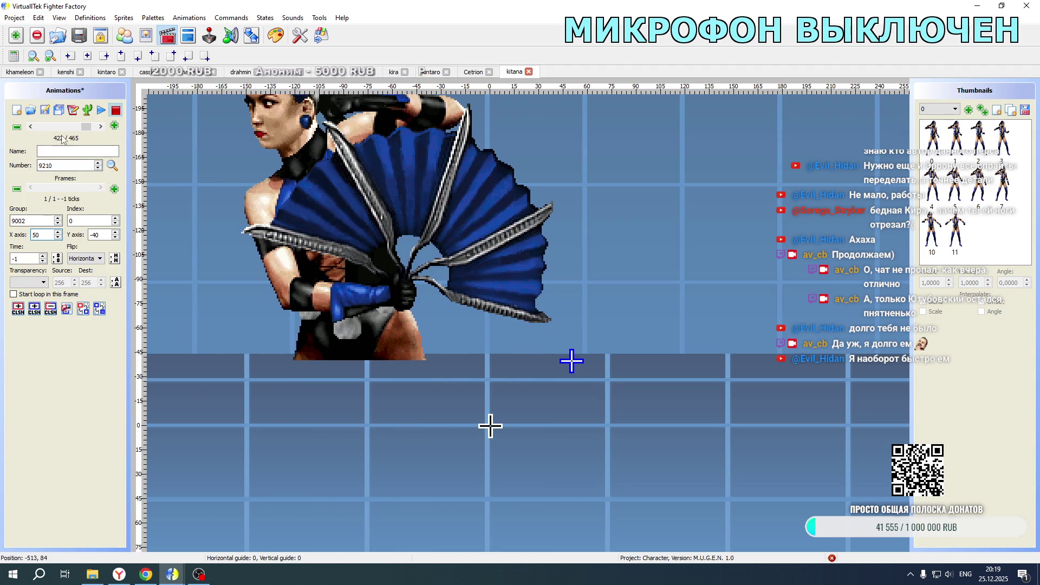
pyautogui.click(92, 574)
pyautogui.doubleClick(265, 347)
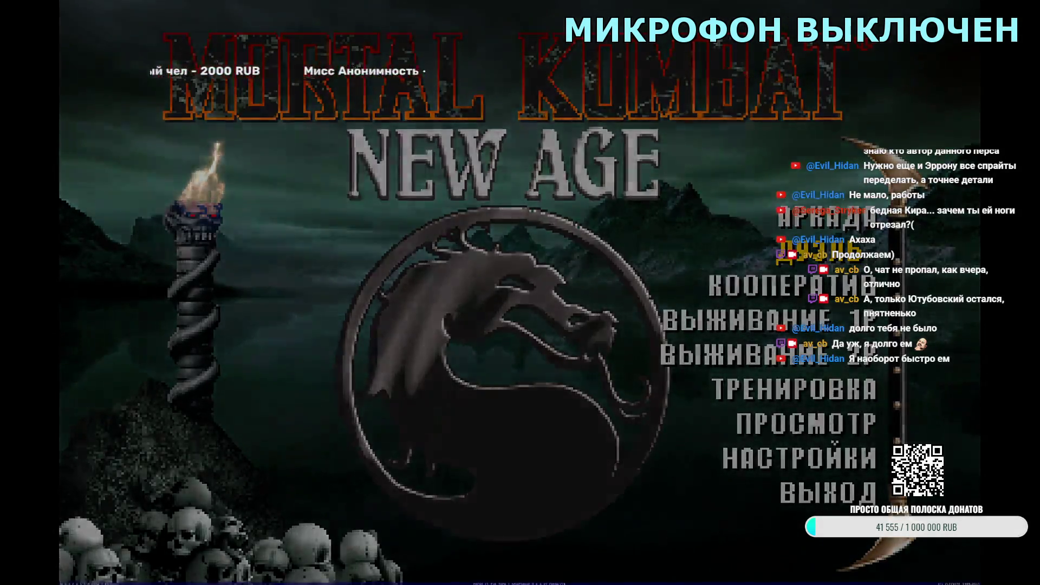
# - Choose Duel and select Kitana to check her VS portrait
pyautogui.press('Return')
pyautogui.press('Return')
pyautogui.press('Return')
pyautogui.press('Right')
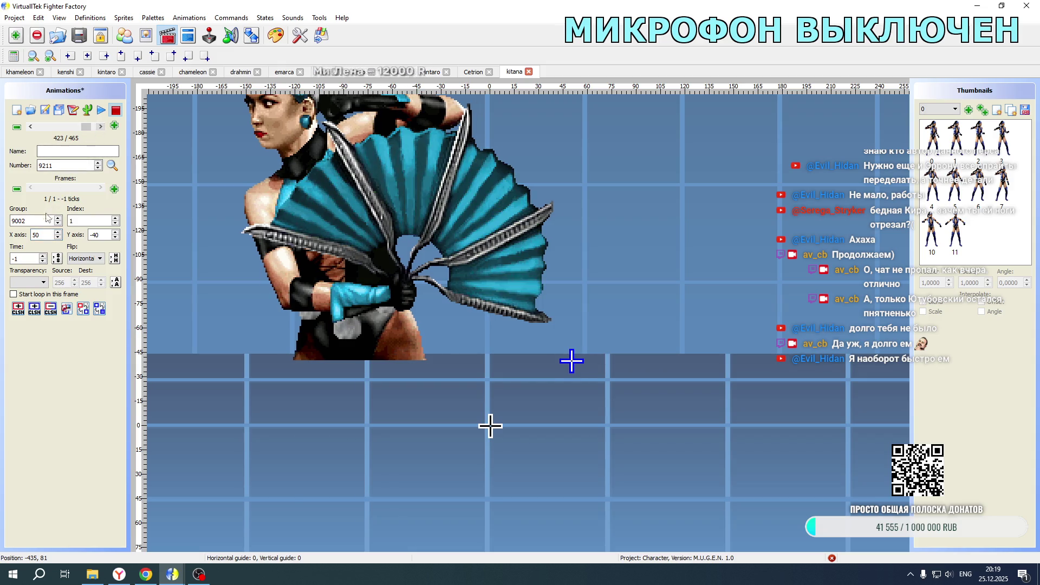
# - Retype animation 9211's X axis as 55 and open the game folder to relaunch
pyautogui.write('5')
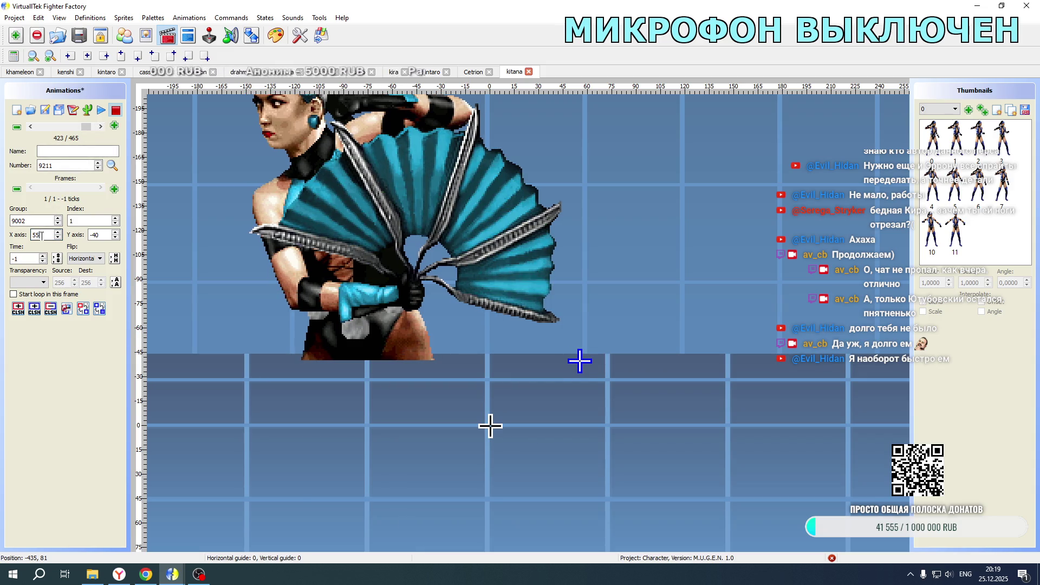
pyautogui.press('BackSpace')
pyautogui.write('0')
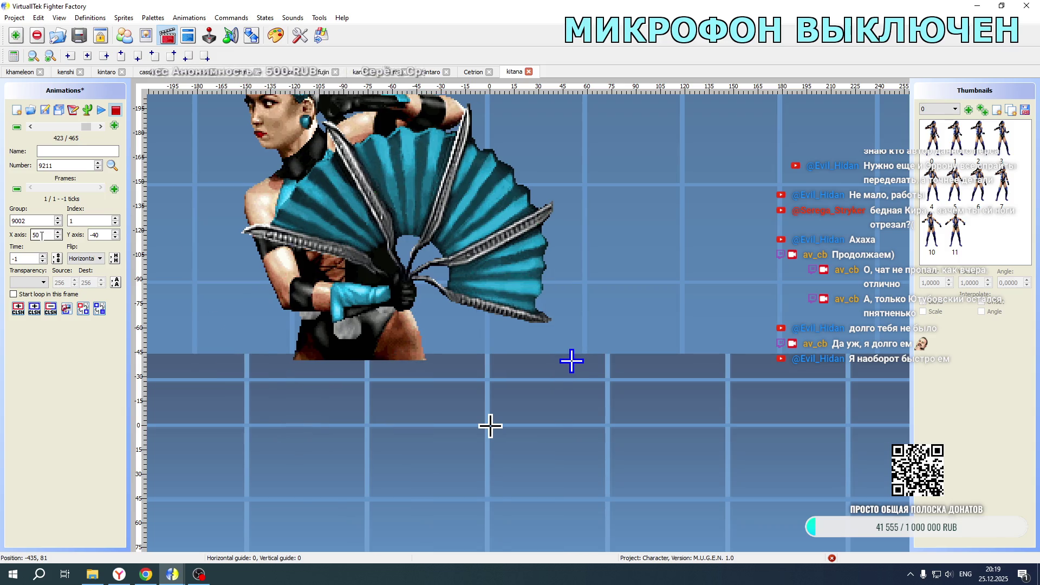
pyautogui.press('BackSpace')
pyautogui.write('5')
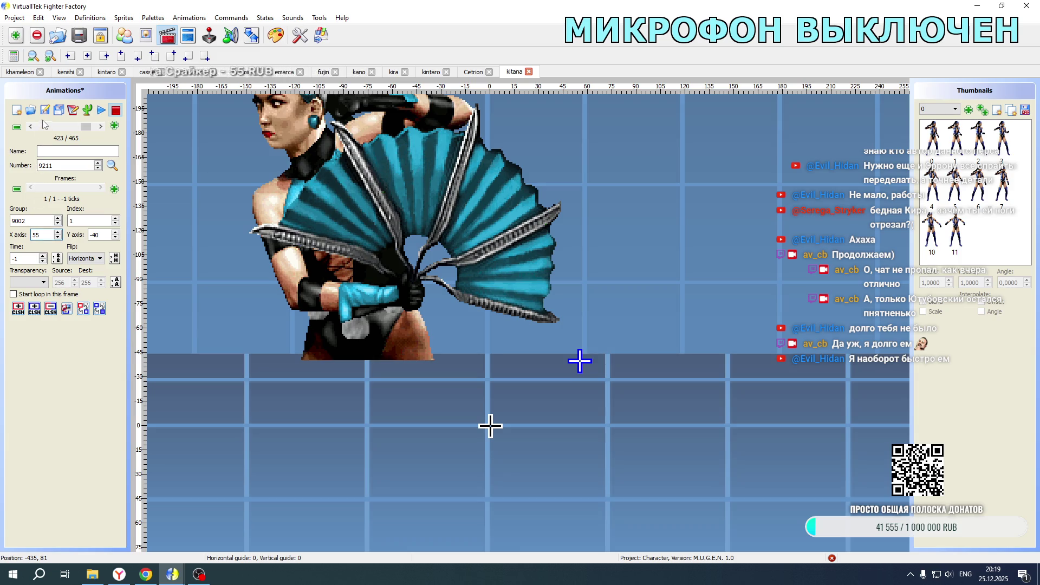
pyautogui.click(94, 575)
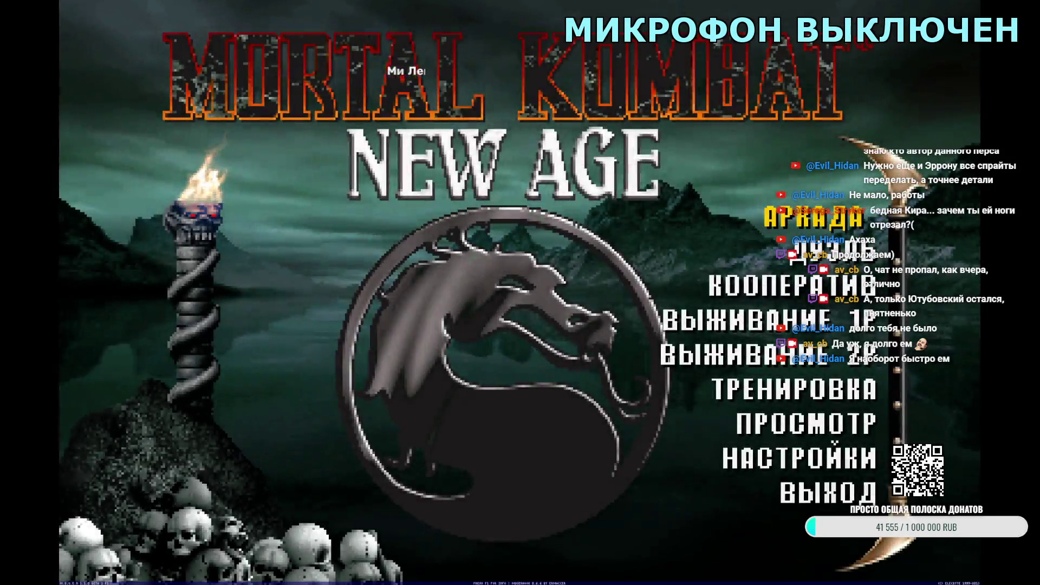
# - Pick fighters with Kitana as tag partner, view the VS screen and fight, backing out to select
pyautogui.press('Return')
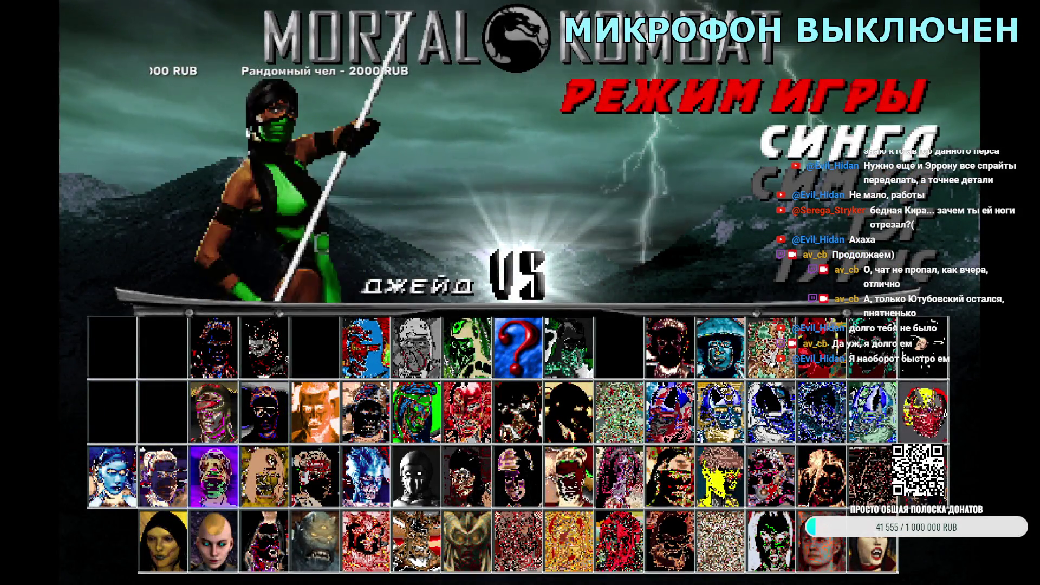
pyautogui.press('Return')
pyautogui.press('Return')
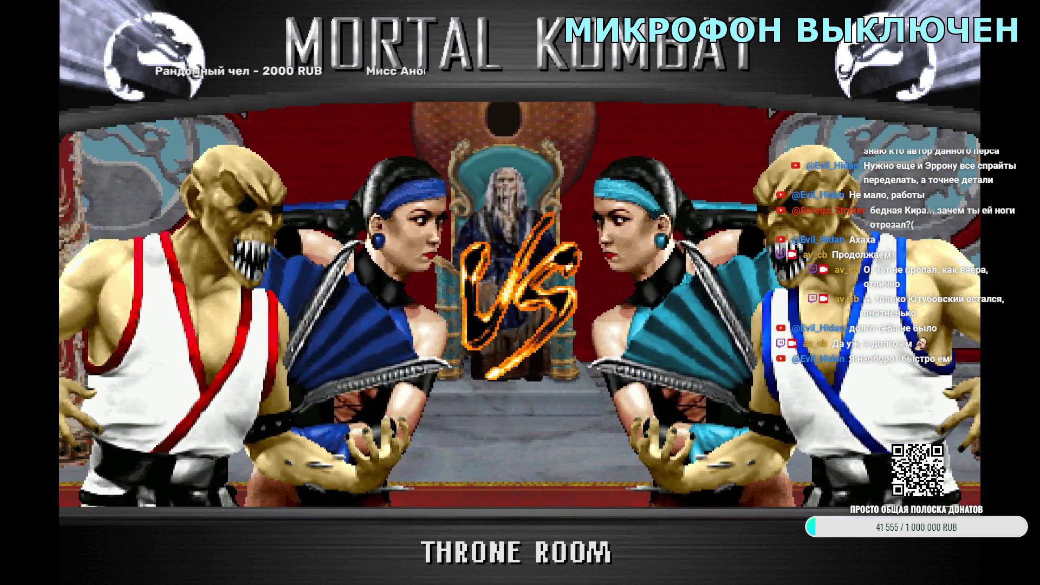
pyautogui.press('Escape')
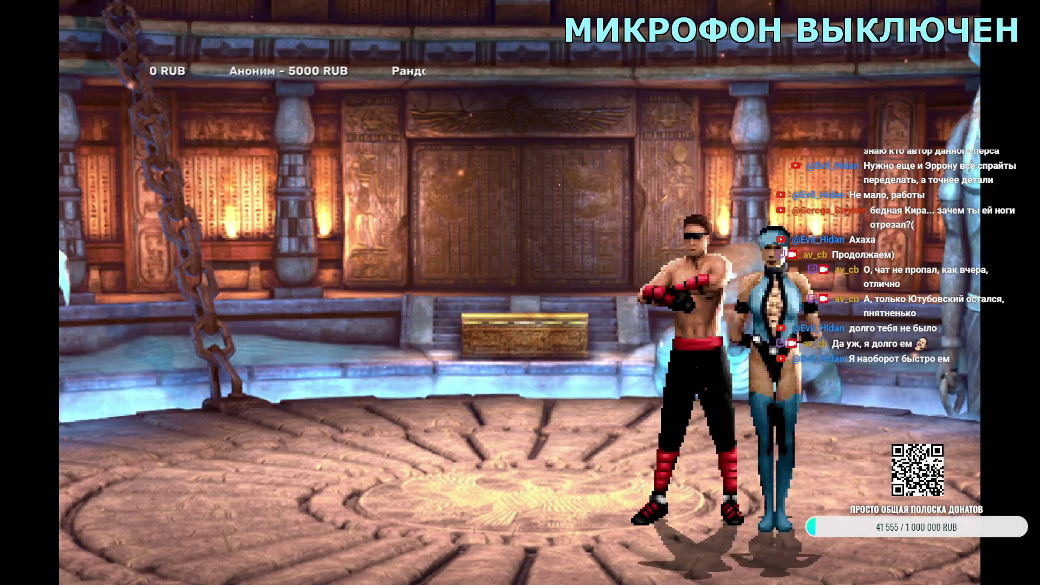
pyautogui.press('Escape')
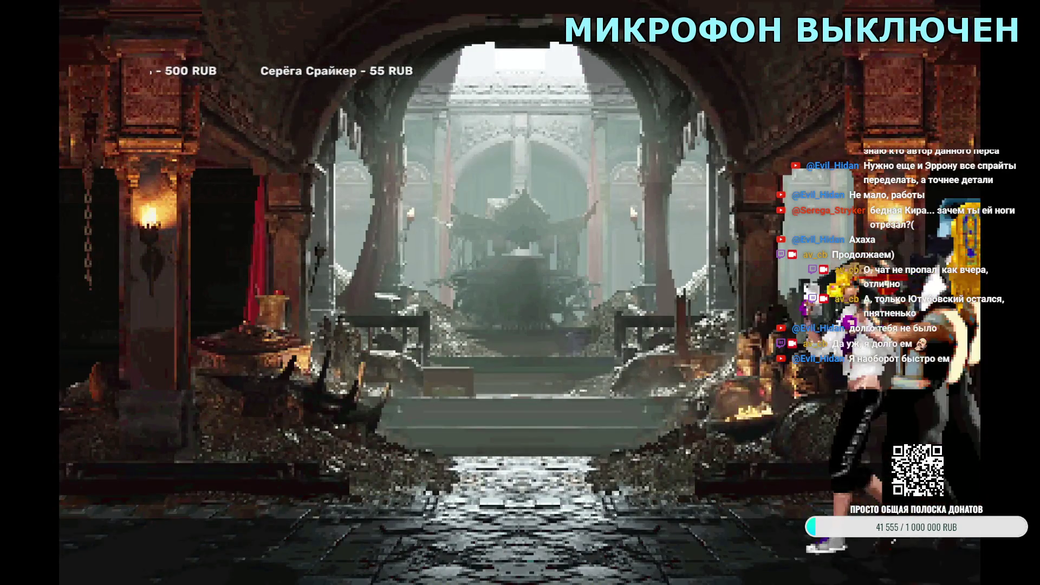
pyautogui.press('Escape')
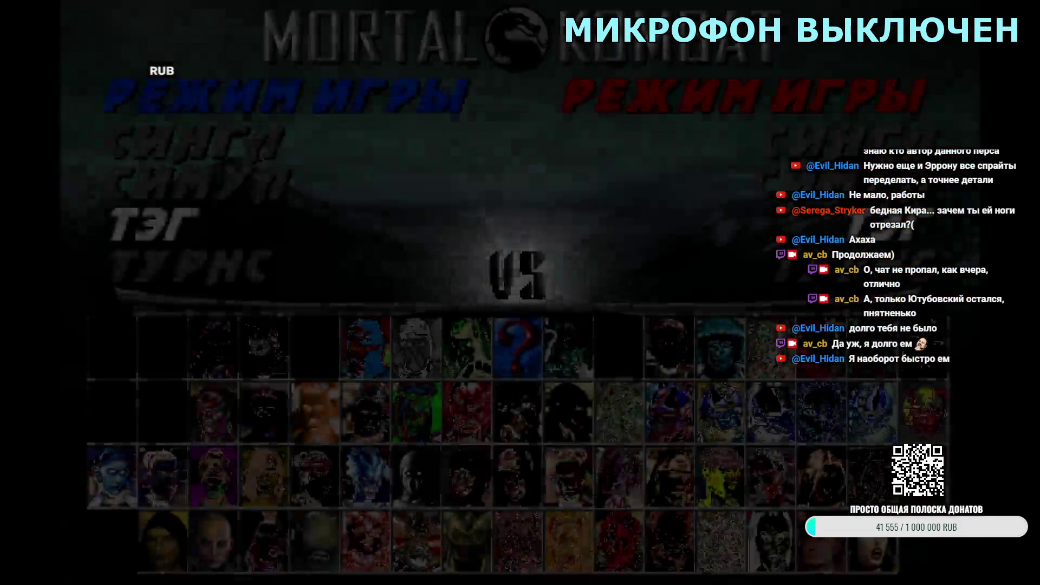
# - Choose Cassie Cage with Kitana as partner, then exit the game from the main menu
pyautogui.press('Return')
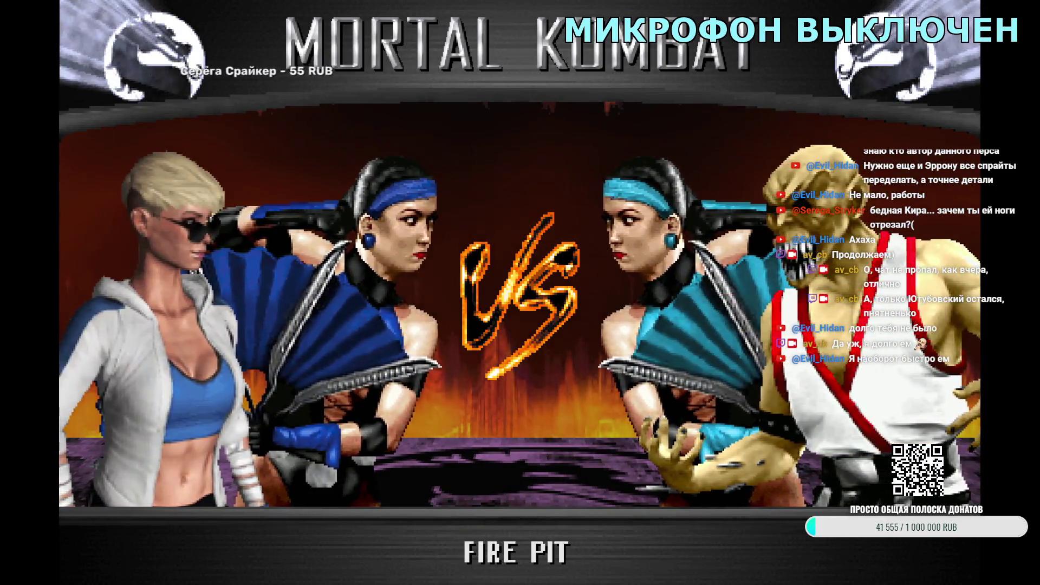
pyautogui.press('Escape')
pyautogui.press('Return')
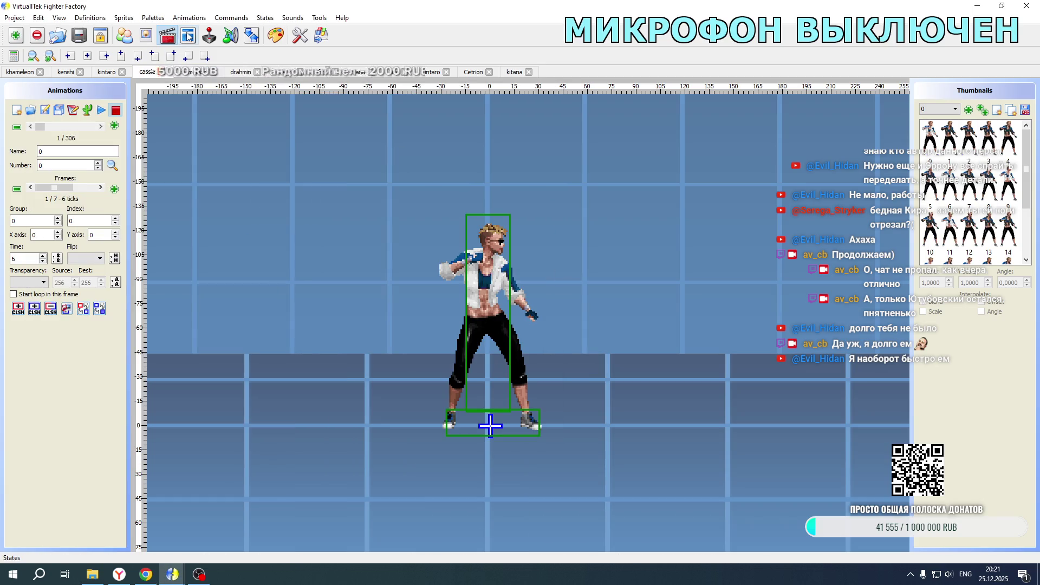
# - In Cassie's 1.cns near line 3936, change the partner-portrait term from +80 to +70, then go to Khameleon's project
pyautogui.click(188, 36)
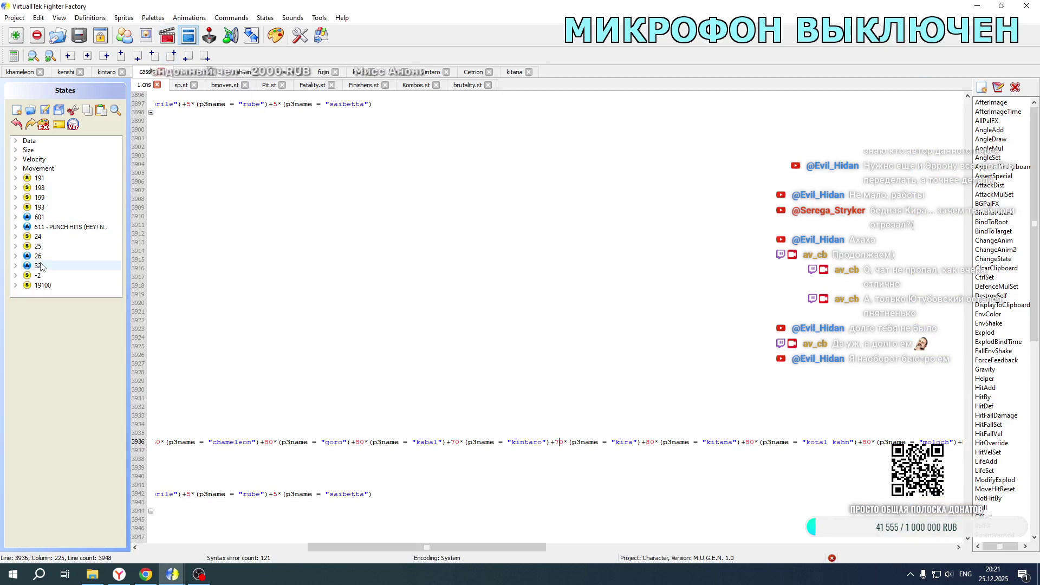
pyautogui.moveTo(413, 548); pyautogui.dragTo(429, 548)
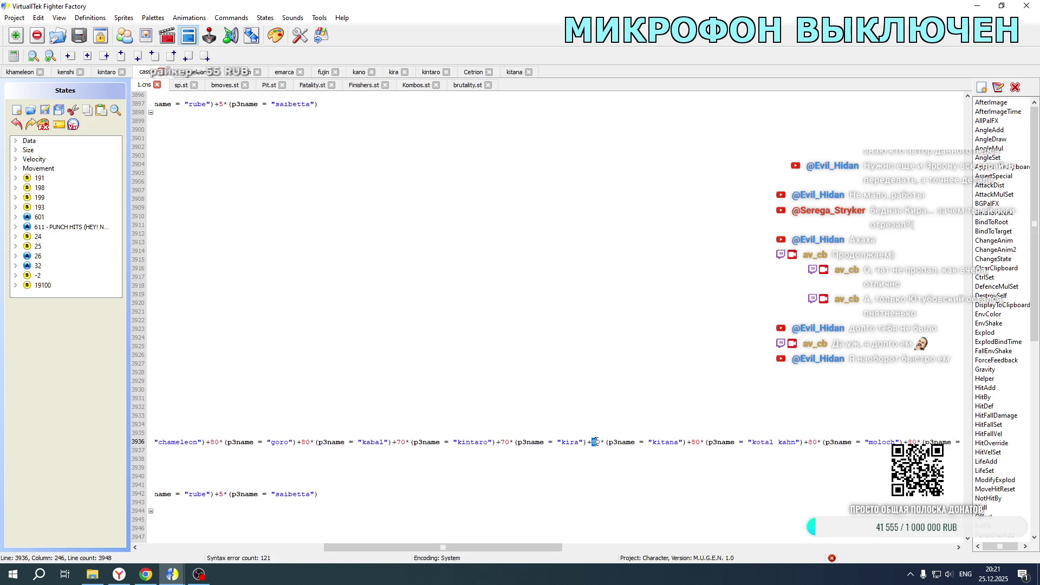
pyautogui.scroll(20, 602, 346)
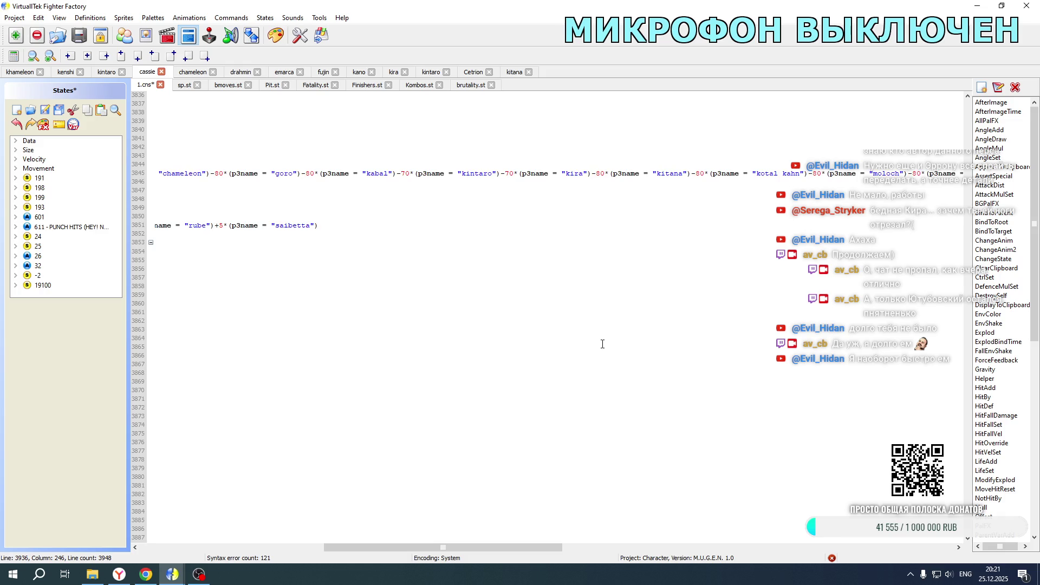
pyautogui.scroll(-20, 606, 214)
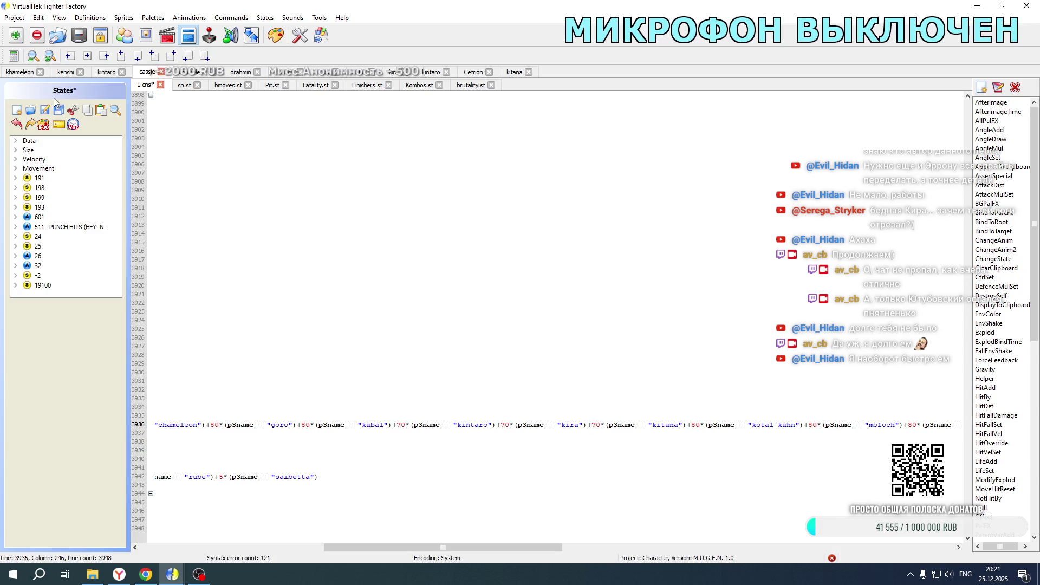
pyautogui.click(20, 73)
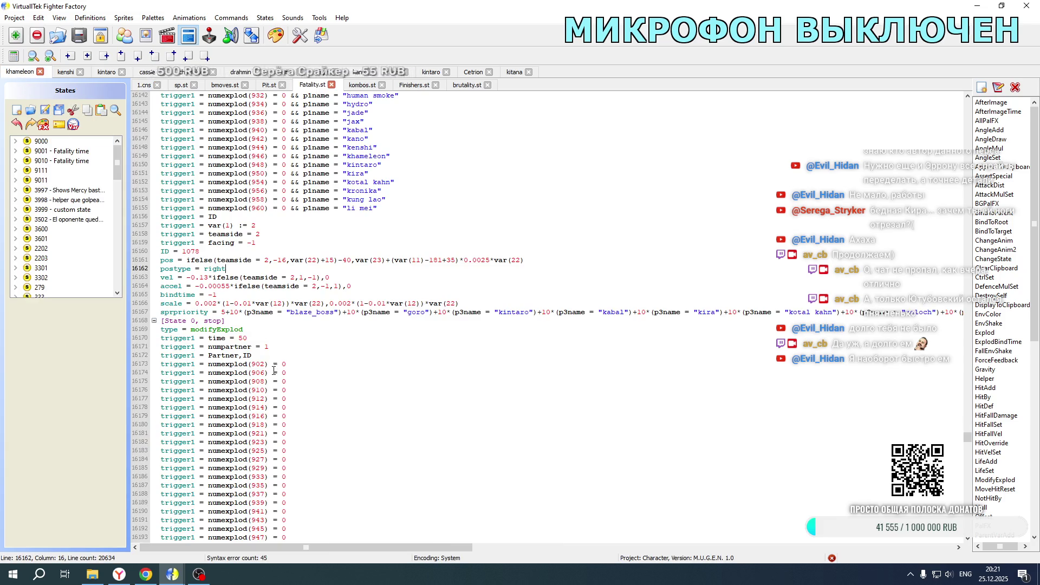
# - Make the +60/+80/+70 p3name offsets in Khameleon's Fatality.st negative, save, and open the game folder
pyautogui.moveTo(969, 438); pyautogui.dragTo(968, 381)
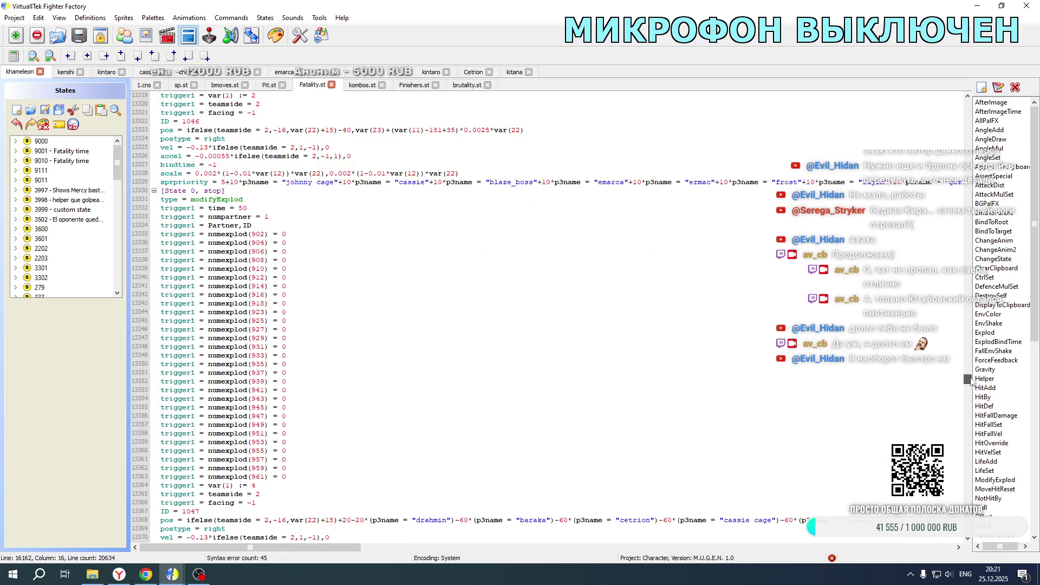
pyautogui.scroll(13, 671, 358)
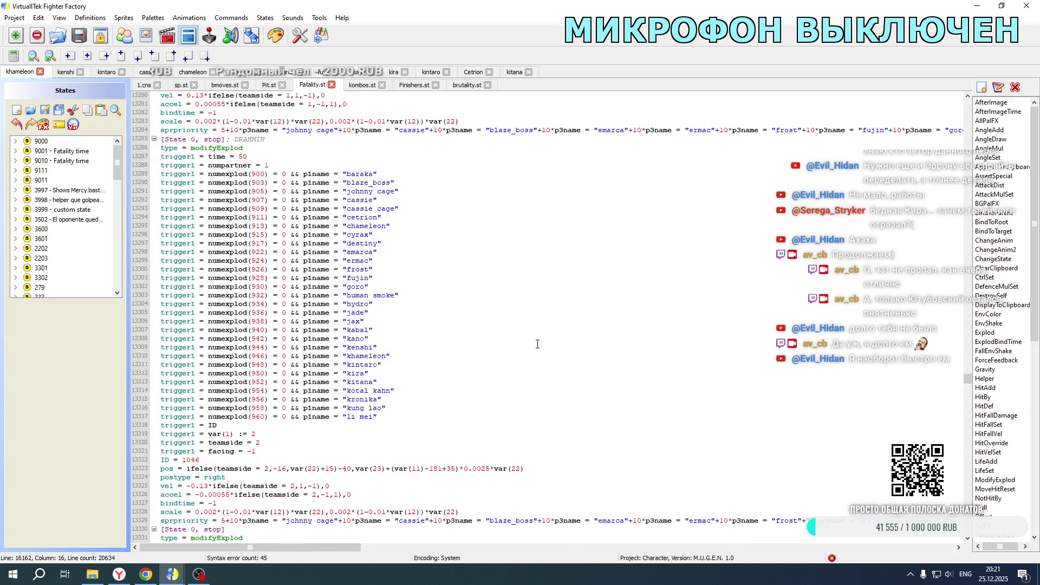
pyautogui.moveTo(968, 378); pyautogui.dragTo(968, 367)
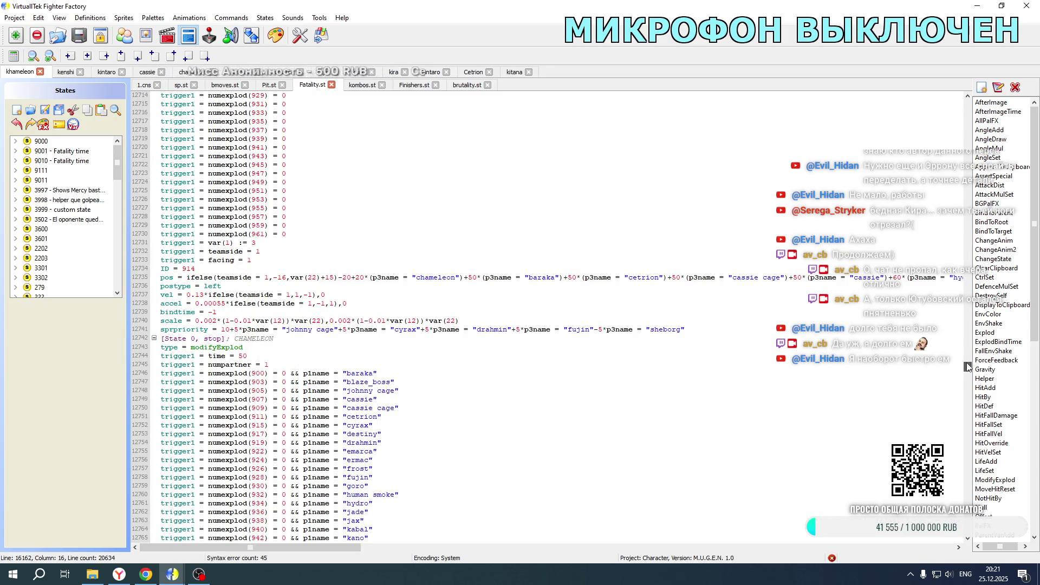
pyautogui.scroll(20, 299, 309)
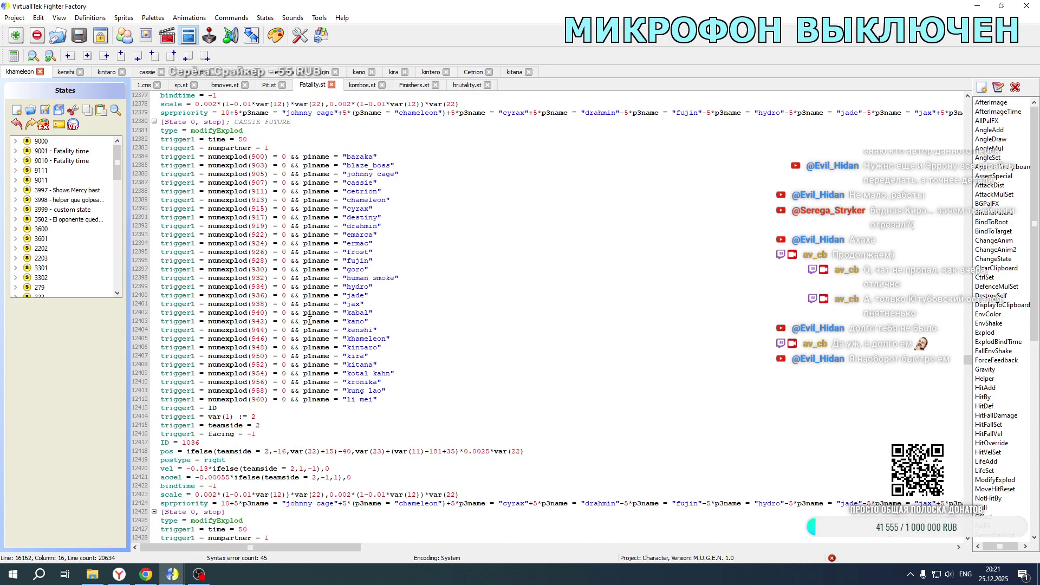
pyautogui.scroll(20, 299, 309)
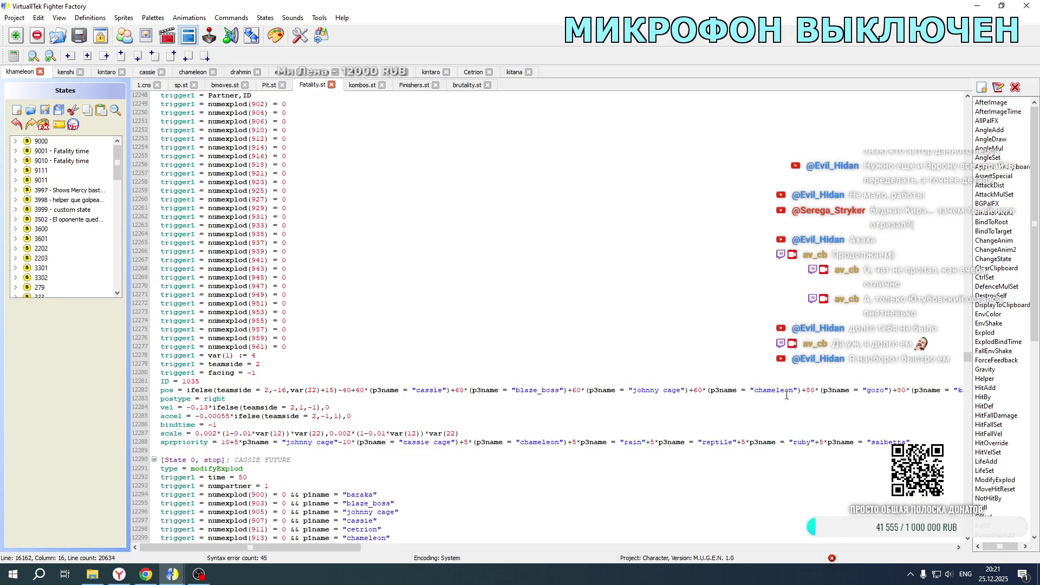
pyautogui.moveTo(340, 547); pyautogui.dragTo(496, 544)
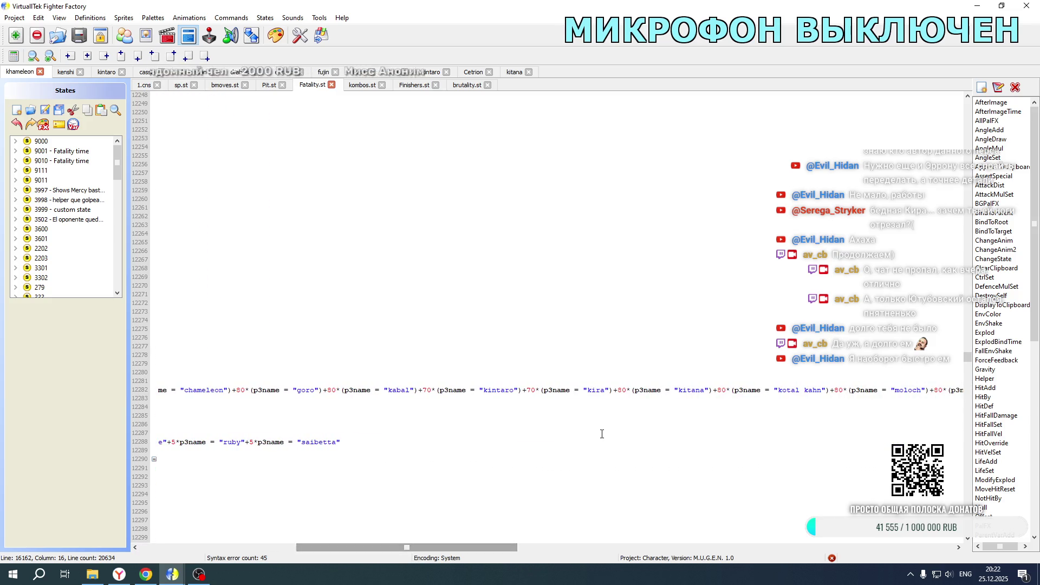
pyautogui.scroll(20, 612, 282)
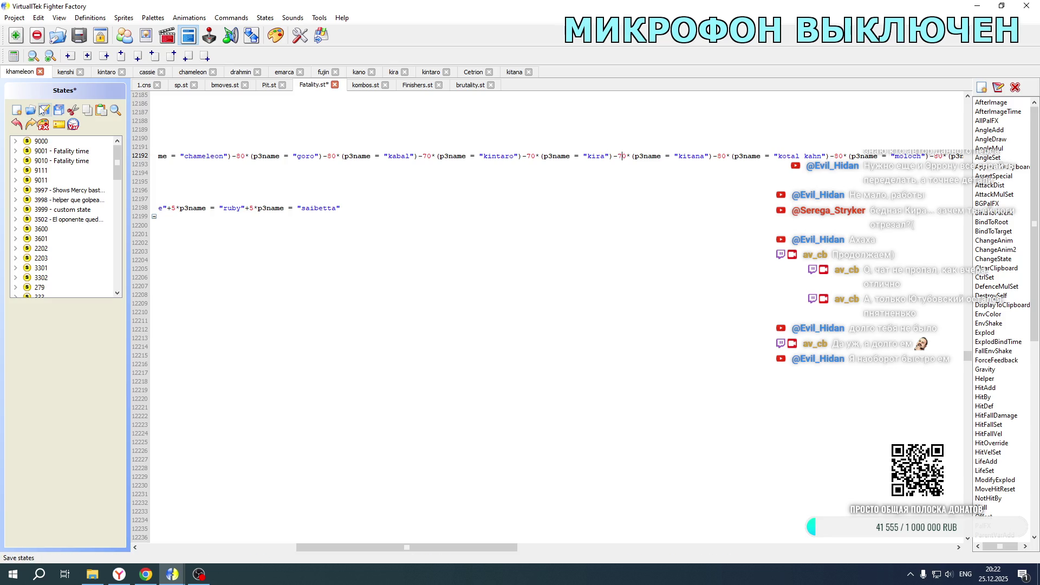
pyautogui.click(92, 574)
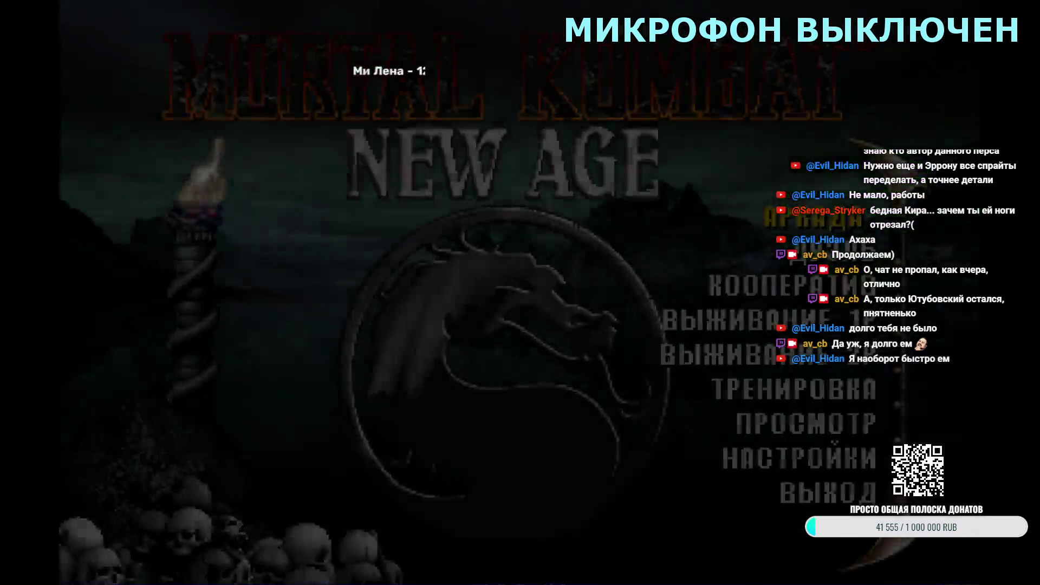
# - Start a Kitana tag match against Future Cassie, then skip the intro back to character select
pyautogui.press('Return')
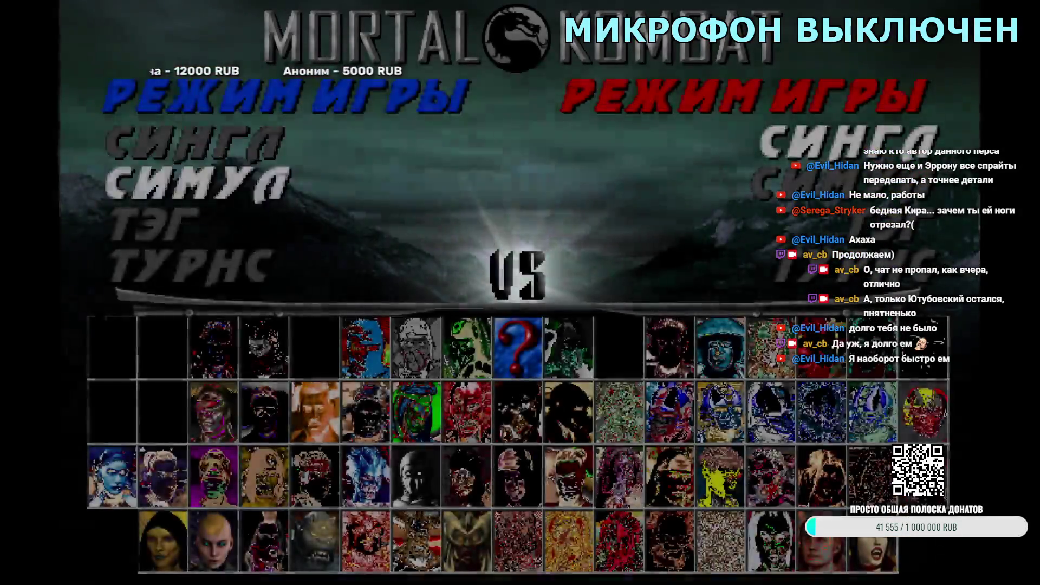
pyautogui.press('Return')
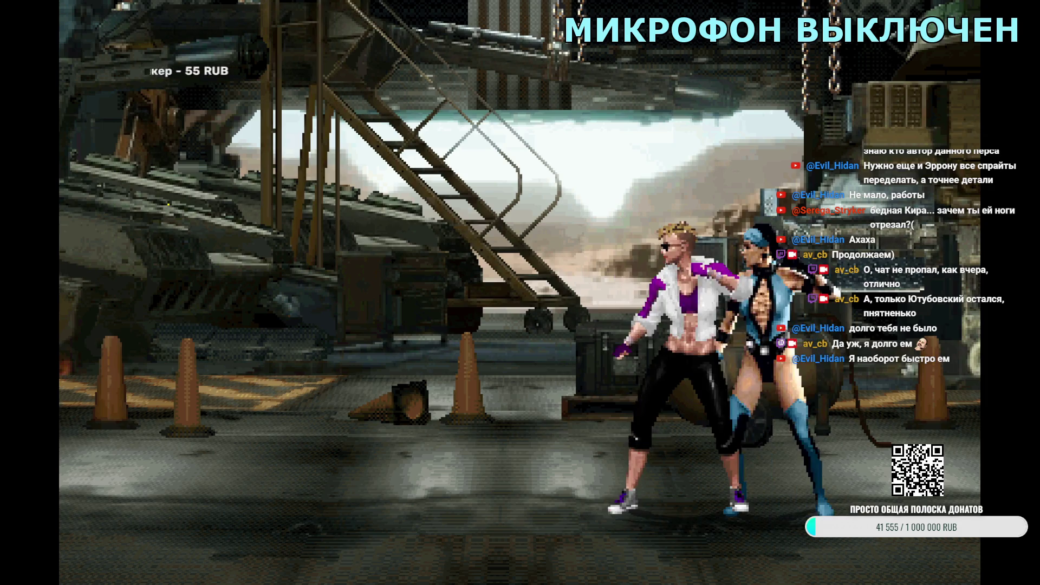
pyautogui.press('Escape')
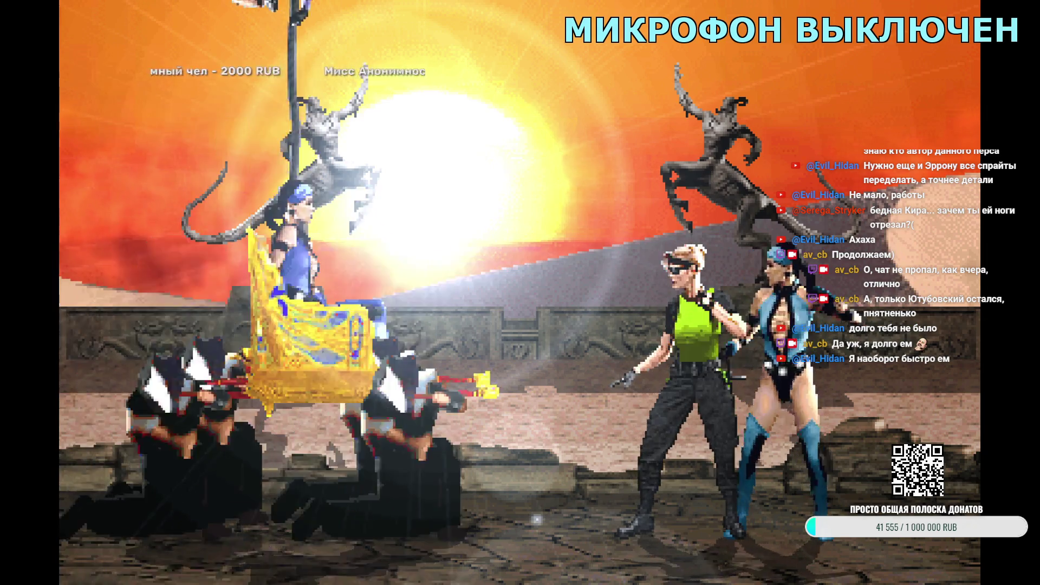
# - Leave the fight, play another Kitana match versus Frost, then confirm tag mode
pyautogui.press('Escape')
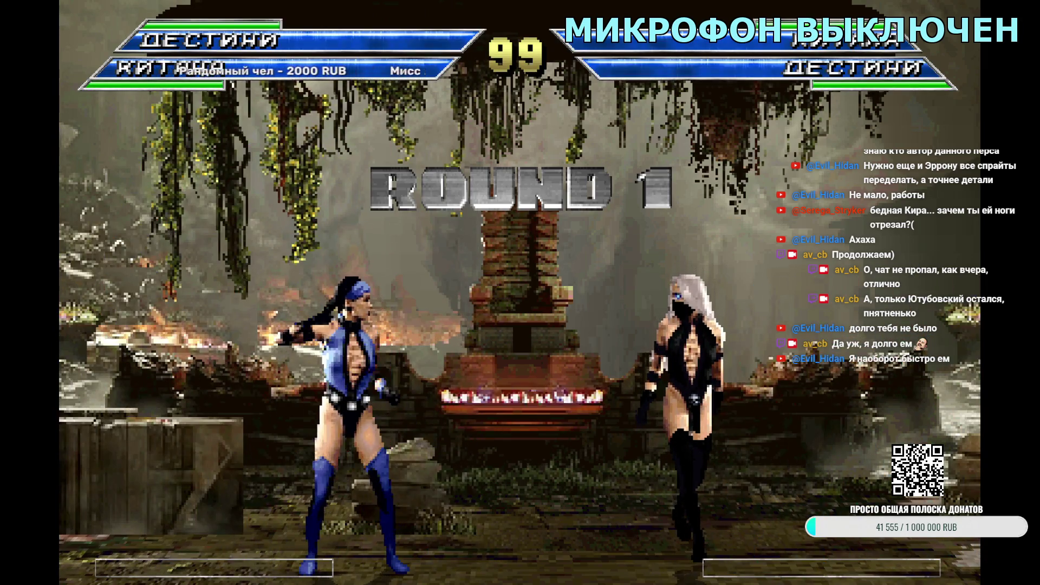
pyautogui.press('Escape')
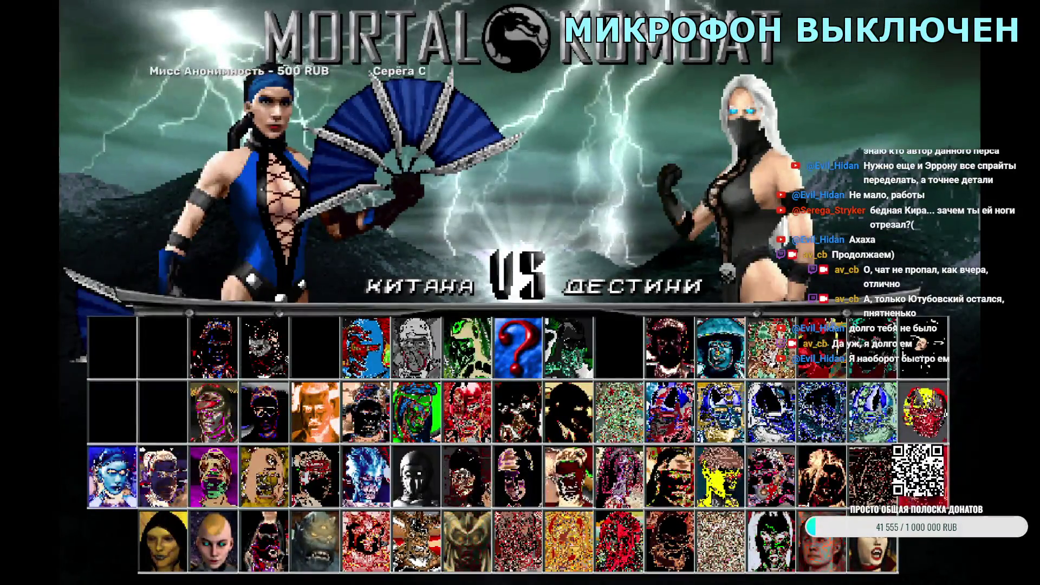
pyautogui.press('Return')
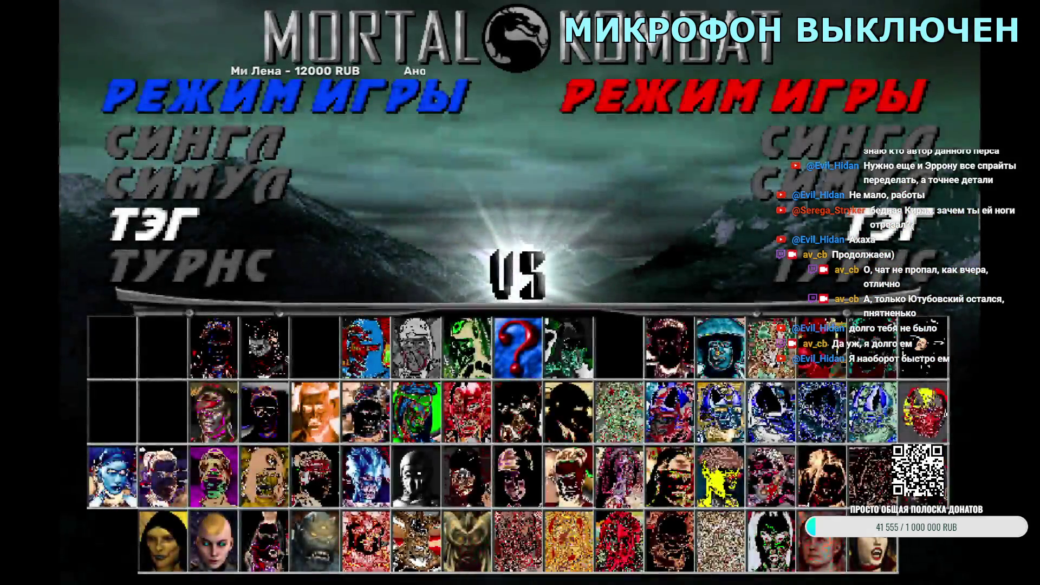
pyautogui.press('Return')
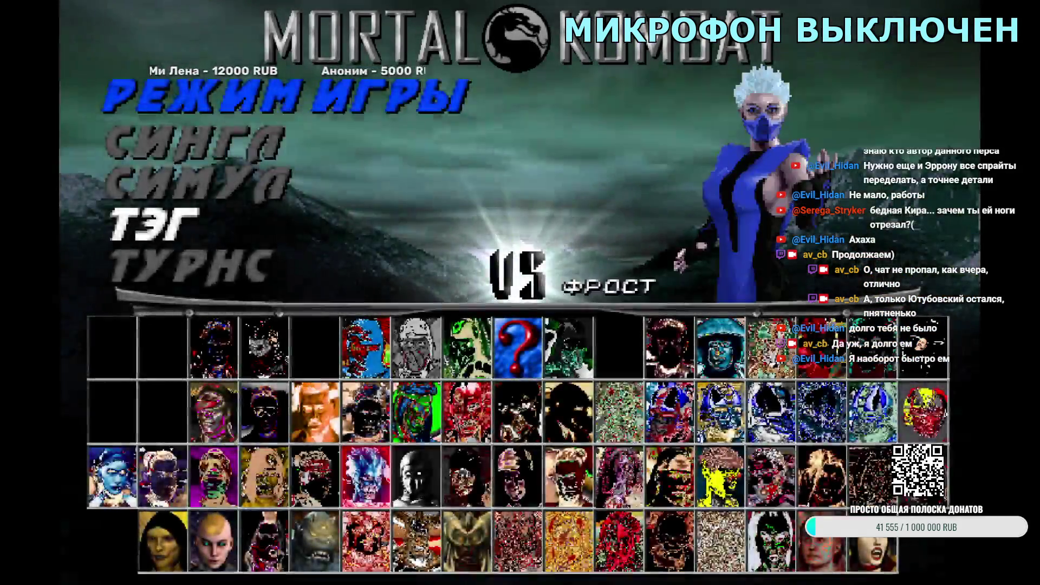
# - Start a Kitana tag match versus Smoke on Wind Temple, then quit back to character select
pyautogui.press('Return')
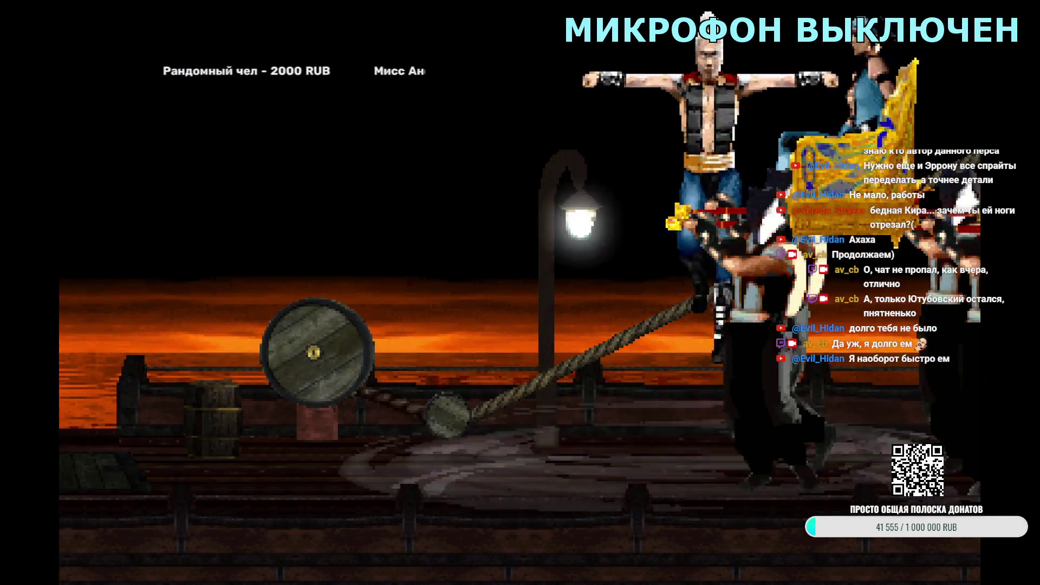
pyautogui.press('Escape')
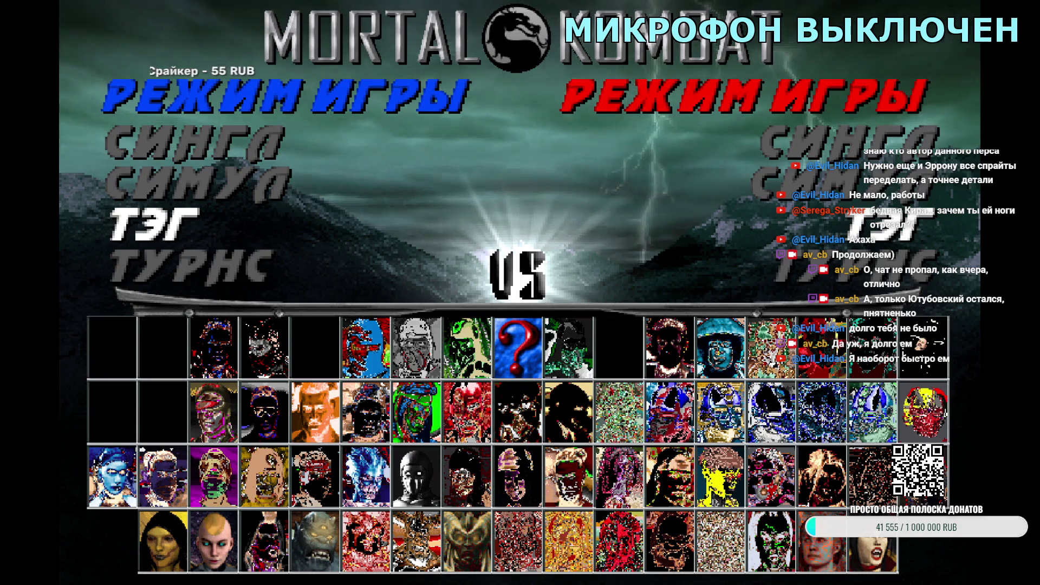
# - Confirm player one's tag mode with Kitana as the first team fighter
pyautogui.press('Return')
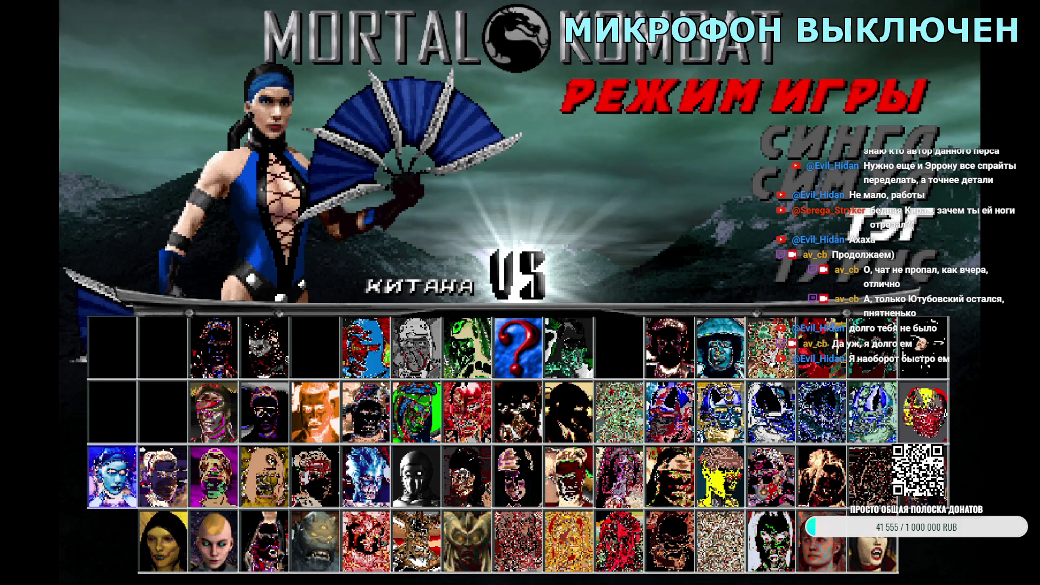
# - Pair Kitana with a tag partner and lock in Hydro as the opponent
pyautogui.press('Return')
pyautogui.press('Left')
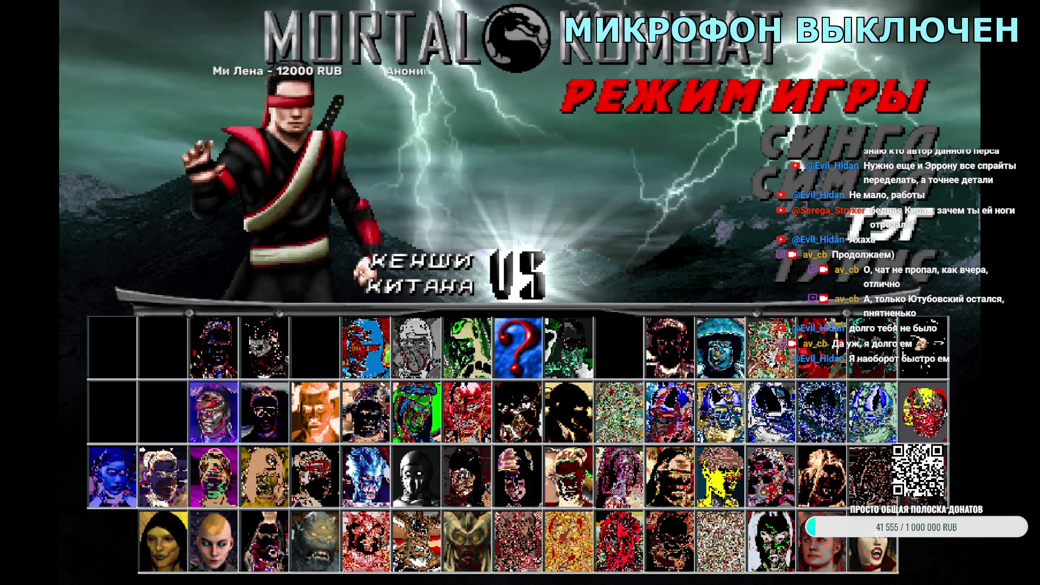
pyautogui.press('Left')
pyautogui.press('Return')
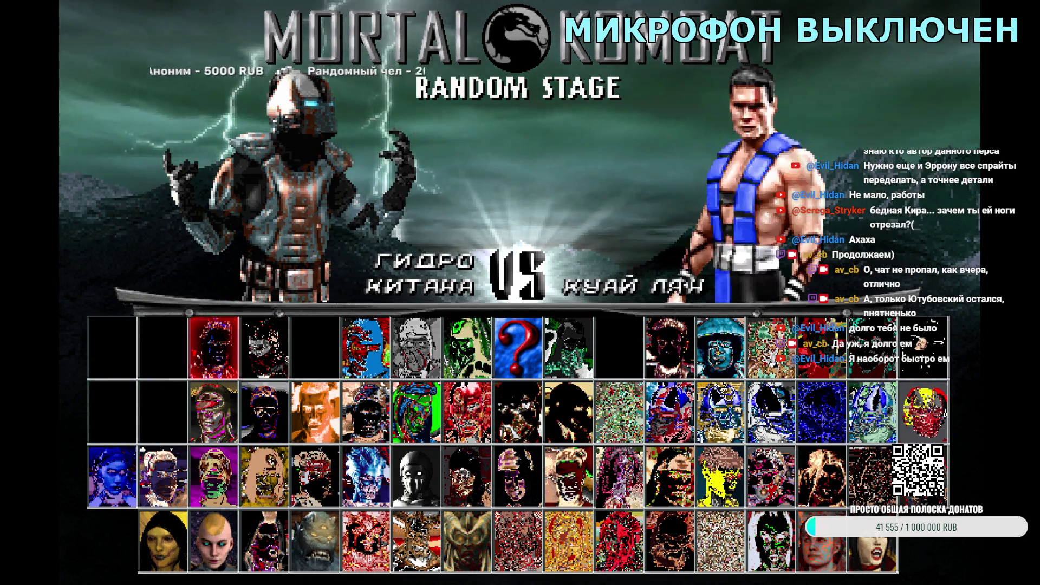
pyautogui.press('Return')
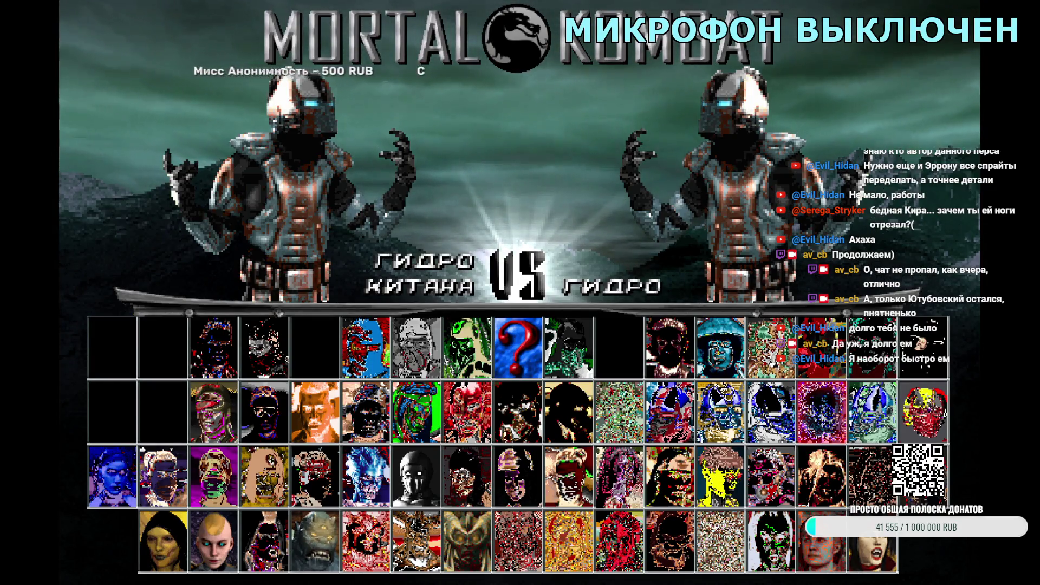
# - Swap a fighter to Mileena, start a Kitana versus Jade match, then quit it
pyautogui.press('Right')
pyautogui.press('Right')
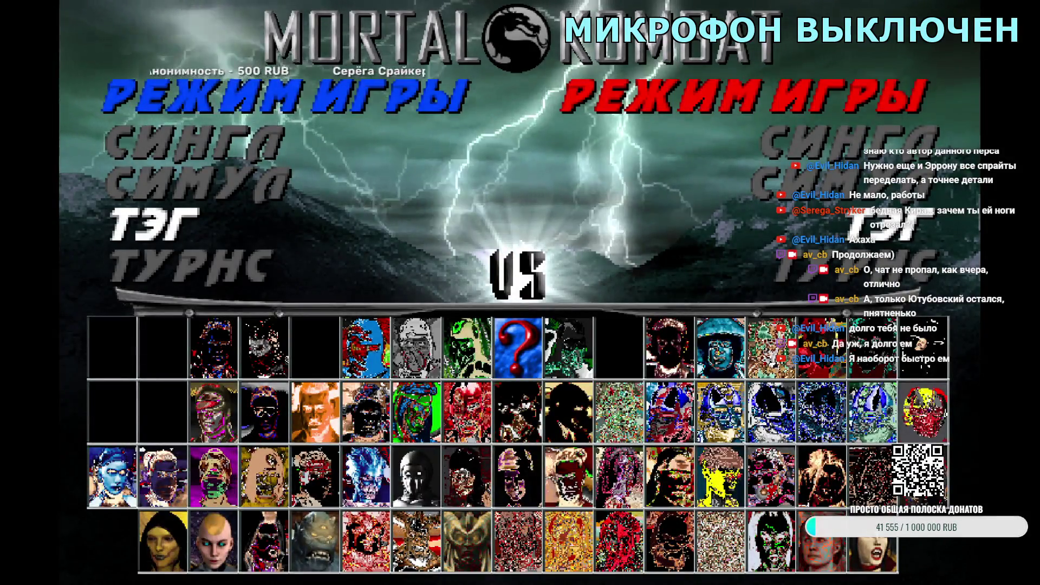
pyautogui.press('Return')
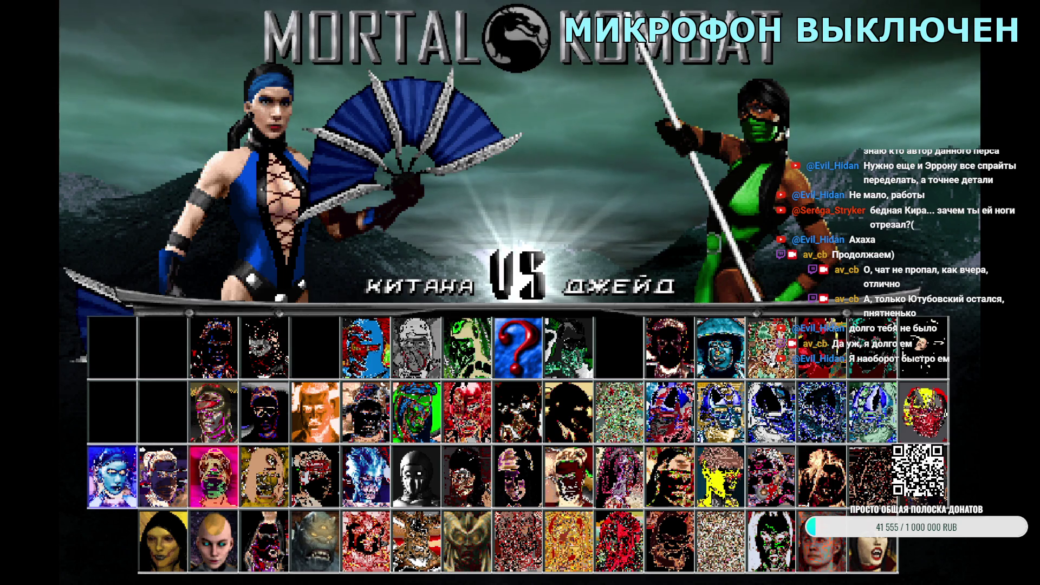
pyautogui.press('Up')
pyautogui.press('Down')
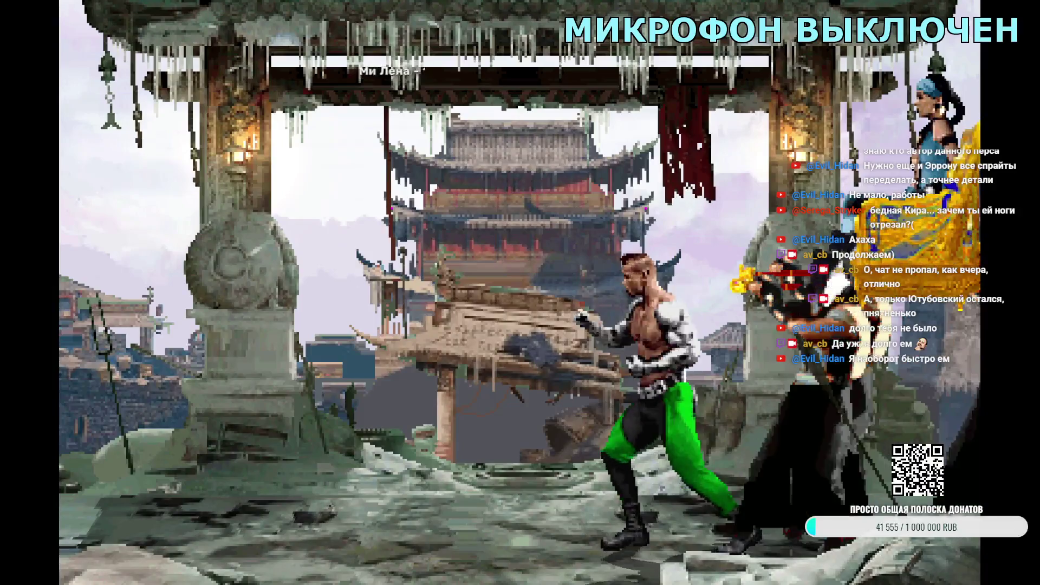
pyautogui.press('Escape')
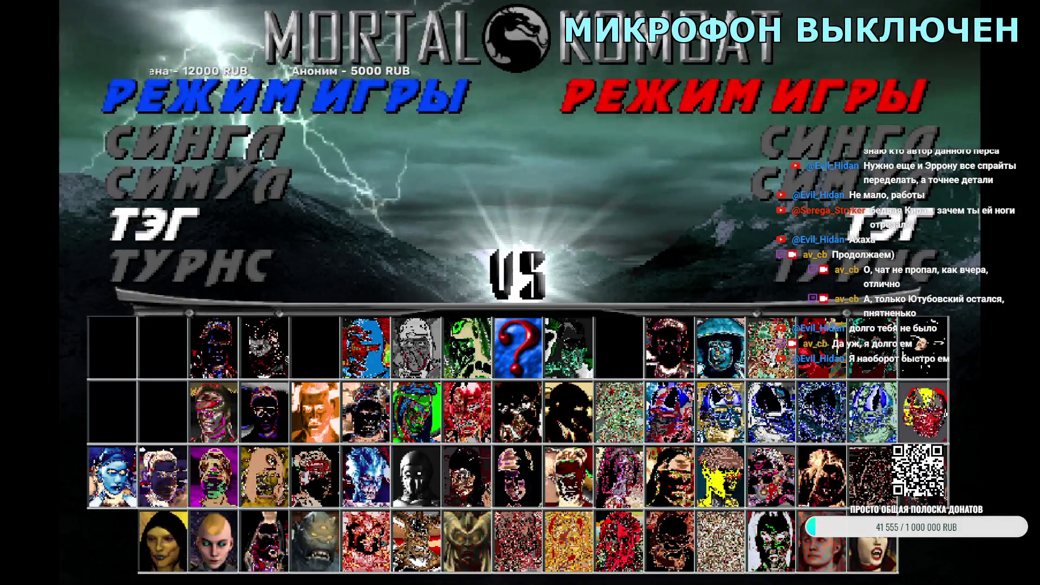
# - Restart character select from the main menu, play another match, then pair Kabal with Kitana
pyautogui.press('Escape')
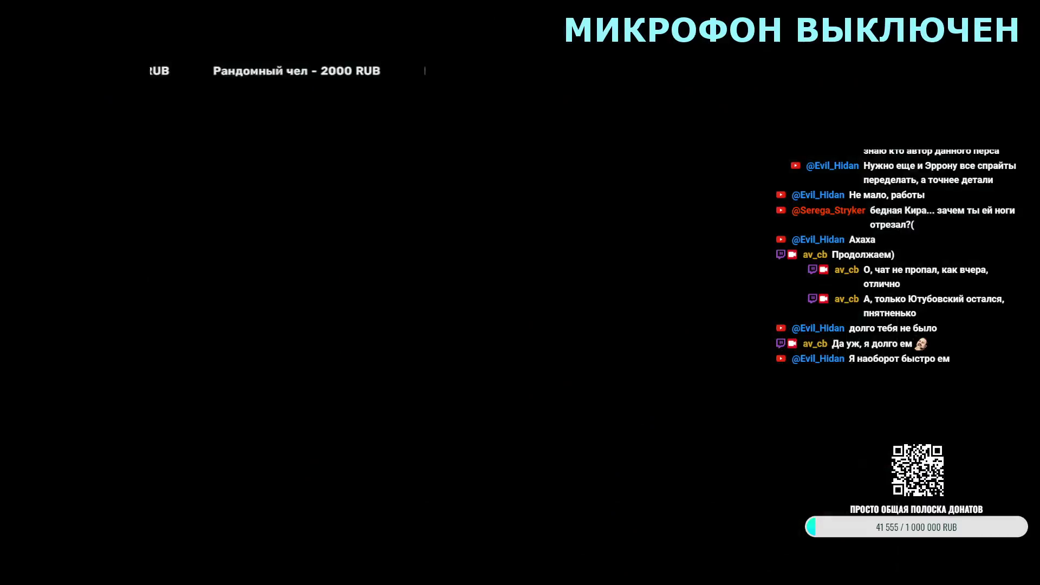
pyautogui.press('Return')
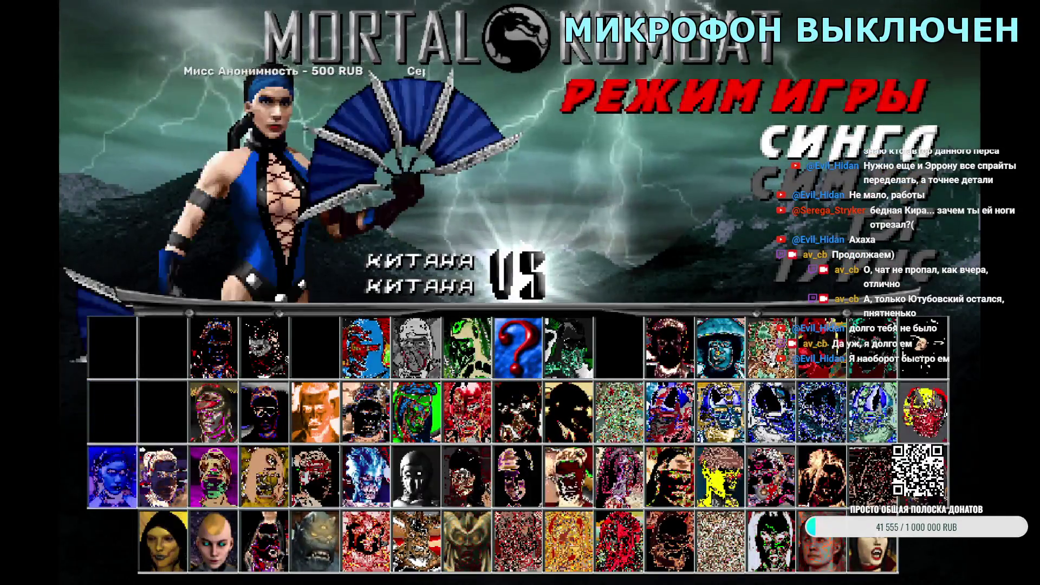
pyautogui.press('Left')
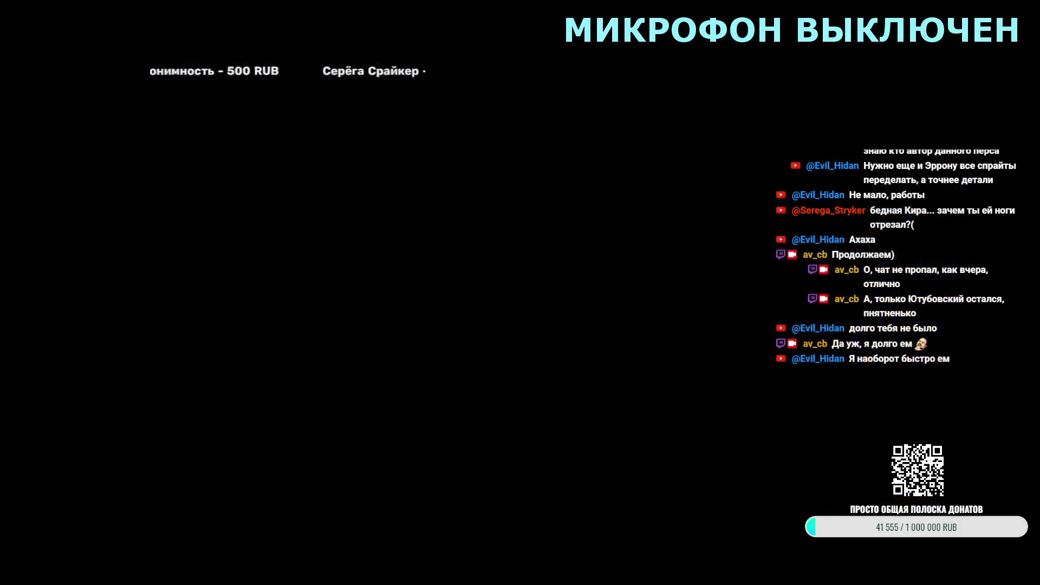
pyautogui.press('Escape')
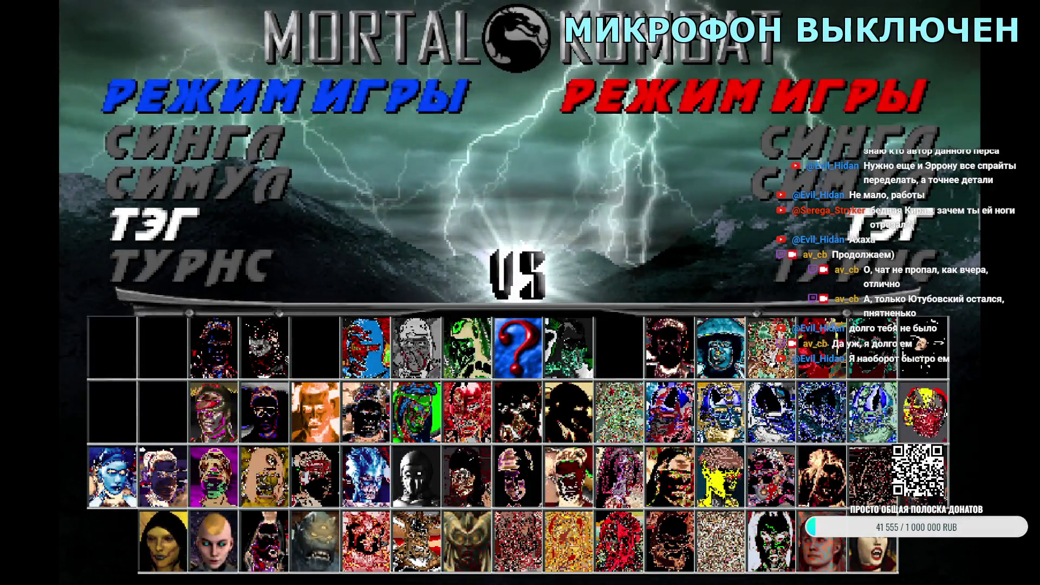
pyautogui.press('Return')
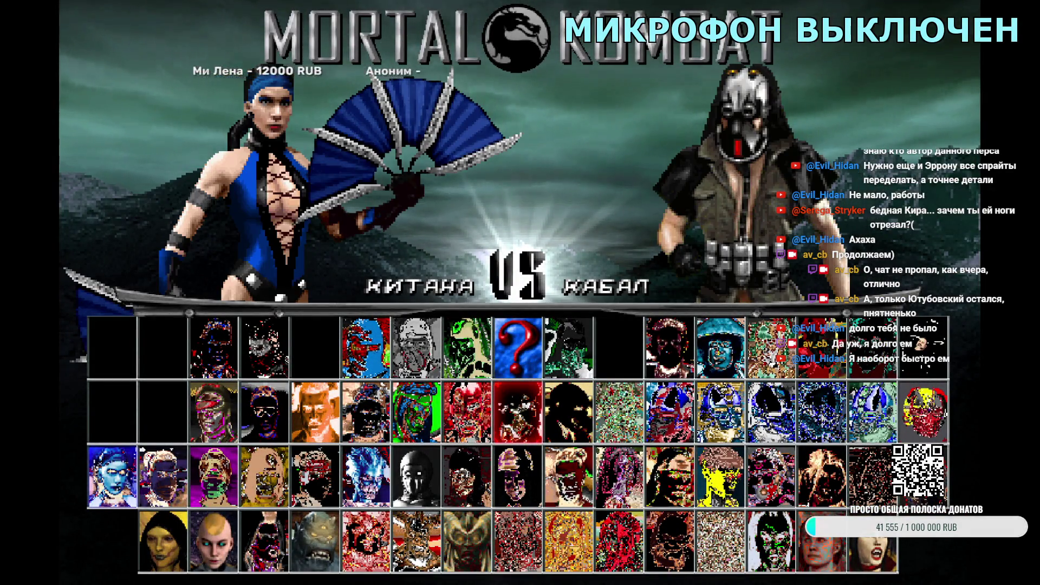
pyautogui.press('Return')
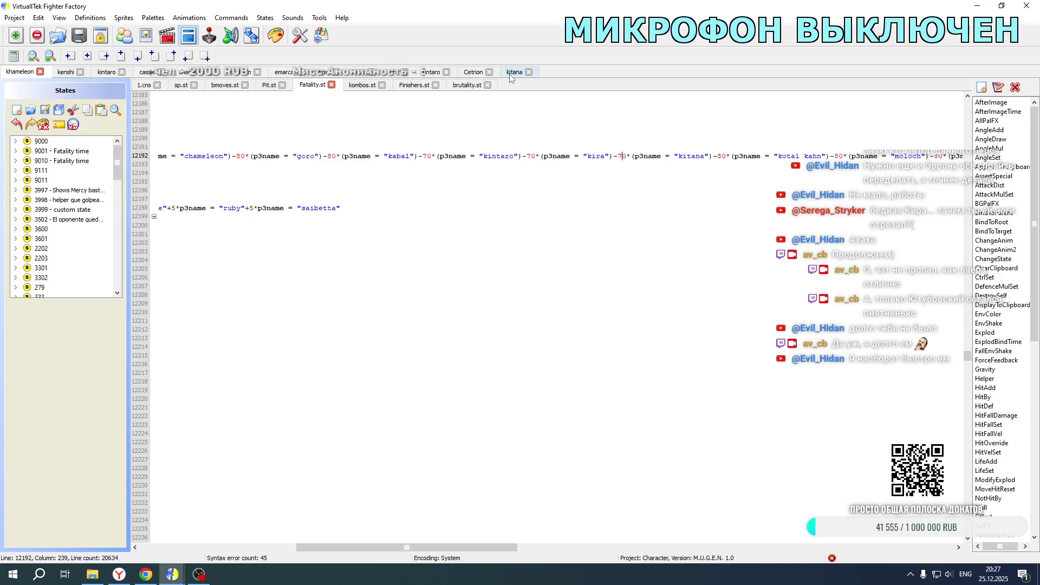
# - In Khameleon's Fatality.st, change the Kabal offset from -60 to -50 on line 16118
pyautogui.click(511, 74)
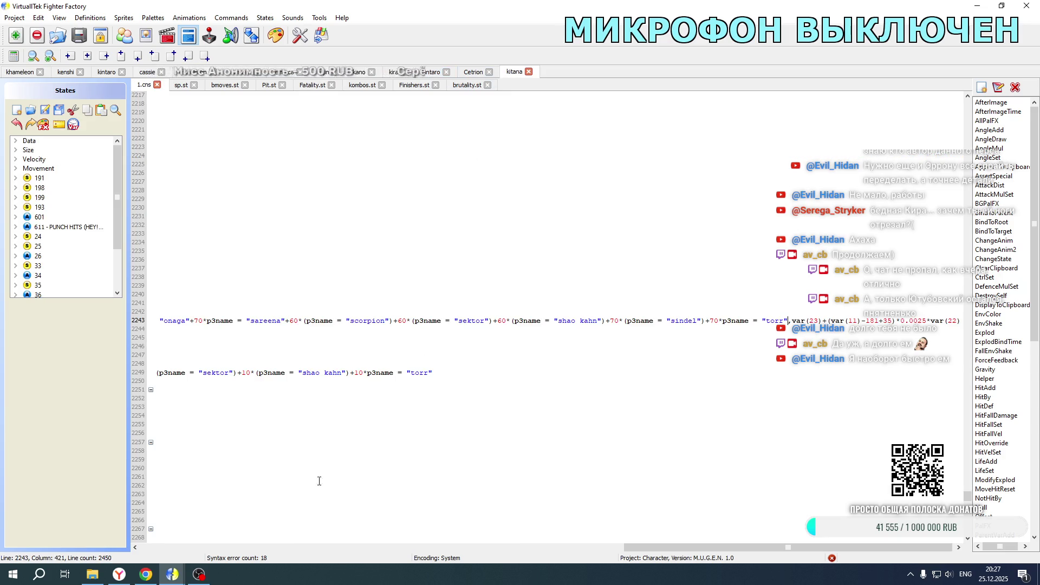
pyautogui.moveTo(643, 545)
pyautogui.mouseDown()
pyautogui.moveTo(662, 545)
pyautogui.moveTo(349, 547)
pyautogui.mouseUp()
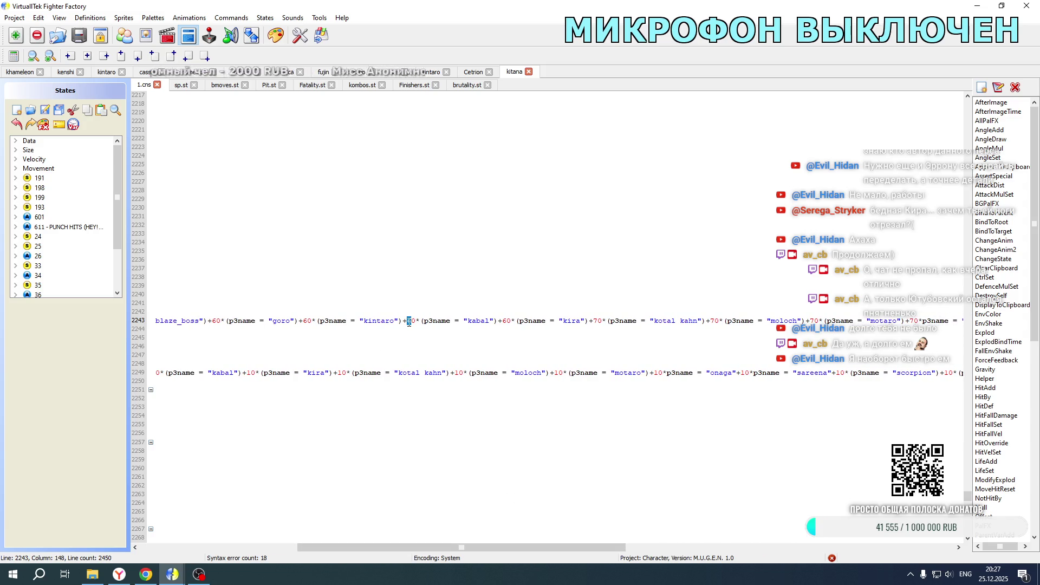
pyautogui.scroll(20, 421, 308)
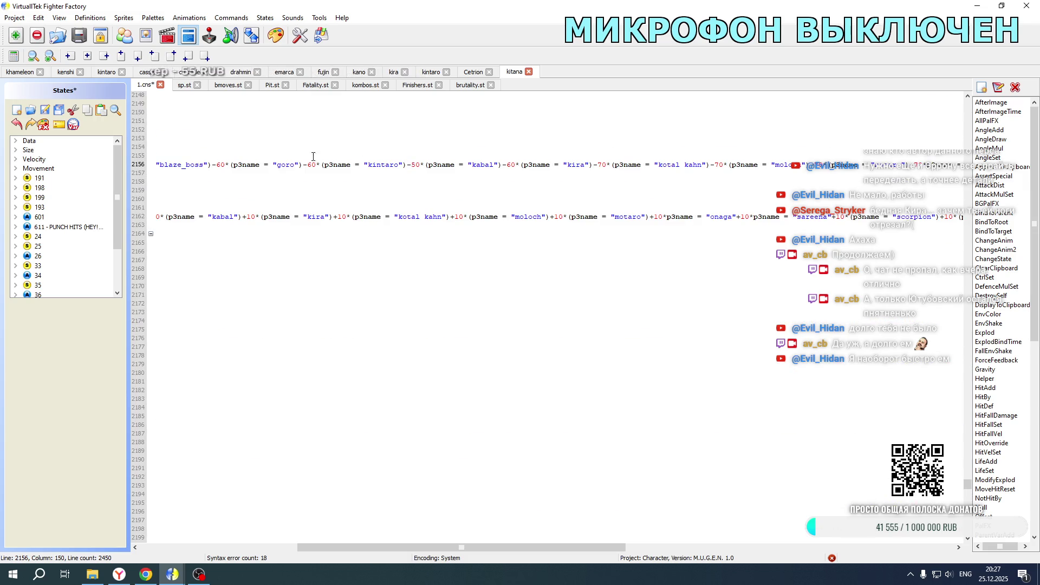
pyautogui.click(20, 71)
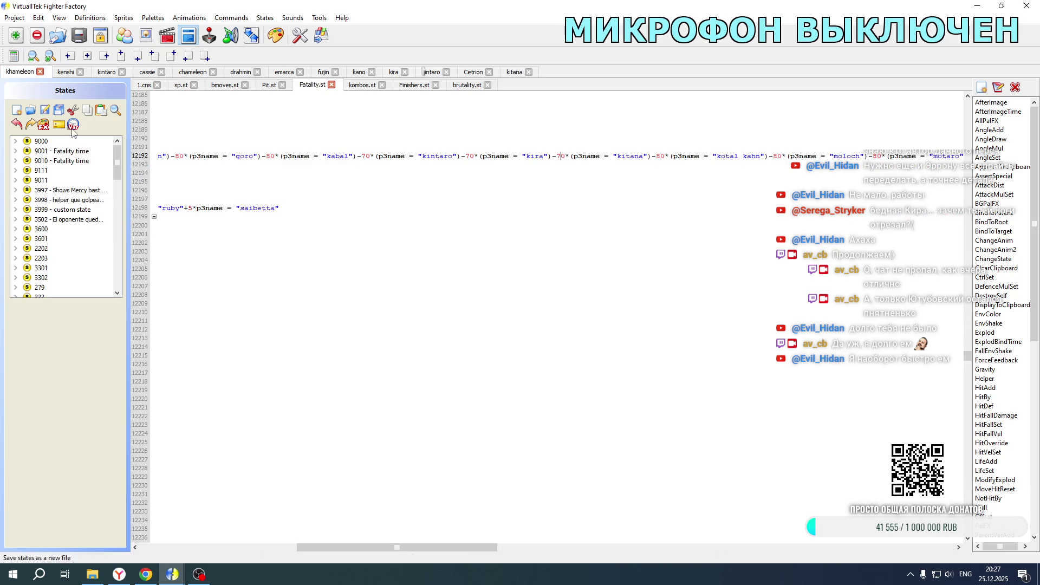
pyautogui.moveTo(451, 547); pyautogui.dragTo(227, 532)
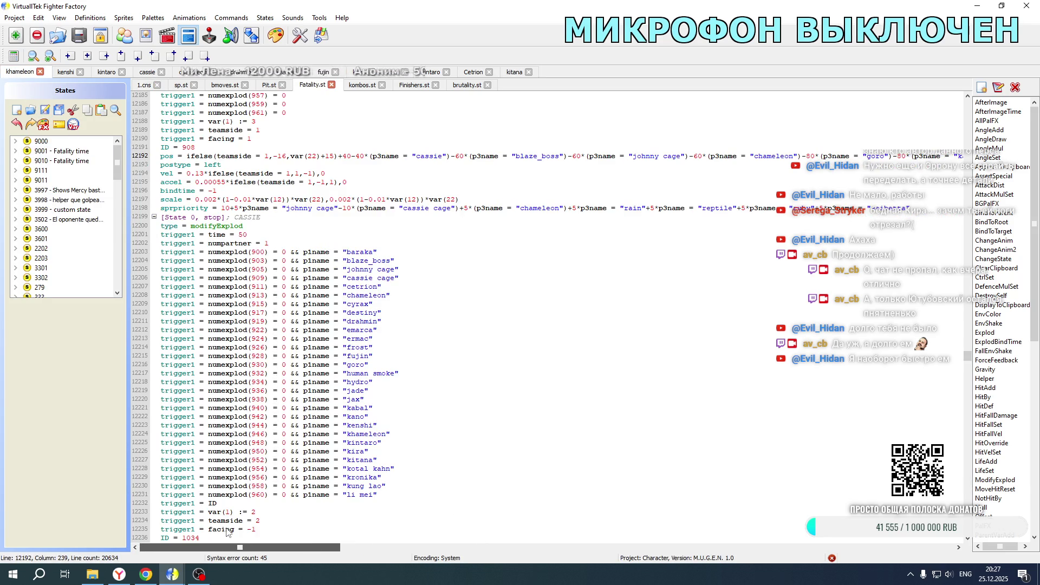
pyautogui.moveTo(967, 356); pyautogui.dragTo(966, 440)
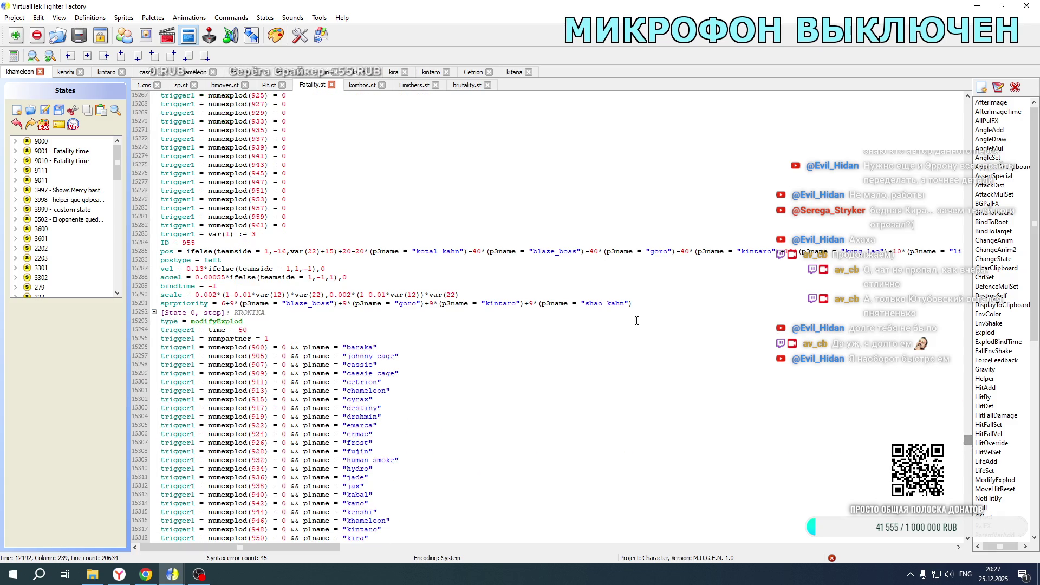
pyautogui.scroll(-10, 504, 277)
pyautogui.scroll(20, 504, 276)
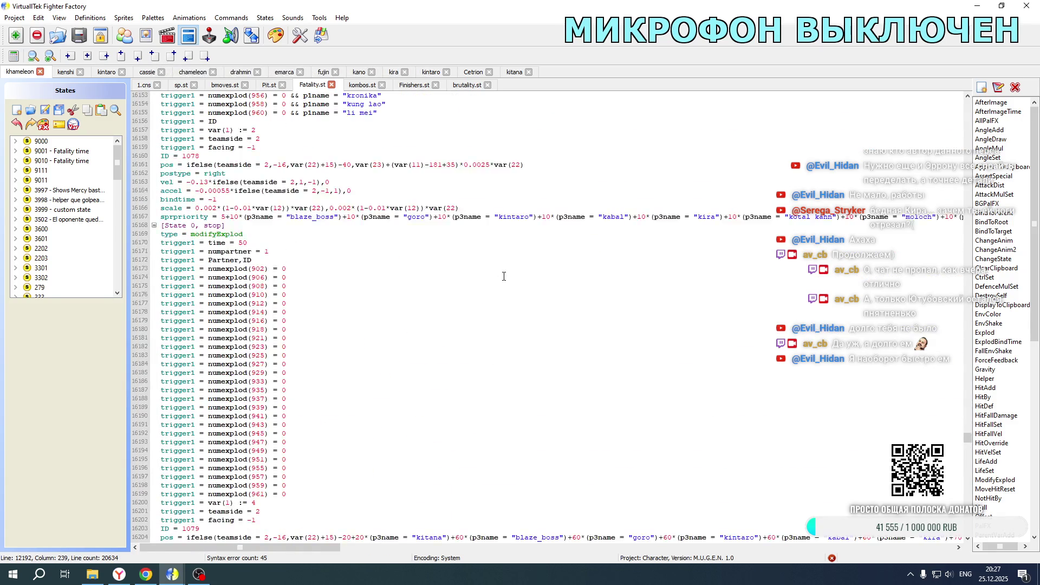
pyautogui.scroll(-20, 504, 276)
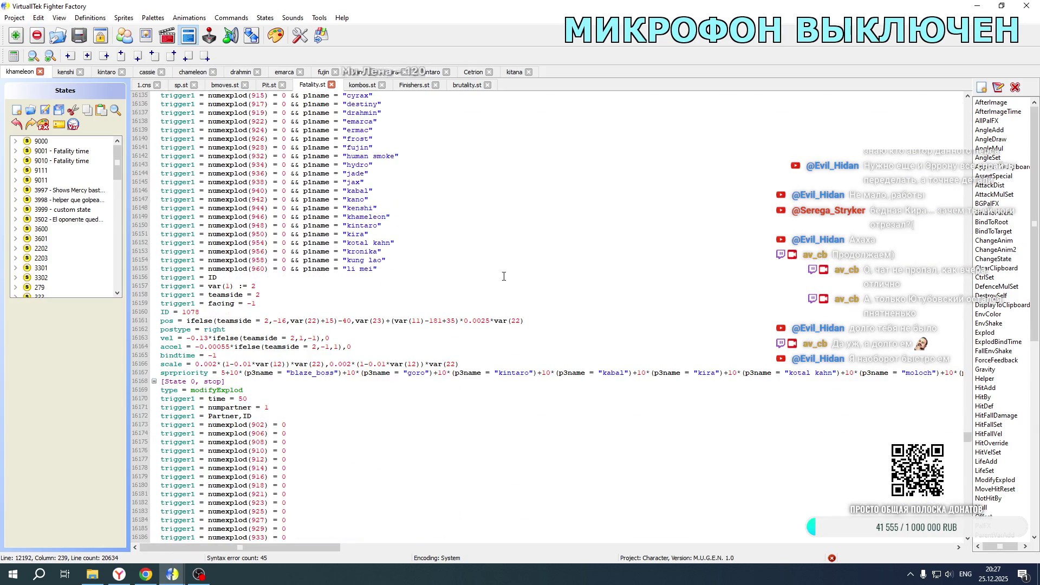
pyautogui.moveTo(325, 547)
pyautogui.mouseDown()
pyautogui.moveTo(484, 557)
pyautogui.moveTo(452, 558)
pyautogui.mouseUp()
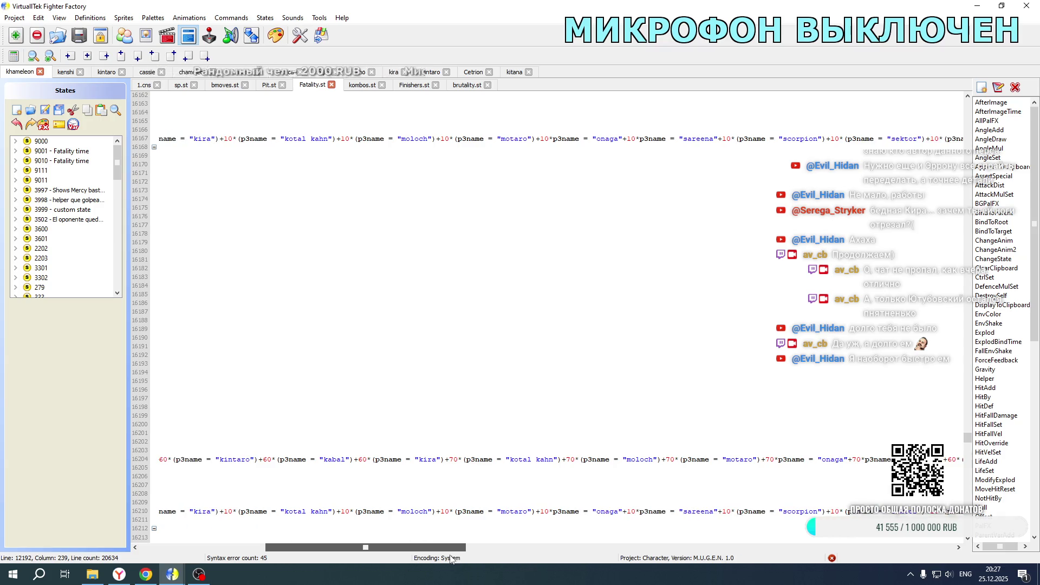
pyautogui.scroll(20, 264, 379)
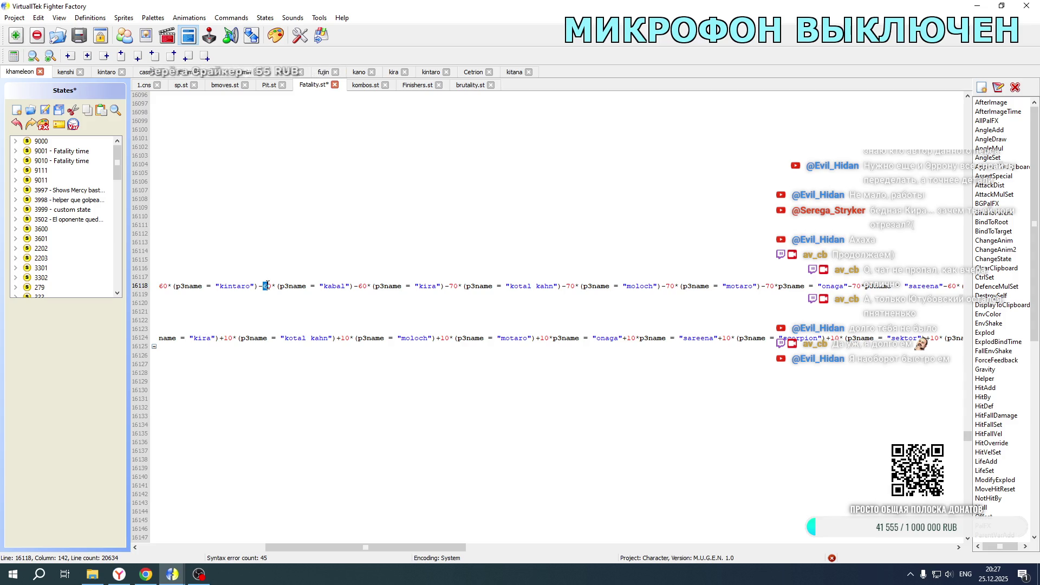
# - Save Fatality.st and launch Mortal Kombat New Age from its development folder
pyautogui.click(45, 111)
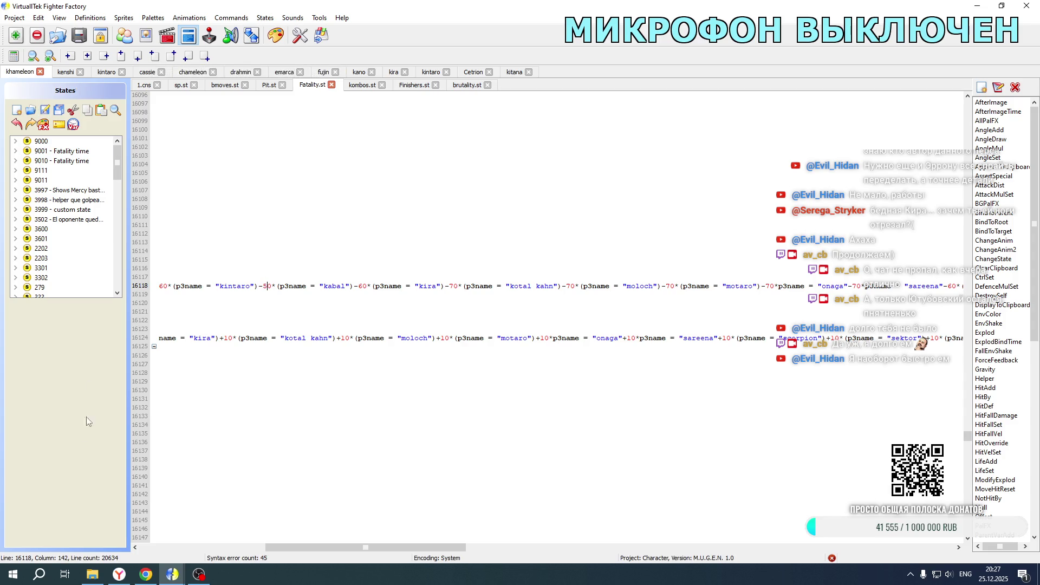
pyautogui.click(89, 578)
pyautogui.doubleClick(240, 351)
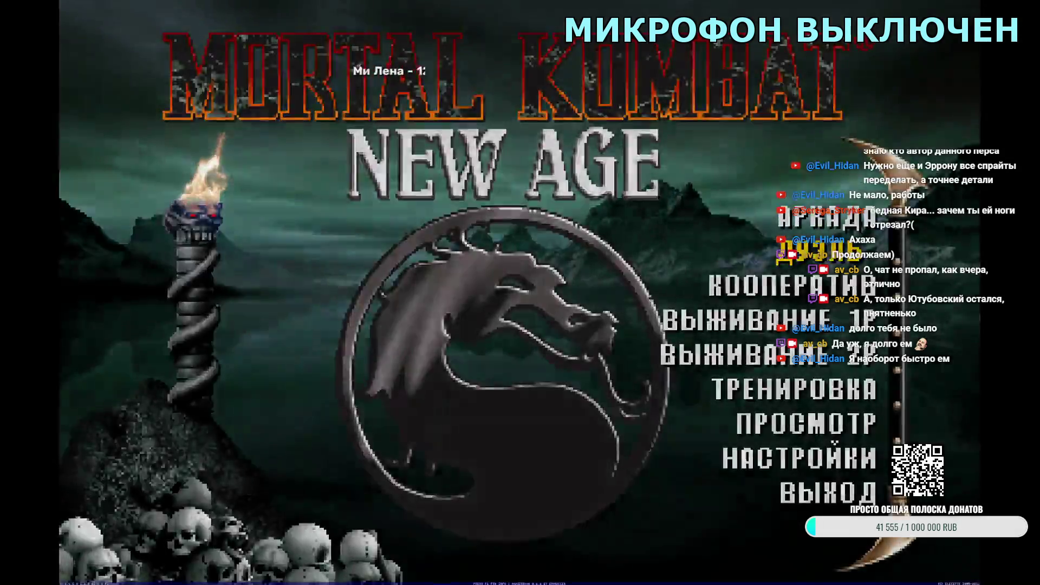
# - Skip the intro, choose Simul mode, and pick Kitana with Kano as her partner
pyautogui.press('Return')
pyautogui.press('Return')
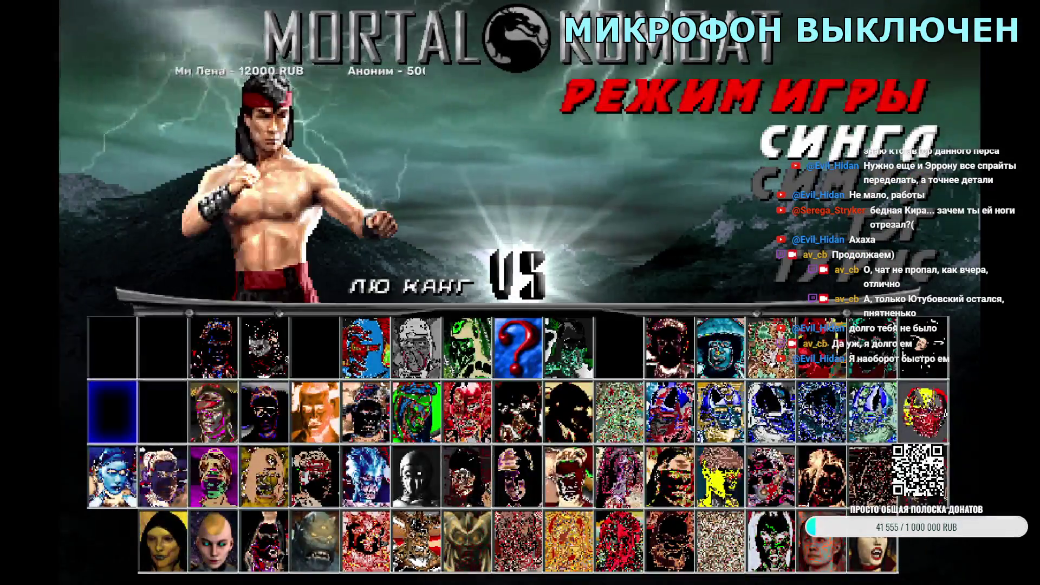
pyautogui.press('Right')
pyautogui.press('Return')
pyautogui.press('Right')
pyautogui.press('Right')
pyautogui.press('Right')
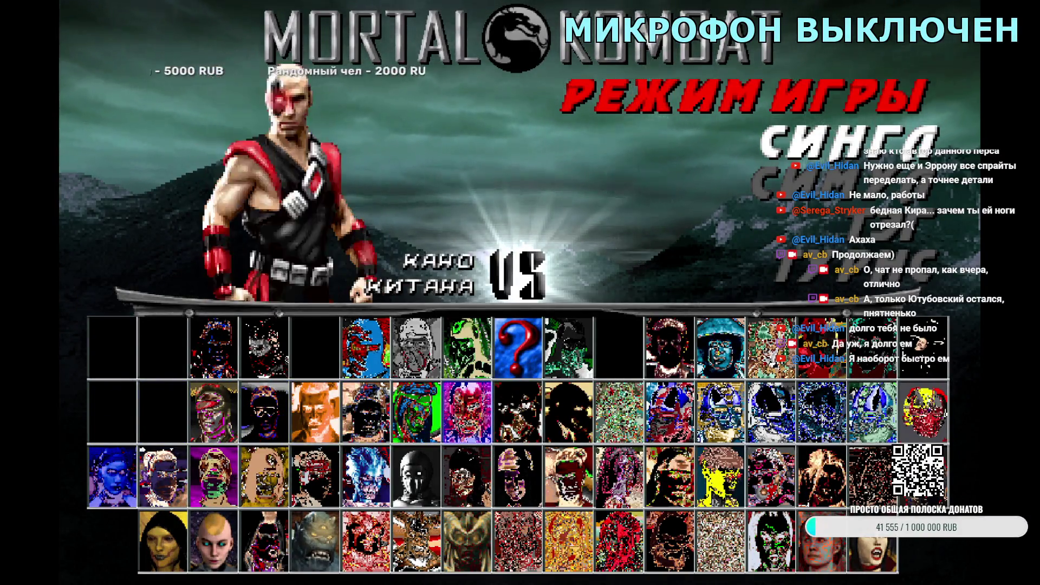
pyautogui.press('Right')
pyautogui.press('Return')
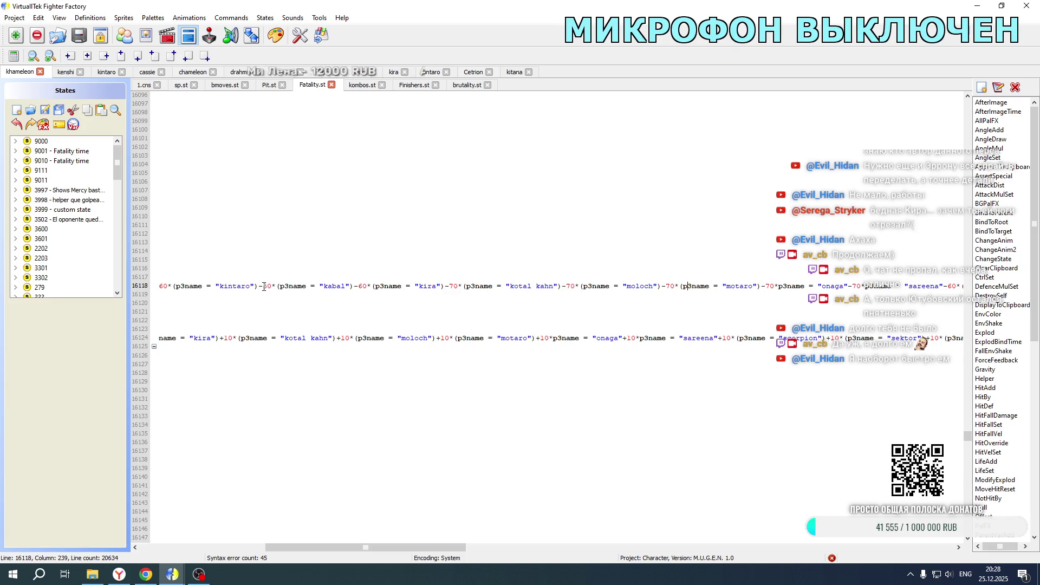
# - Change the Kabal multiplier on line 16204 of Khameleon's Fatality.st to 50
pyautogui.moveTo(366, 547)
pyautogui.mouseDown()
pyautogui.moveTo(314, 553)
pyautogui.moveTo(323, 553)
pyautogui.mouseUp()
pyautogui.scroll(20, 464, 383)
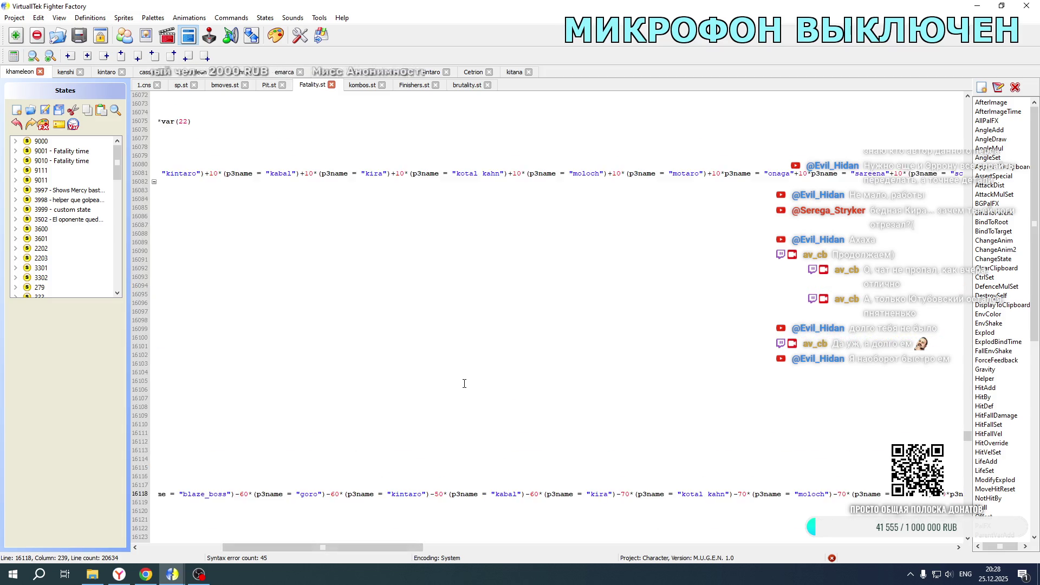
pyautogui.scroll(-13, 464, 384)
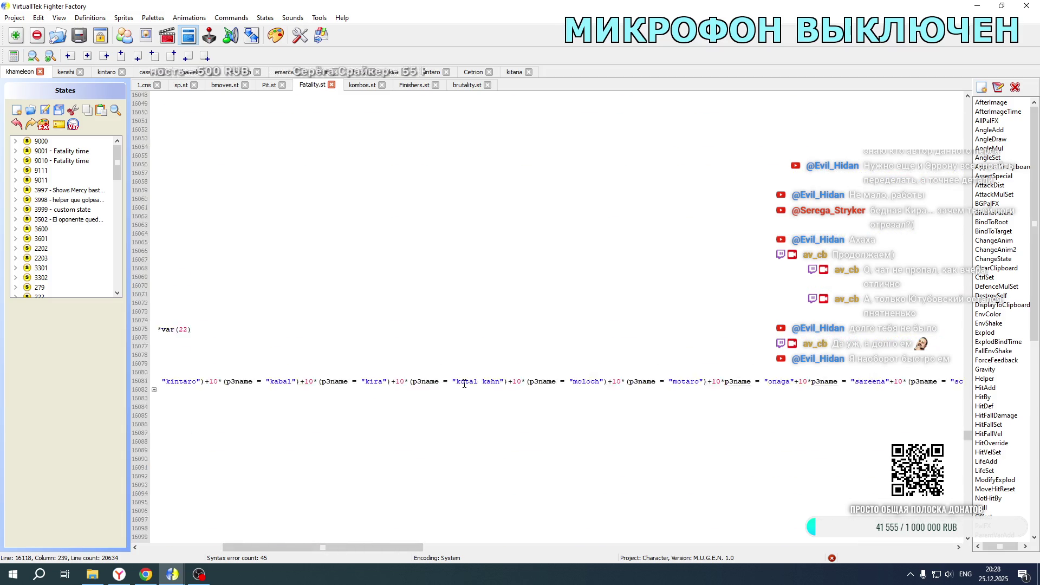
pyautogui.moveTo(413, 548); pyautogui.dragTo(274, 550)
pyautogui.scroll(14, 392, 331)
pyautogui.scroll(-7, 391, 330)
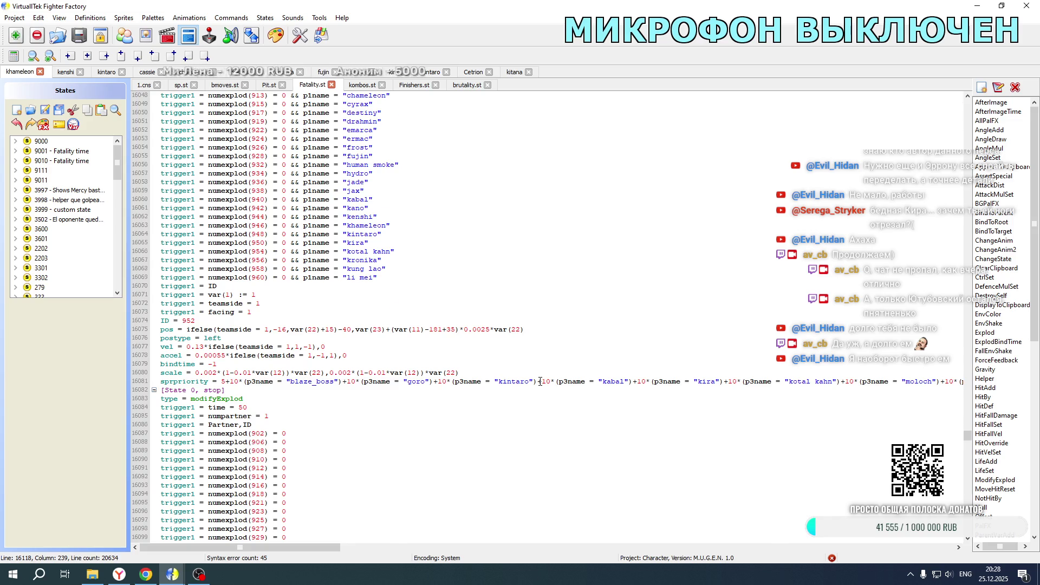
pyautogui.scroll(-11, 540, 381)
pyautogui.scroll(12, 540, 381)
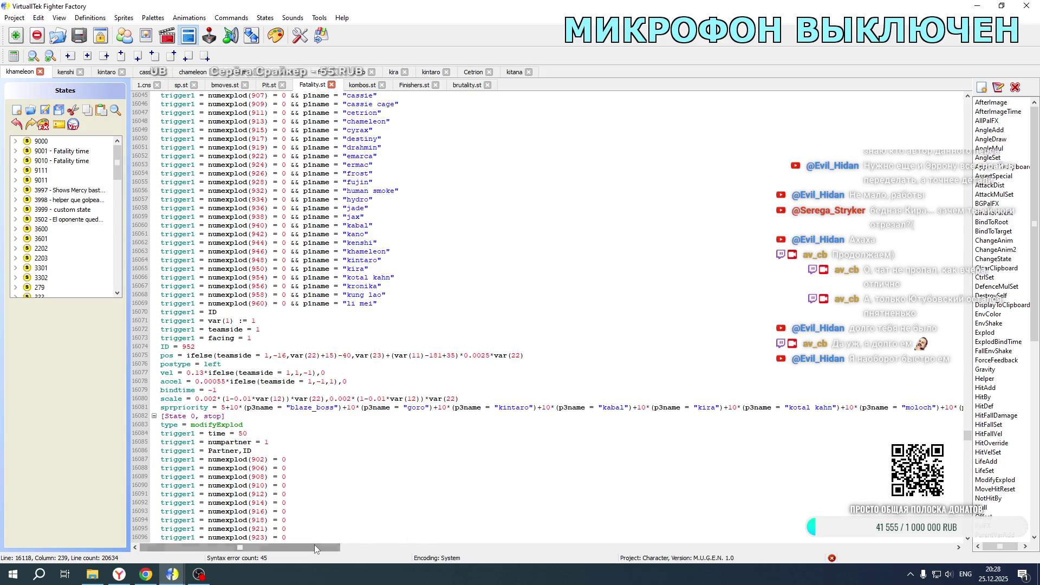
pyautogui.scroll(-13, 512, 426)
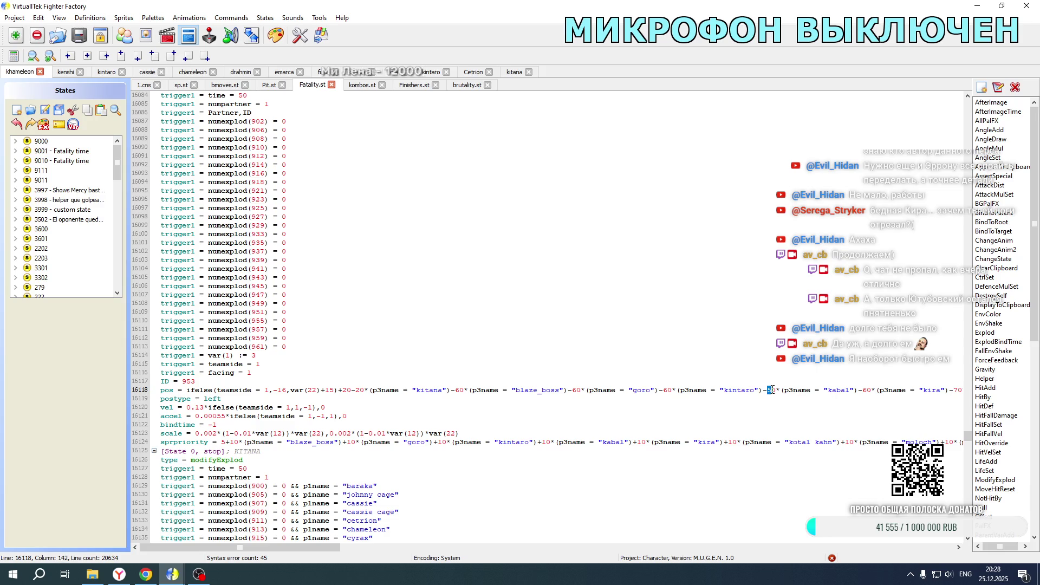
pyautogui.write('5')
pyautogui.scroll(-20, 785, 336)
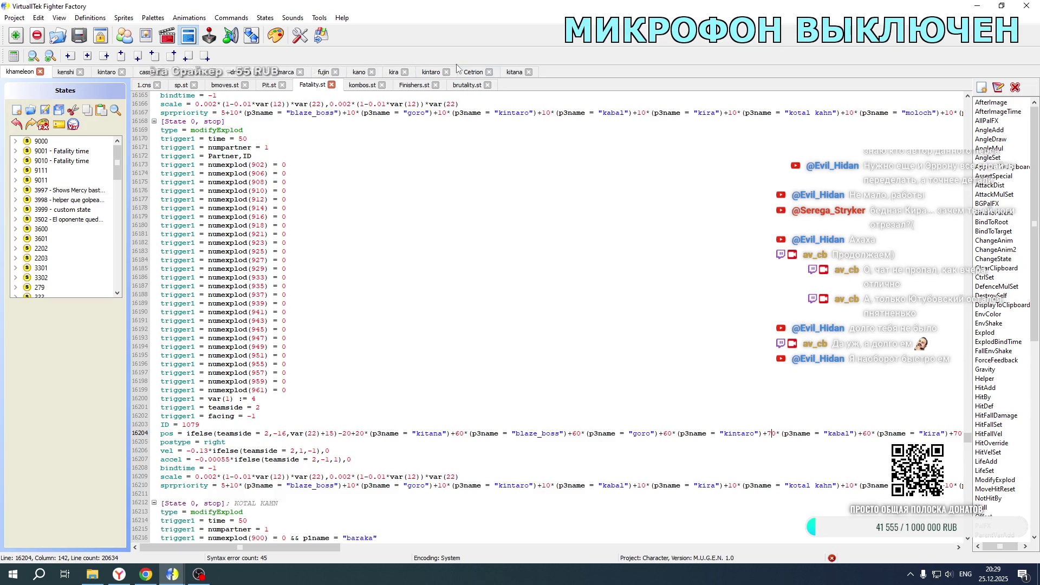
# - Adjust the Kabal offset on line 2243 of Kitana's 1.cns and save it
pyautogui.click(506, 74)
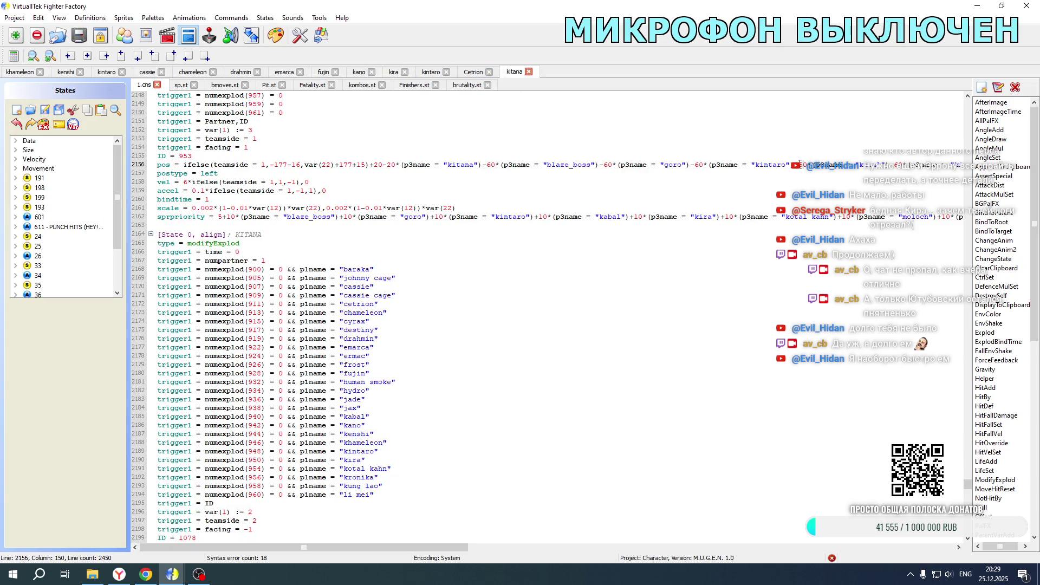
pyautogui.scroll(-20, 803, 182)
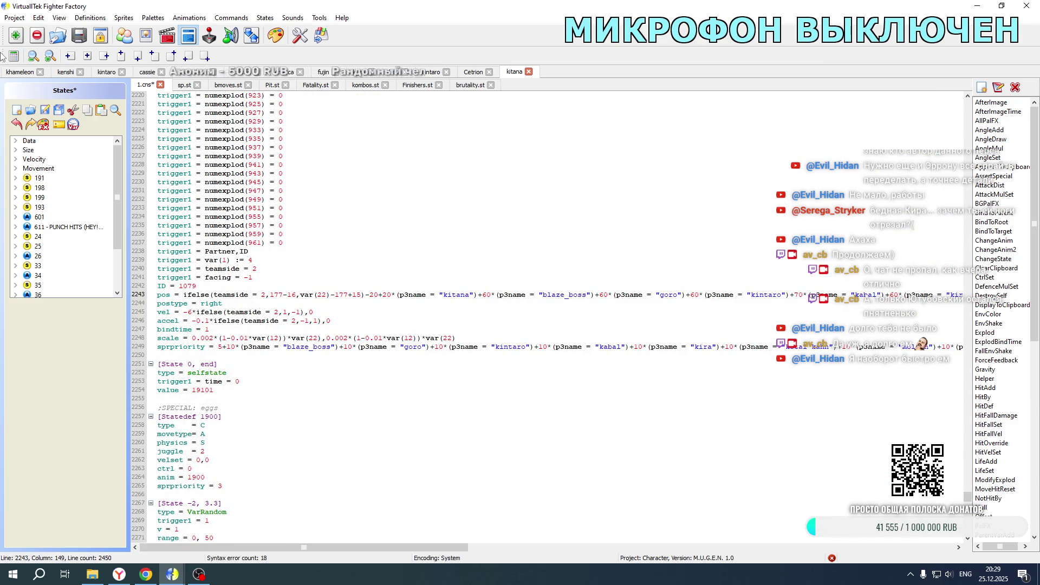
pyautogui.click(45, 110)
# - Relaunch Mortal Kombat New Age from its development folder in File Explorer
pyautogui.click(93, 574)
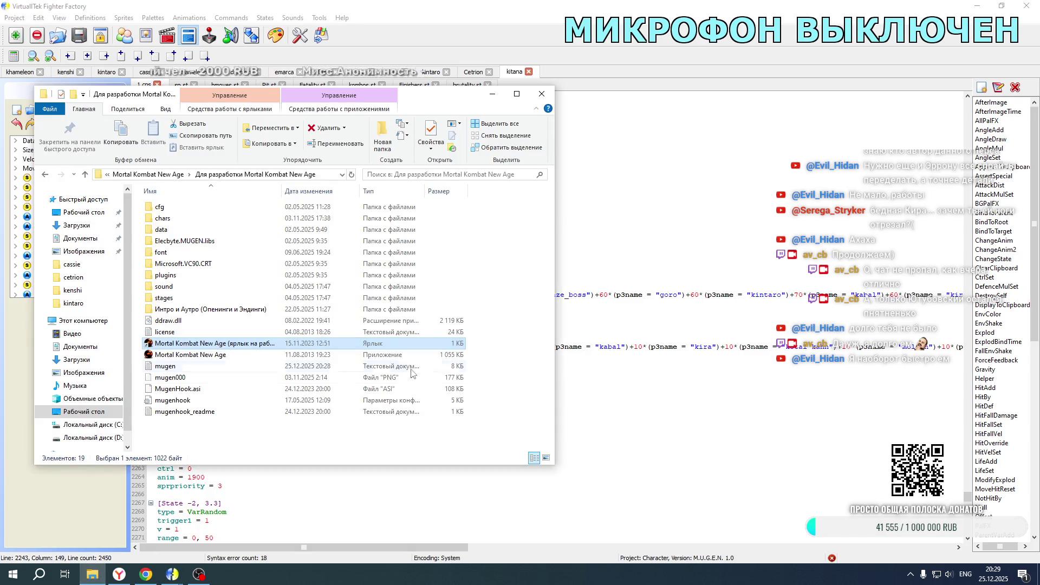
pyautogui.doubleClick(236, 348)
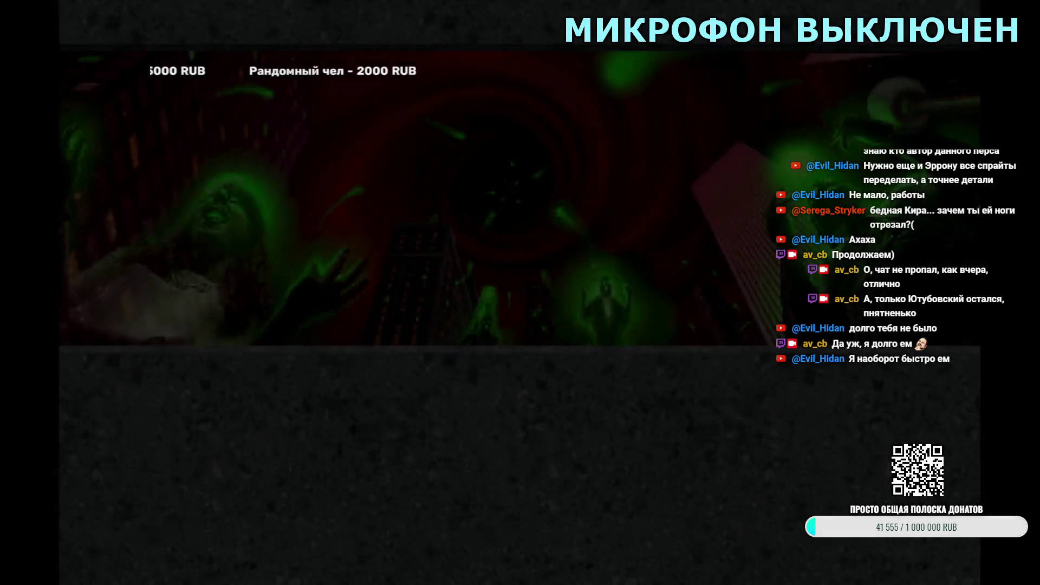
# - Start a Tag match pairing Kitana with Kabal, skip the fight, then pair Kitana with Kano
pyautogui.press('Return')
pyautogui.press('Down')
pyautogui.press('Down')
pyautogui.press('Return')
pyautogui.press('Return')
pyautogui.press('Right')
pyautogui.press('Right')
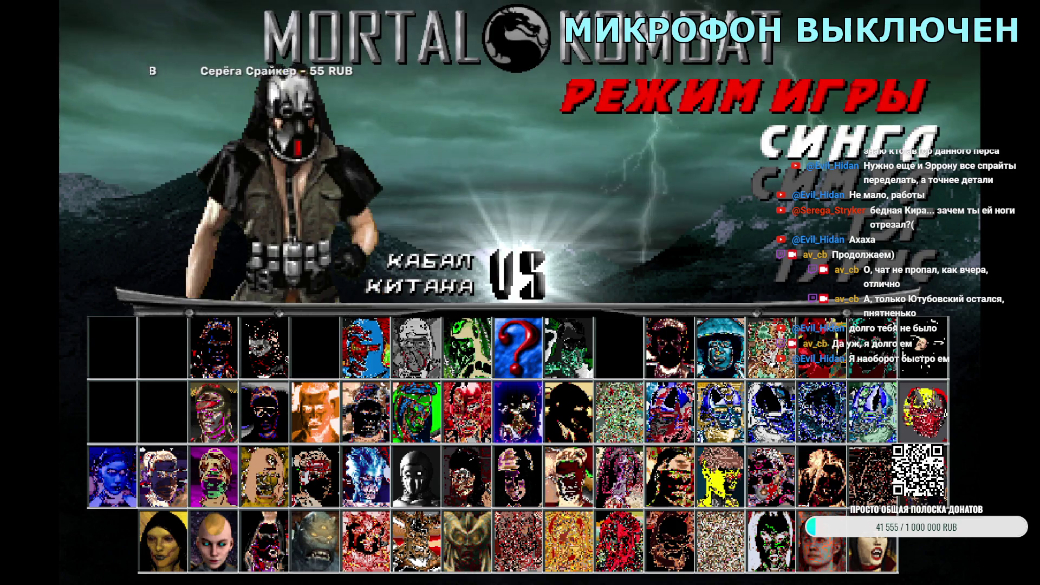
pyautogui.press('Return')
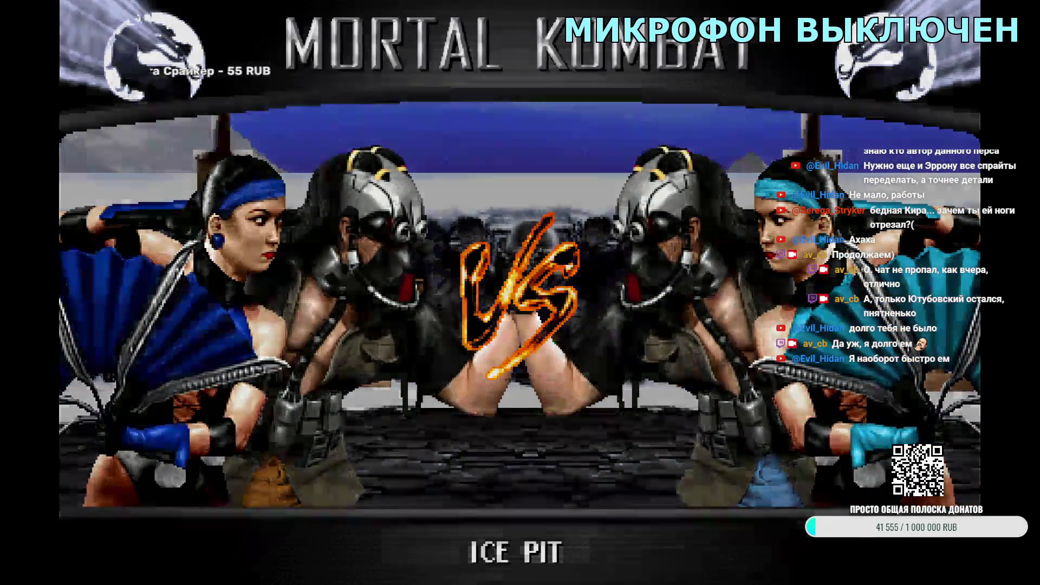
pyautogui.press('Escape')
pyautogui.press('Return')
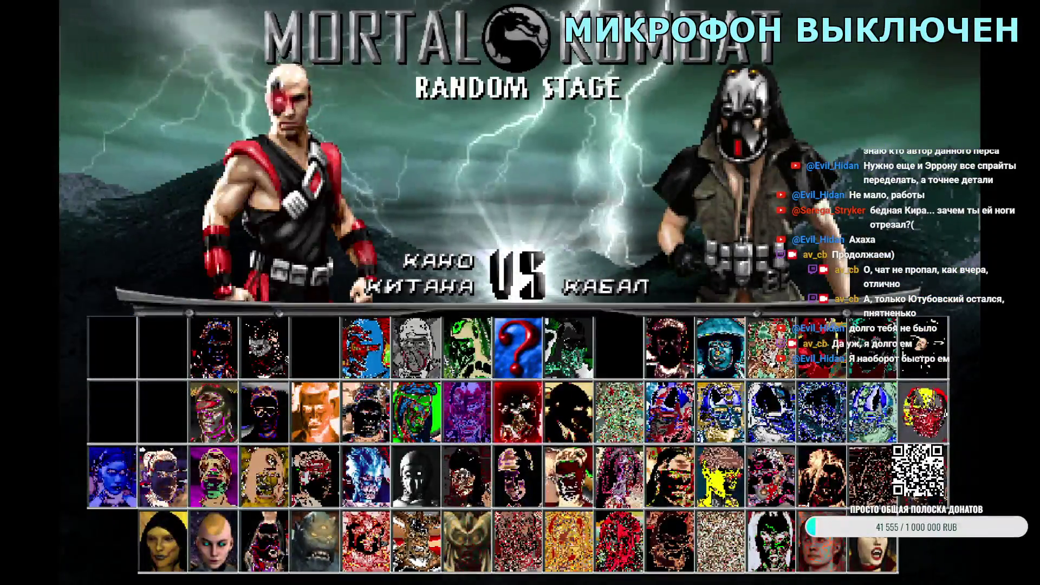
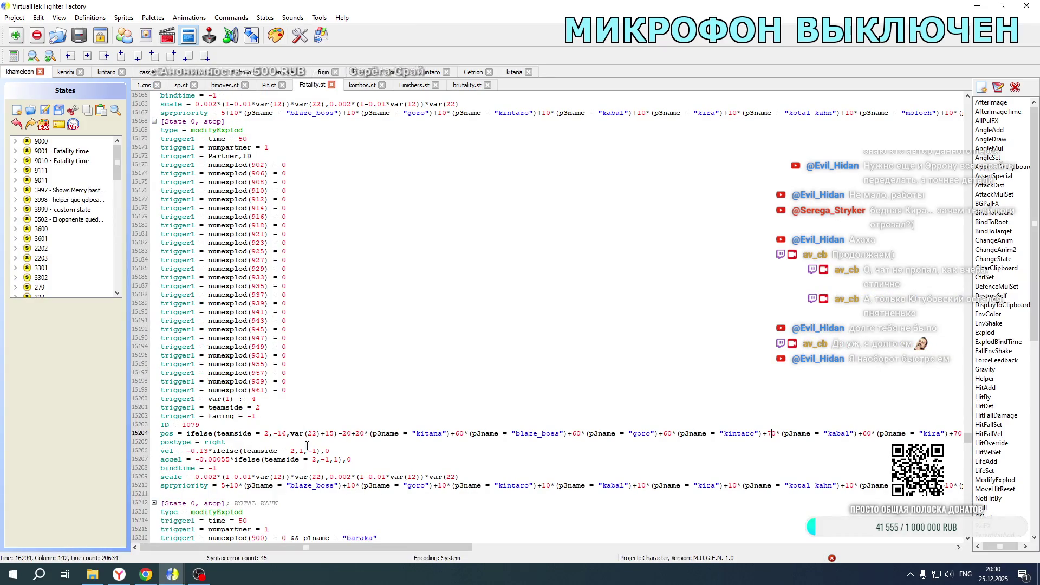
# - Duplicate the kronika term in explod 1065's position formula on line 14977 and rename it kitana
pyautogui.scroll(4, 349, 471)
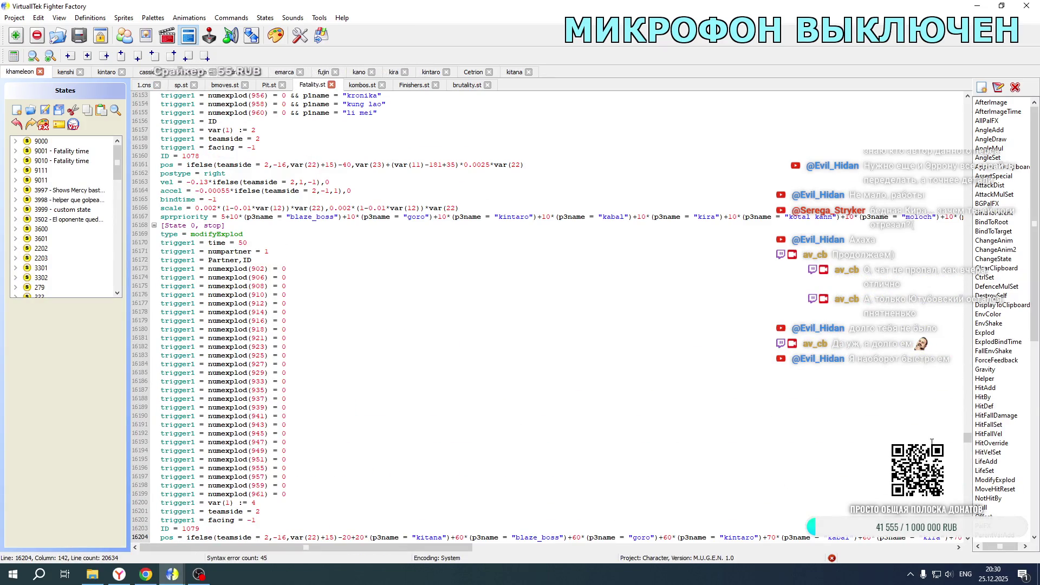
pyautogui.moveTo(968, 442); pyautogui.dragTo(968, 421)
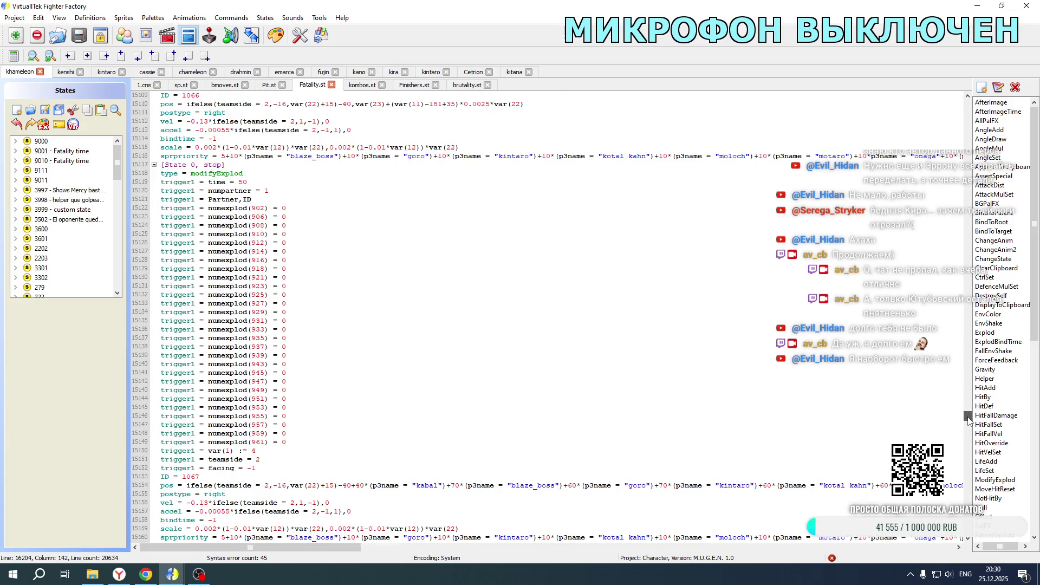
pyautogui.scroll(15, 598, 367)
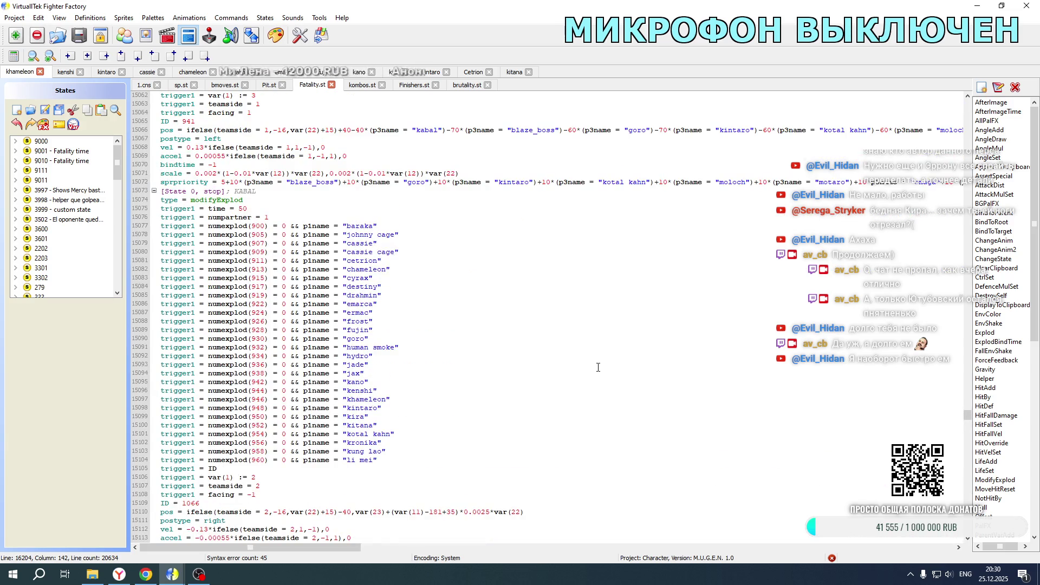
pyautogui.scroll(20, 597, 367)
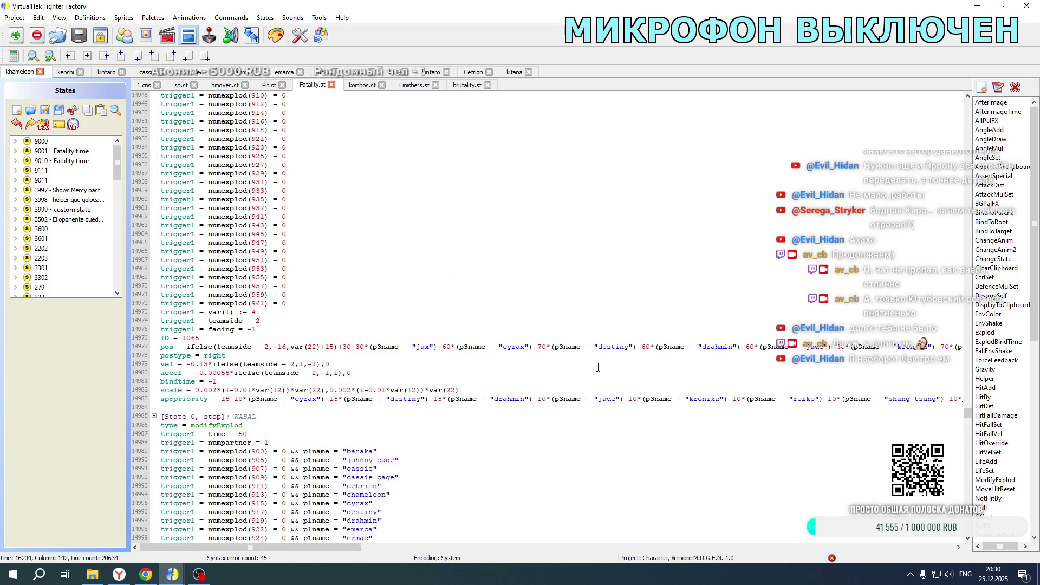
pyautogui.scroll(3, 598, 367)
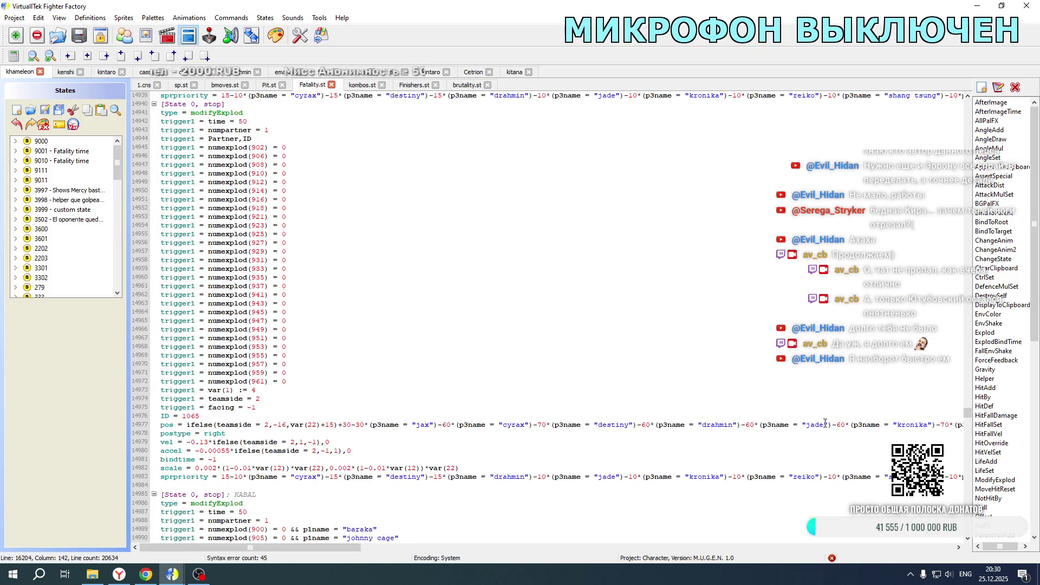
pyautogui.moveTo(336, 547)
pyautogui.mouseDown()
pyautogui.moveTo(806, 549)
pyautogui.moveTo(327, 547)
pyautogui.moveTo(428, 541)
pyautogui.mouseUp()
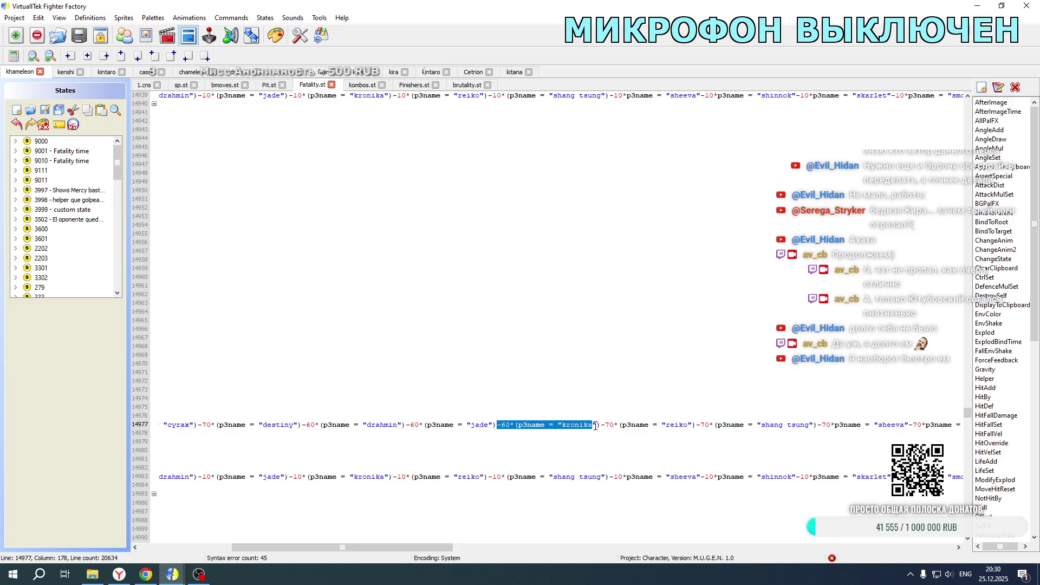
pyautogui.click(501, 427)
pyautogui.write('-60*(p3name = "kronika")')
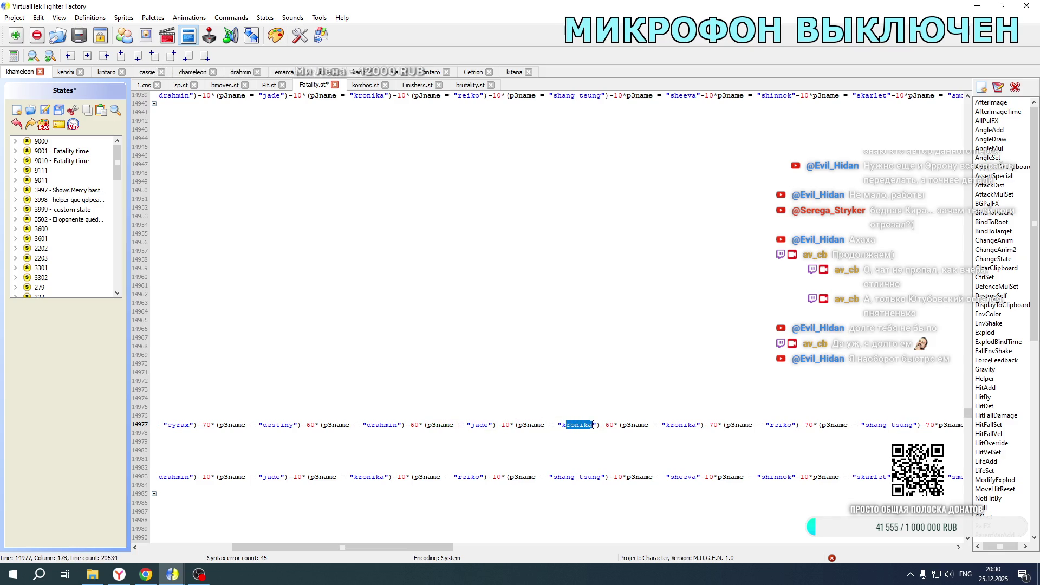
pyautogui.write('itana')
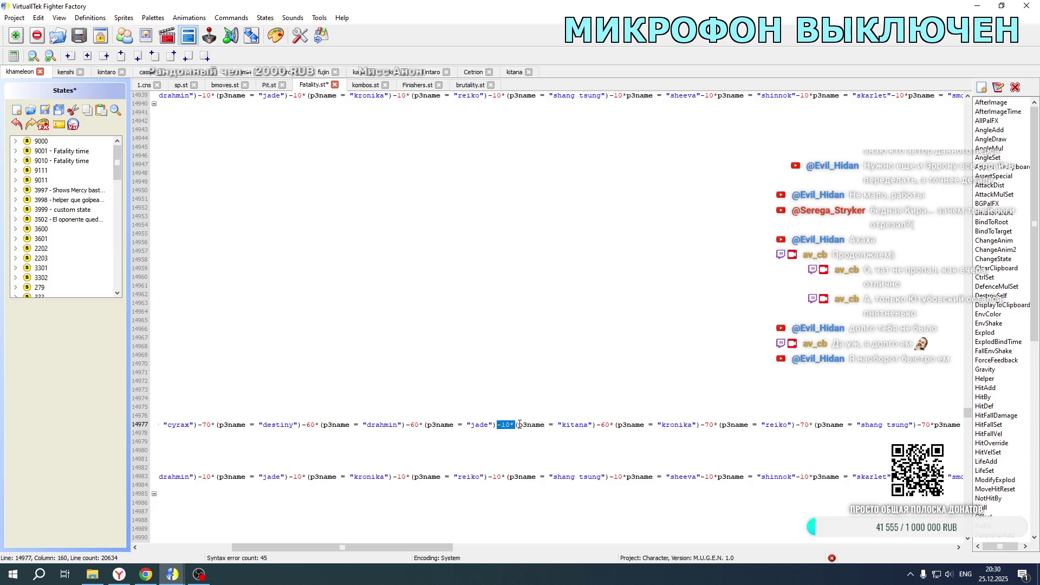
# - Undo the stray kitana term pasted into the position formula on line 14889
pyautogui.scroll(20, 557, 319)
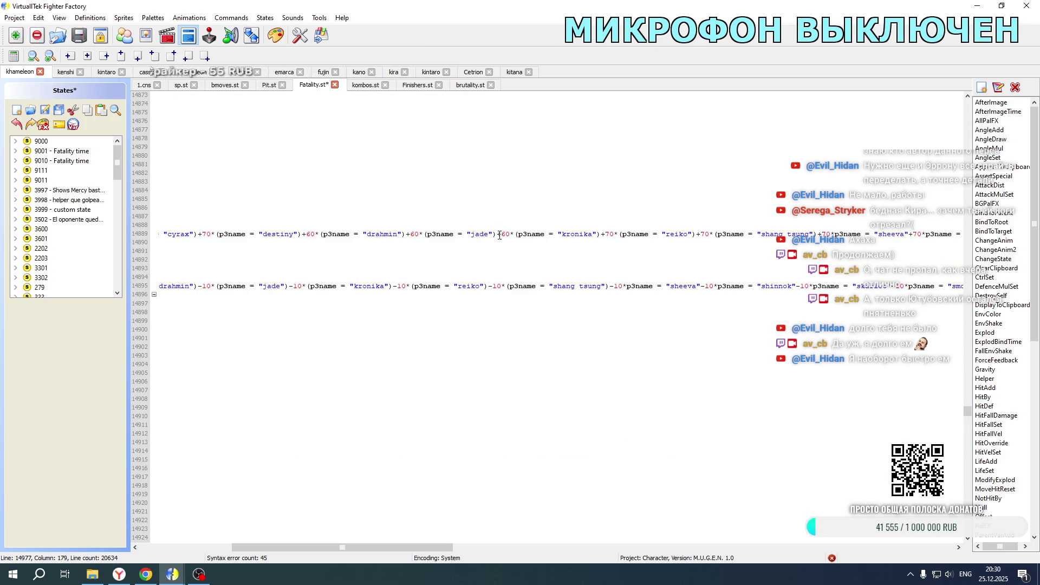
pyautogui.write('-10*(p3name = "kitana")')
pyautogui.moveTo(442, 547); pyautogui.dragTo(348, 547)
pyautogui.hotkey('ctrl', 'z')
# - Review the edited code, then bring up the Badass Villain Vibes playlist in the browser
pyautogui.scroll(-20, 467, 231)
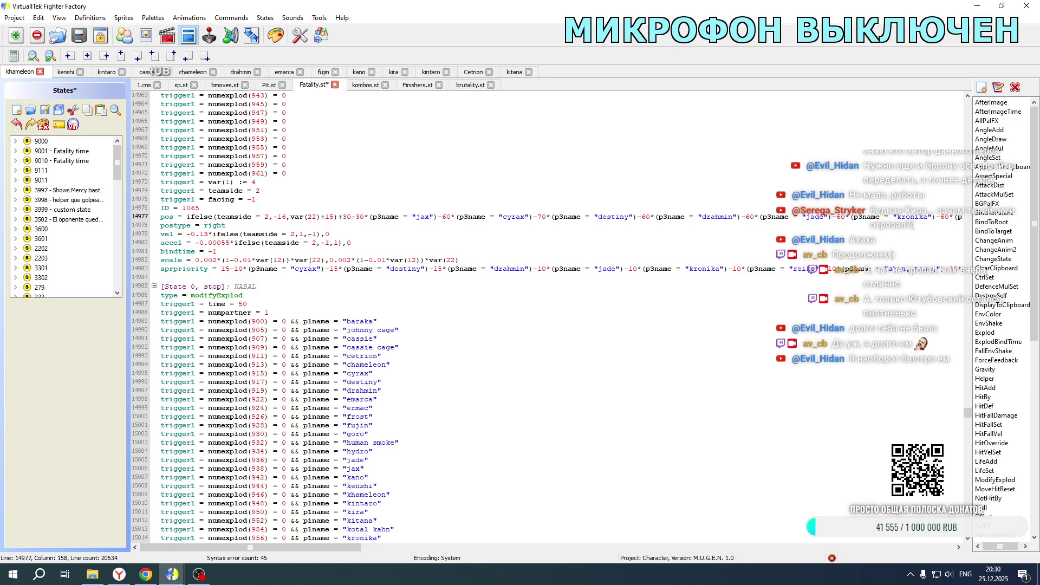
pyautogui.scroll(20, 585, 246)
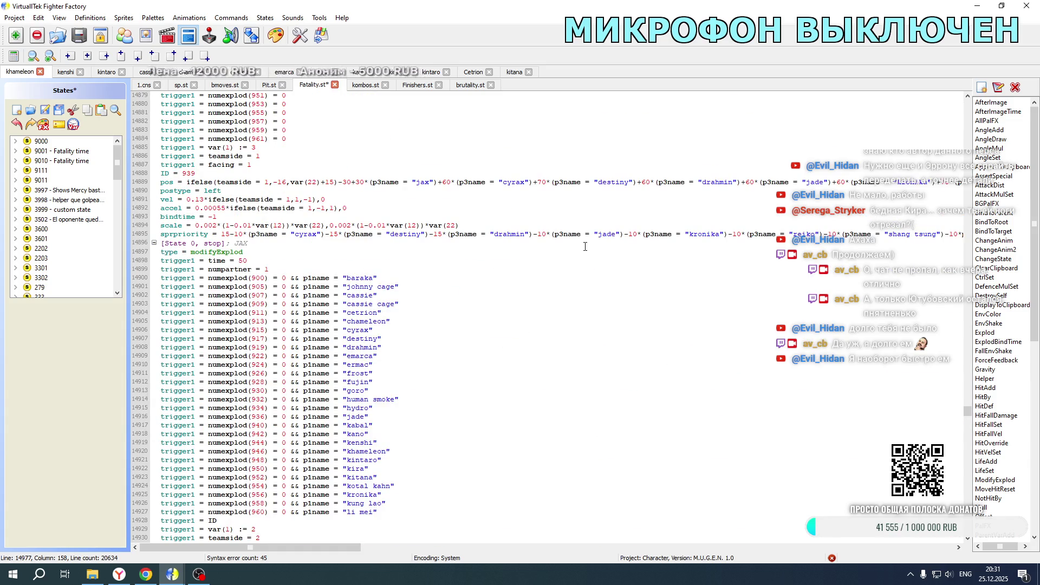
pyautogui.scroll(-20, 584, 246)
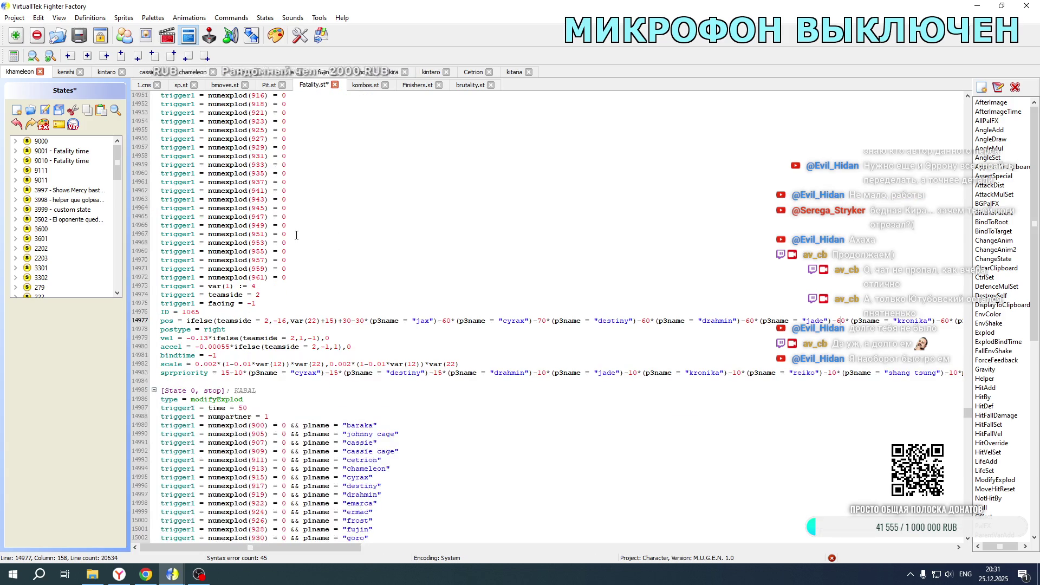
pyautogui.scroll(-20, 296, 234)
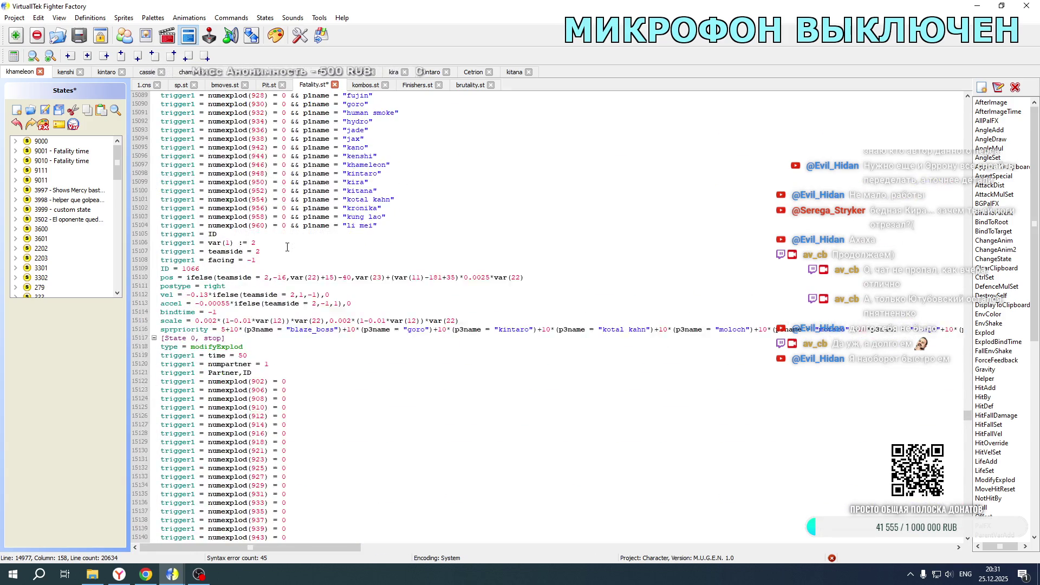
pyautogui.scroll(-20, 287, 247)
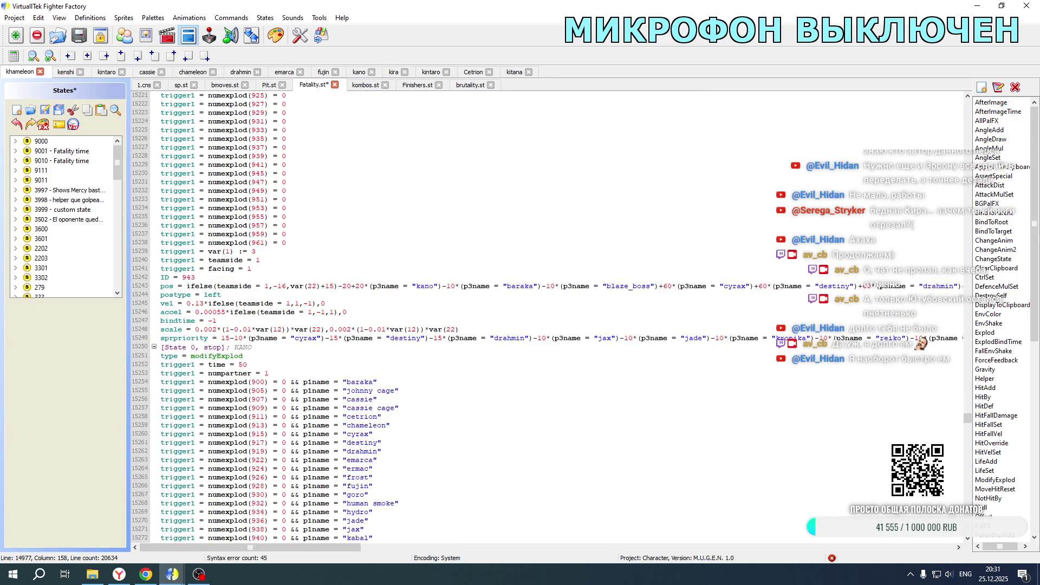
pyautogui.click(150, 579)
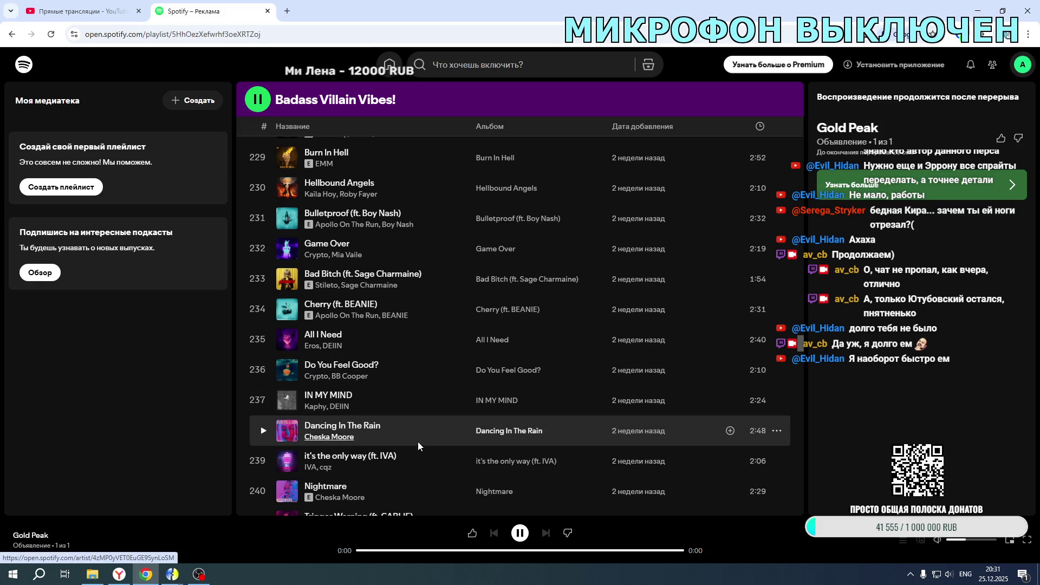
# - Play Taste from CloudKid's Halloween 365 playlist, then minimize Chrome
pyautogui.scroll(-20, 333, 352)
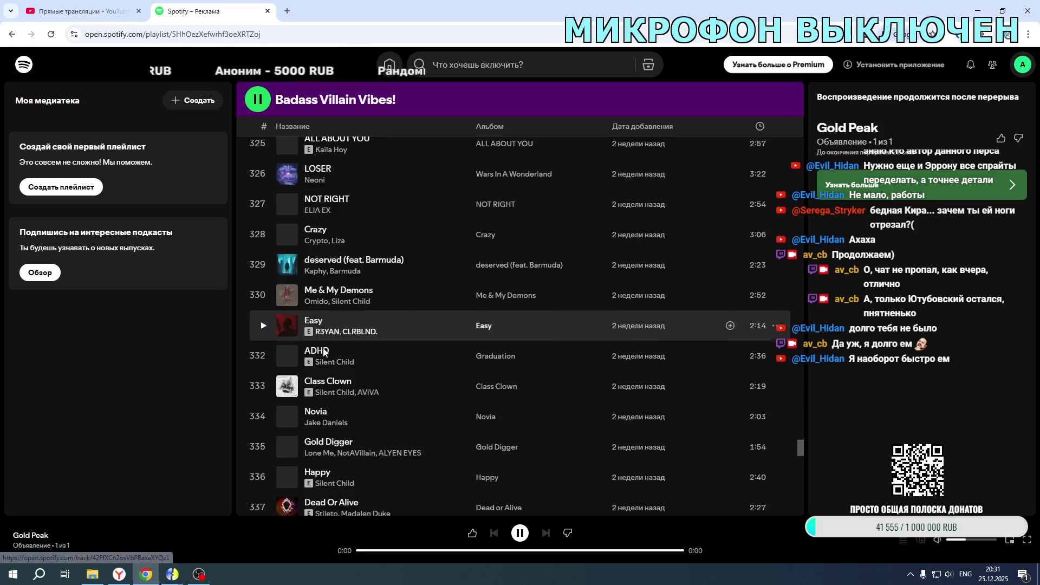
pyautogui.scroll(-5, 320, 340)
pyautogui.scroll(10, 323, 331)
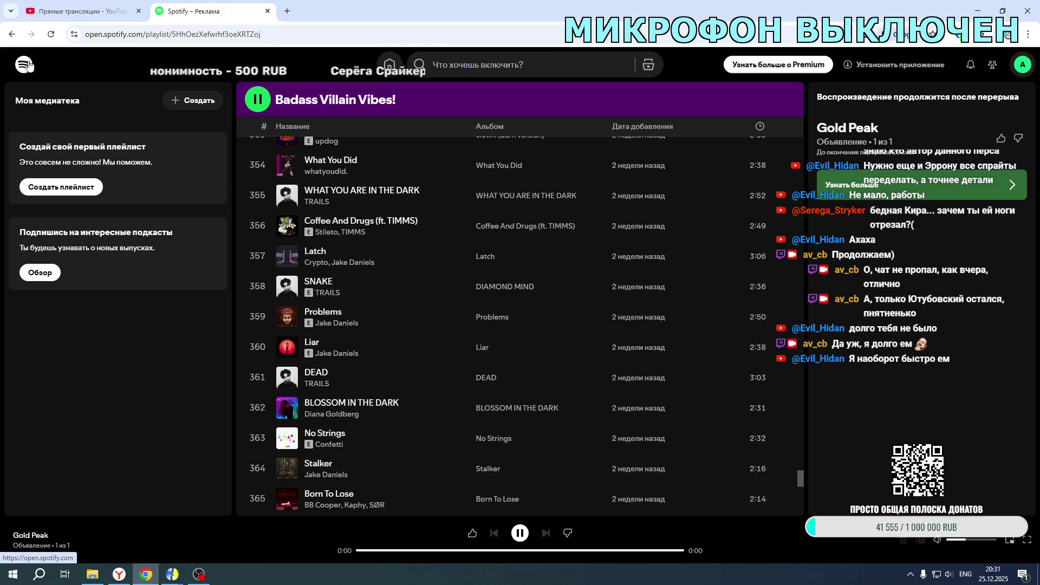
pyautogui.click(16, 35)
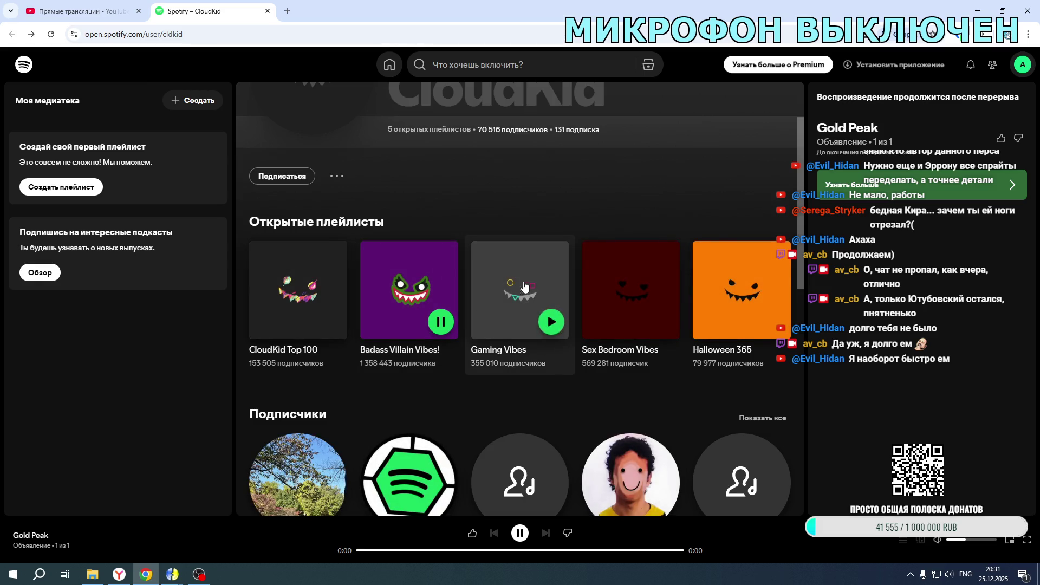
pyautogui.click(734, 277)
pyautogui.scroll(-15, 304, 306)
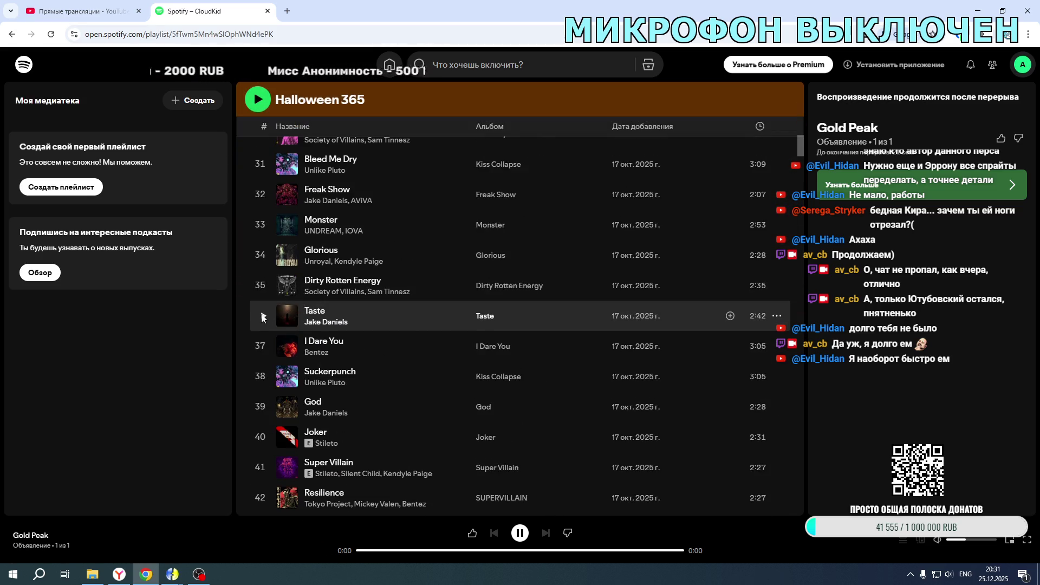
pyautogui.click(262, 317)
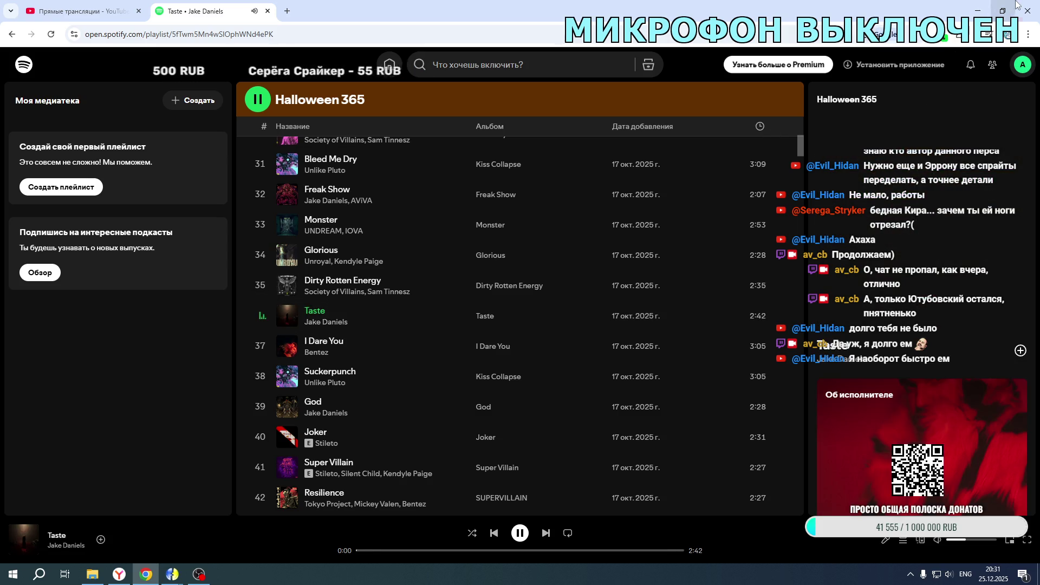
pyautogui.click(979, 11)
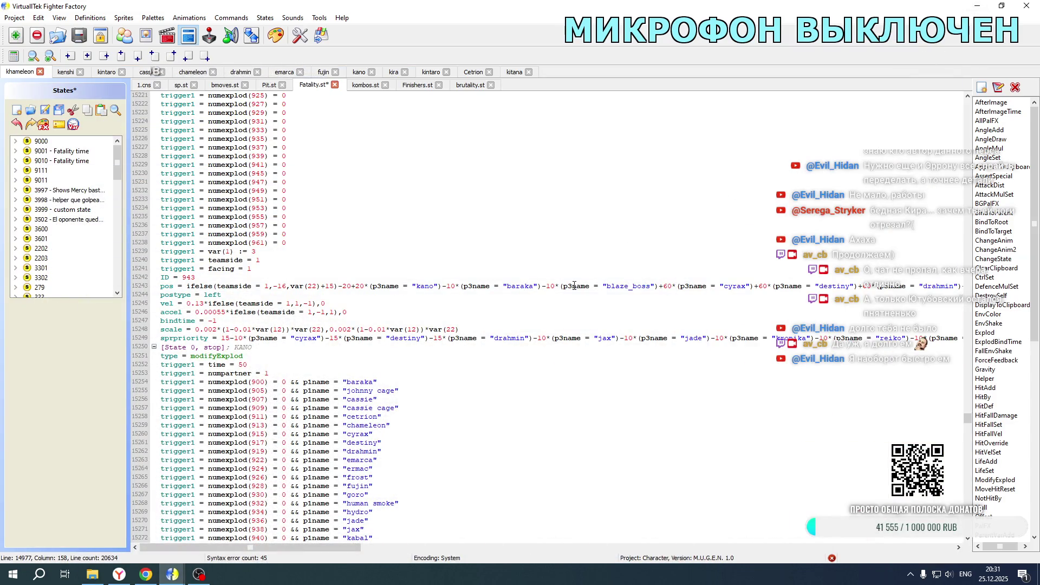
# - Delete the kitana terms from explod 943 and 1069 position formulas on lines 15243 and 15331
pyautogui.moveTo(326, 547); pyautogui.dragTo(581, 557)
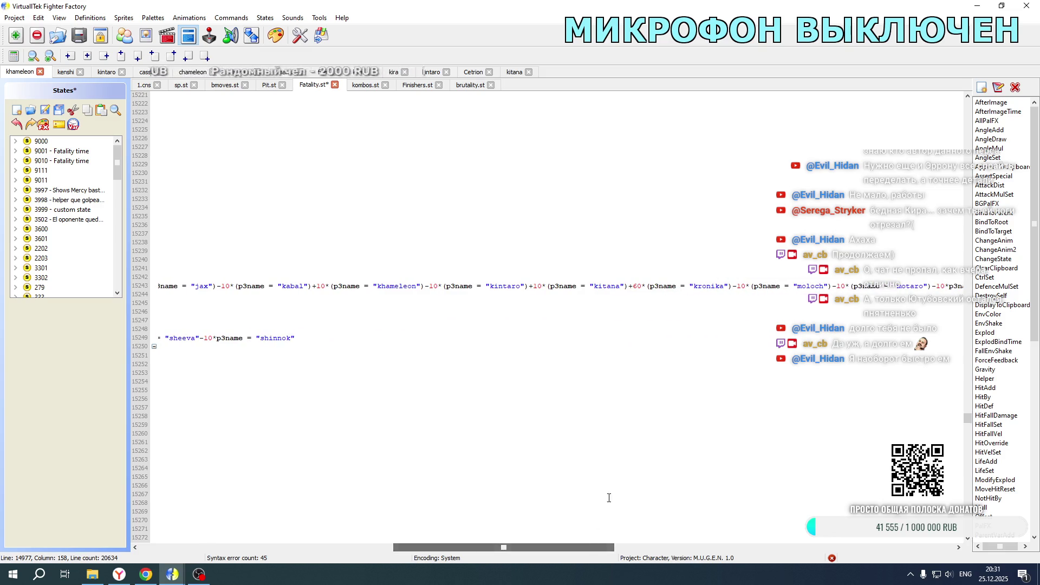
pyautogui.click(536, 285)
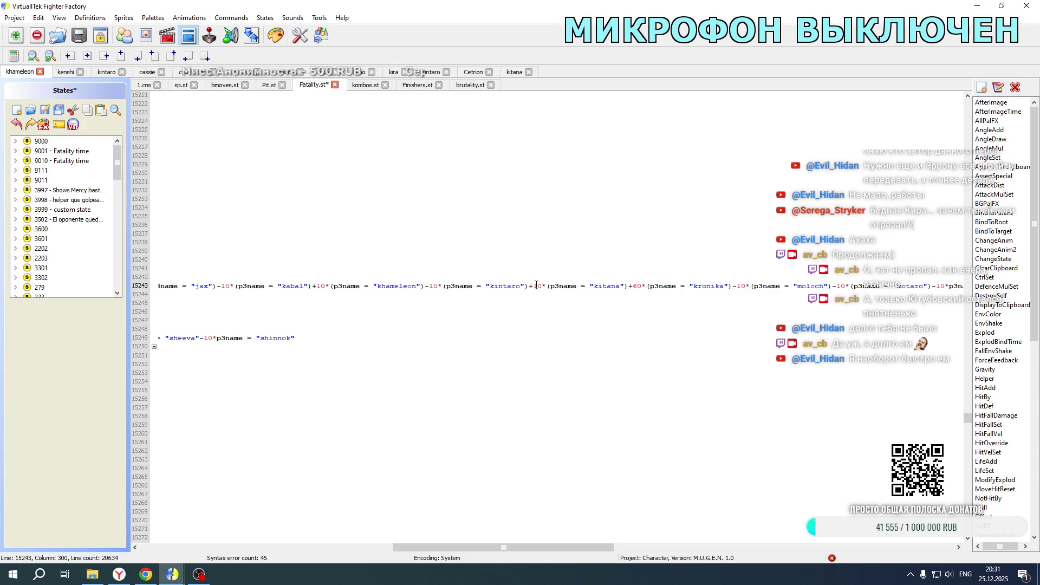
pyautogui.moveTo(530, 286); pyautogui.dragTo(630, 290)
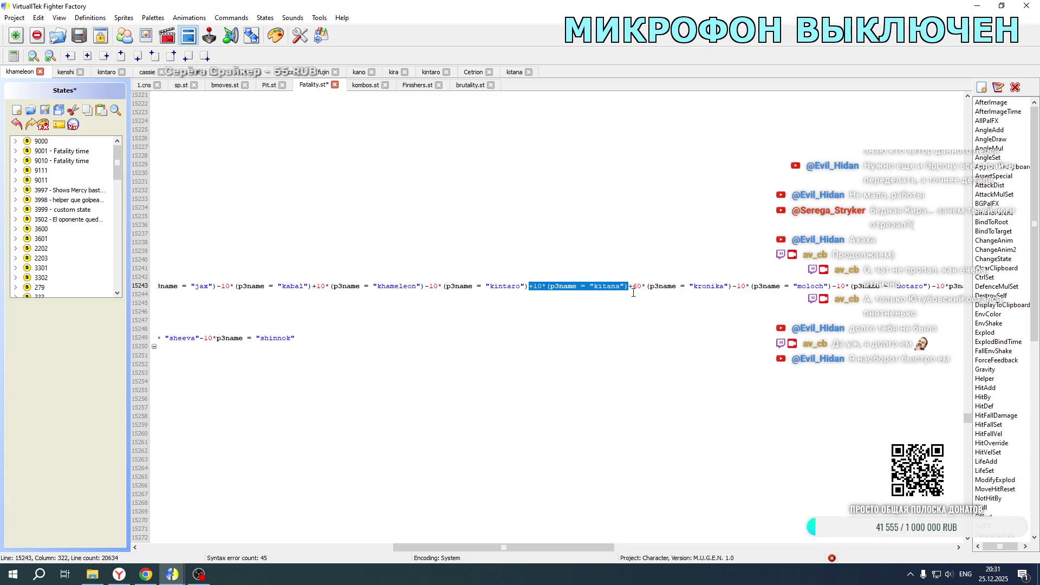
pyautogui.press('Delete')
pyautogui.scroll(-20, 531, 450)
pyautogui.moveTo(529, 424); pyautogui.dragTo(623, 422)
pyautogui.press('Delete')
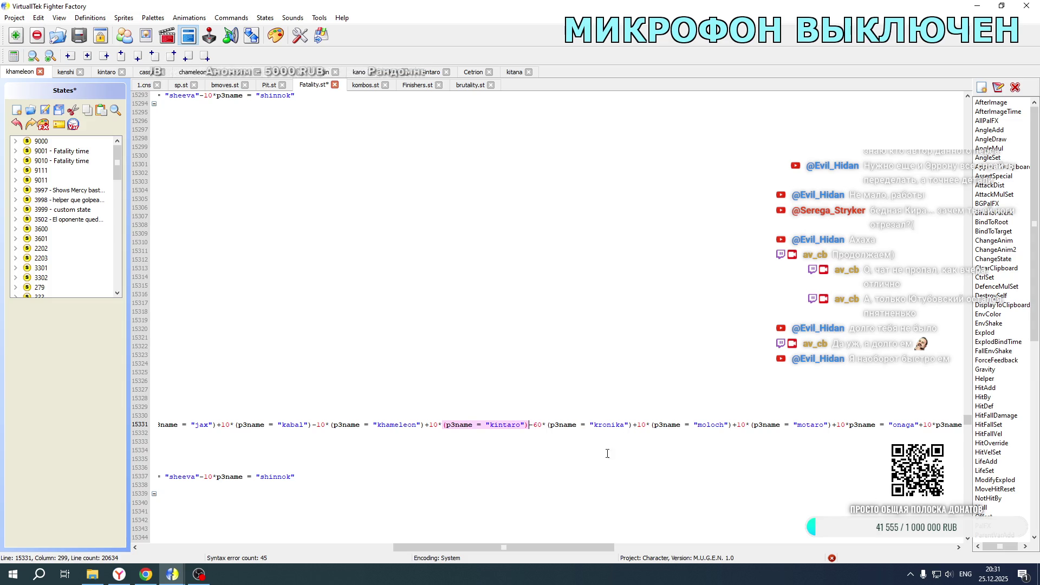
# - Save Fatality.st, then move to Kano's character files
pyautogui.moveTo(526, 547); pyautogui.dragTo(272, 547)
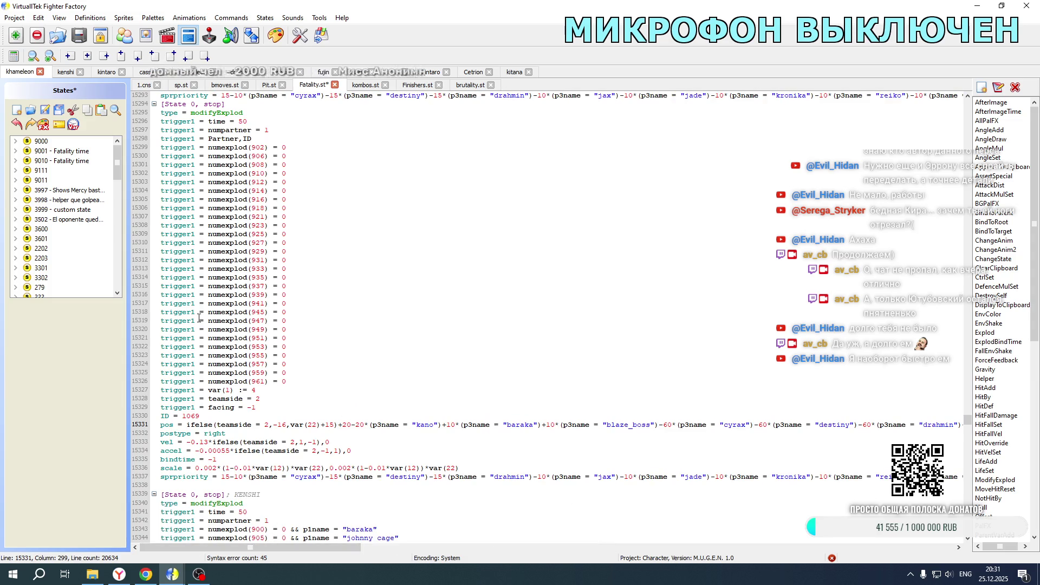
pyautogui.click(47, 110)
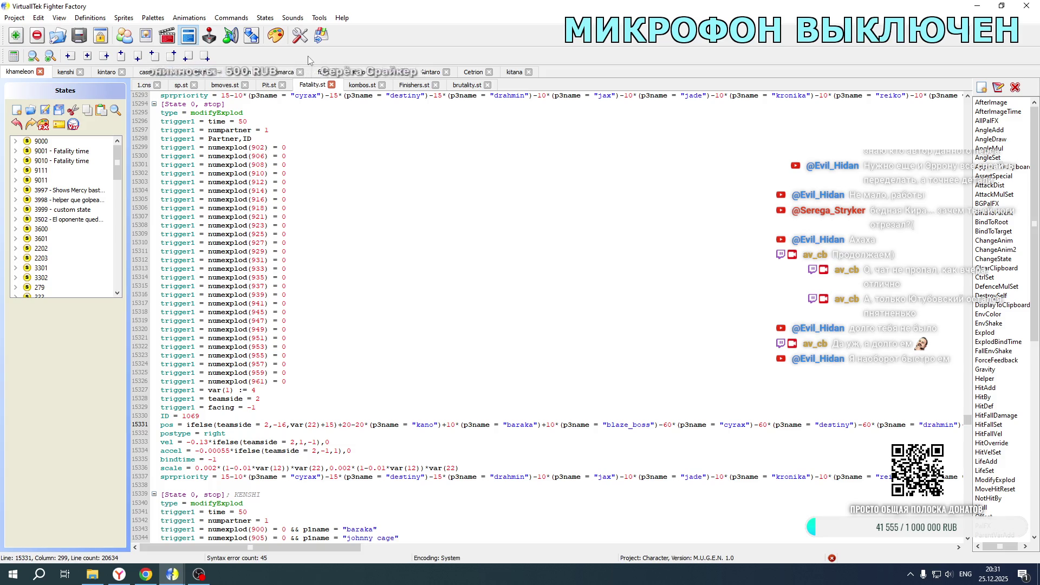
pyautogui.click(356, 72)
# - Cut the -10*(p3name = "kitana") terms from Kano's Statedef 19100 position formulas, then open the game folder
pyautogui.click(42, 285)
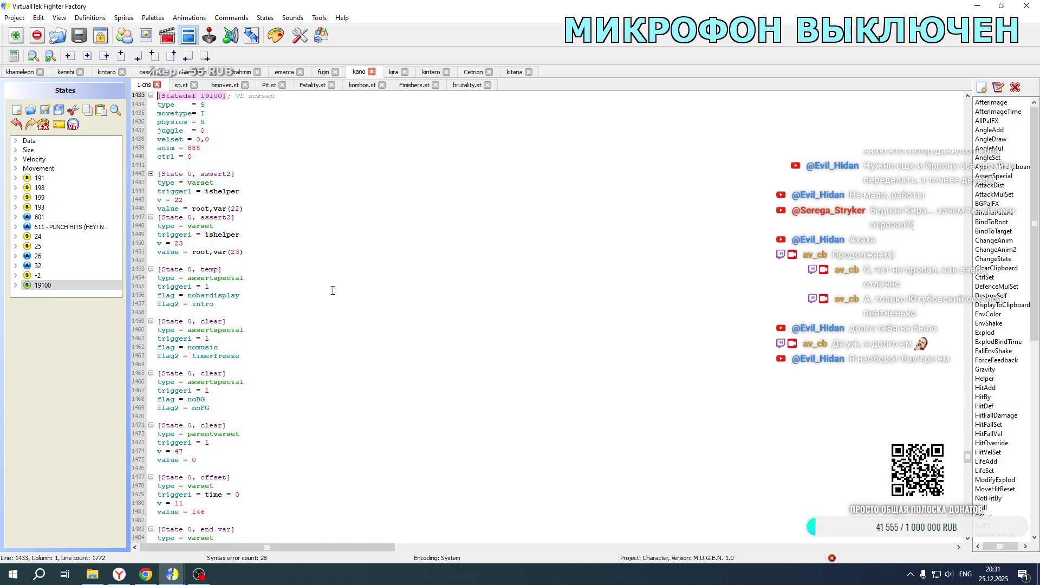
pyautogui.scroll(-20, 332, 291)
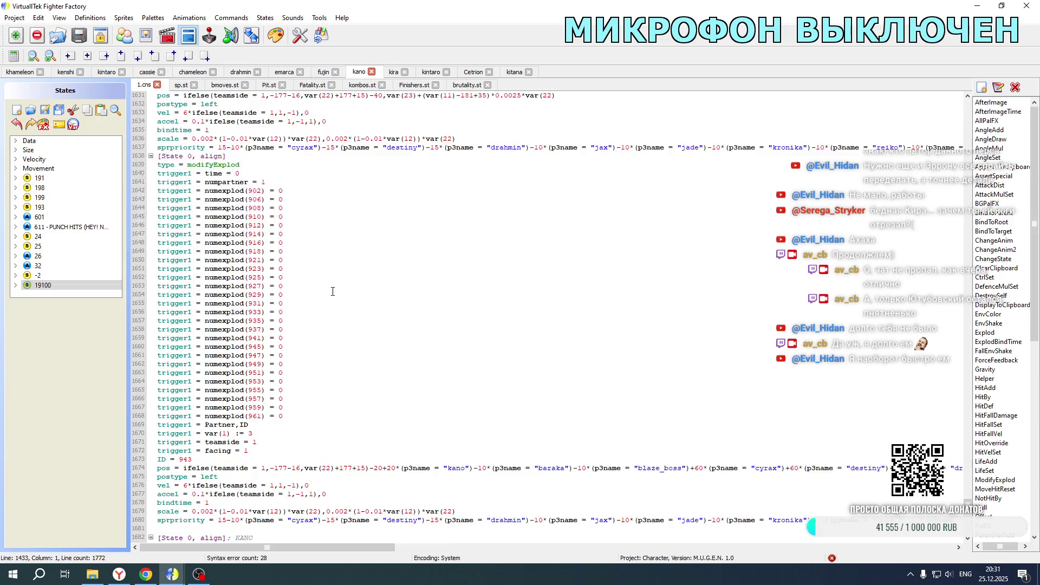
pyautogui.moveTo(291, 549)
pyautogui.mouseDown()
pyautogui.moveTo(521, 529)
pyautogui.moveTo(598, 542)
pyautogui.mouseUp()
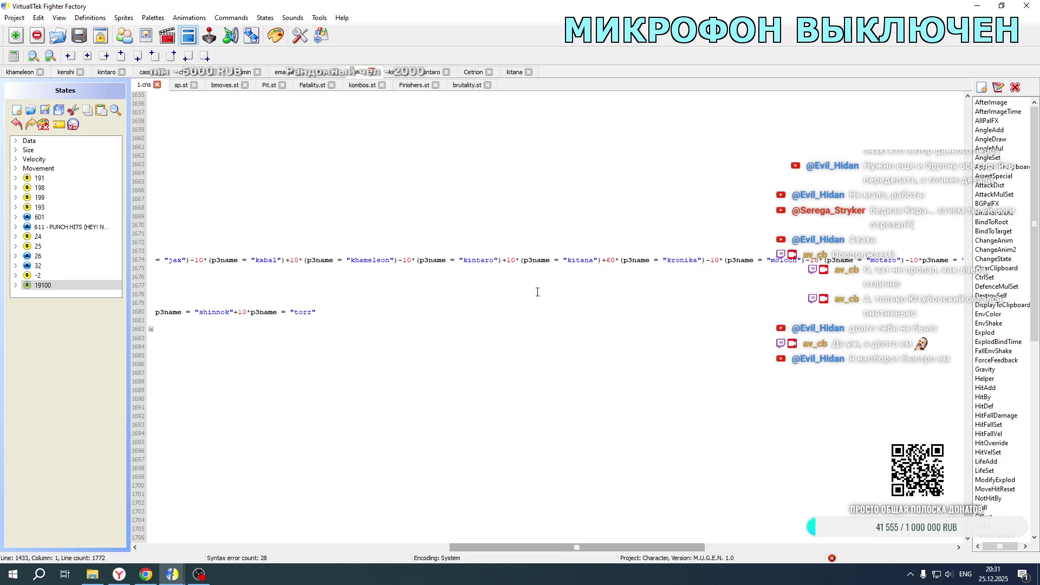
pyautogui.moveTo(503, 260); pyautogui.dragTo(602, 259)
pyautogui.hotkey('ctrl', 'x')
pyautogui.scroll(-20, 562, 328)
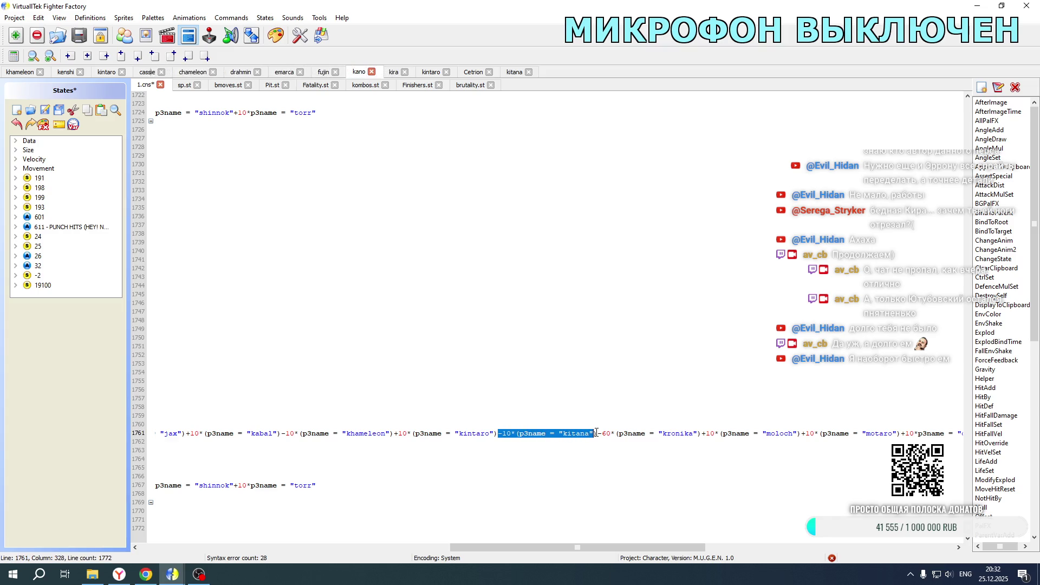
pyautogui.hotkey('ctrl', 'x')
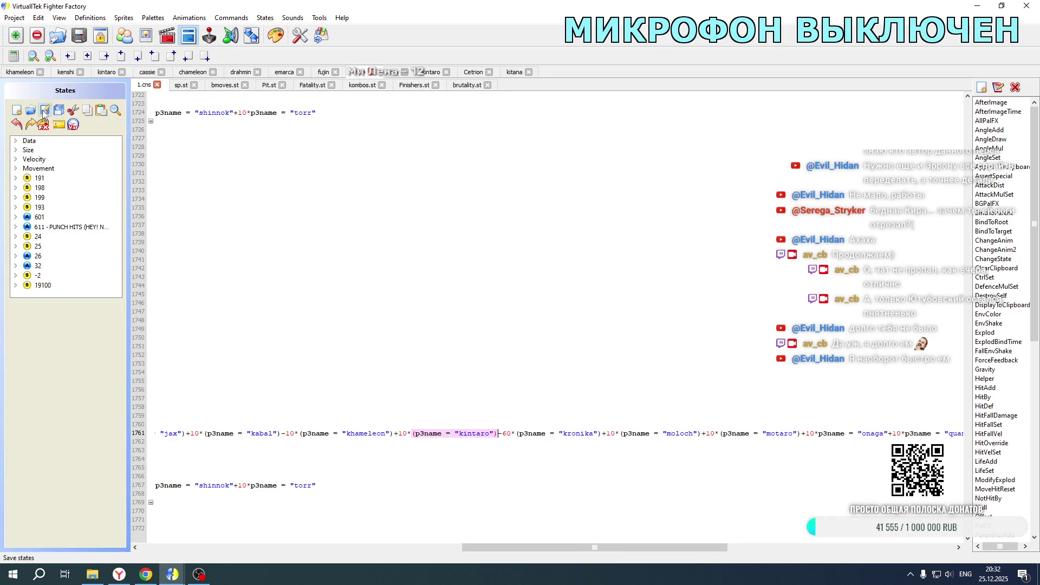
pyautogui.click(92, 574)
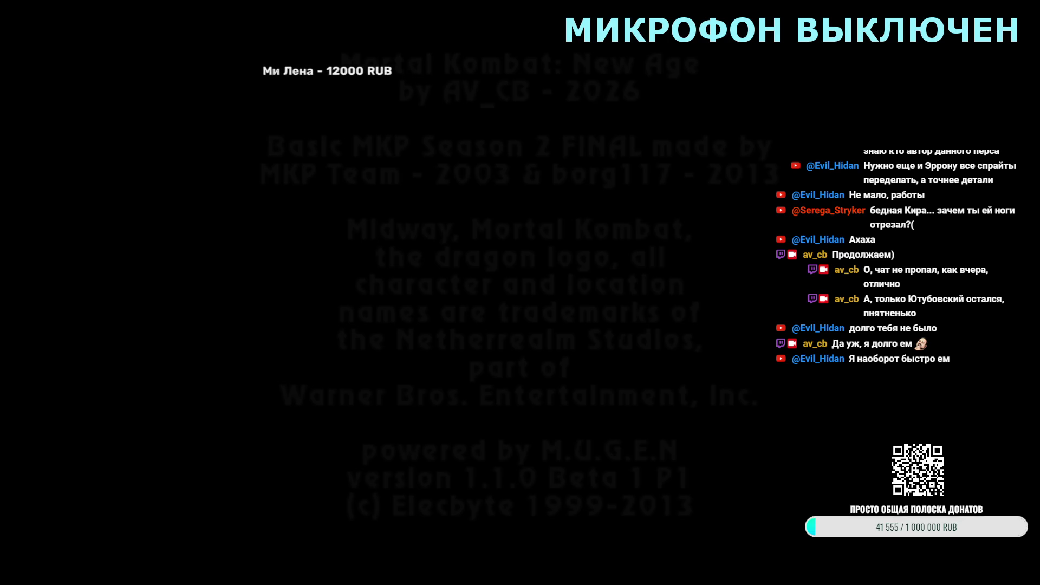
# - Start a Versus Simul match with Kitana and a partner against Kano
pyautogui.press('Return')
pyautogui.press('Return')
pyautogui.press('Down')
pyautogui.press('Return')
pyautogui.press('Up')
pyautogui.press('Right')
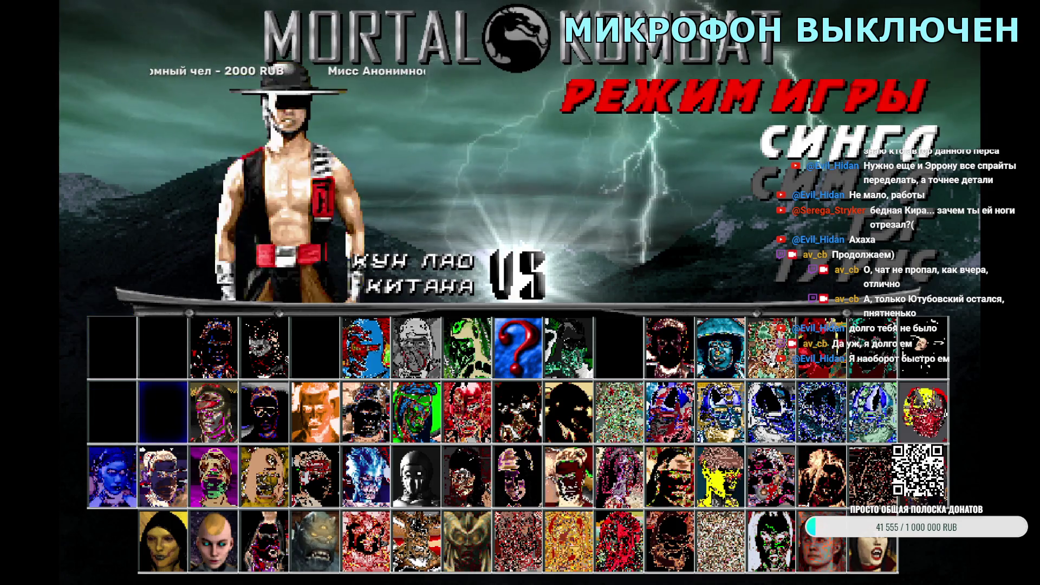
pyautogui.press('Left')
pyautogui.press('Left')
pyautogui.press('Return')
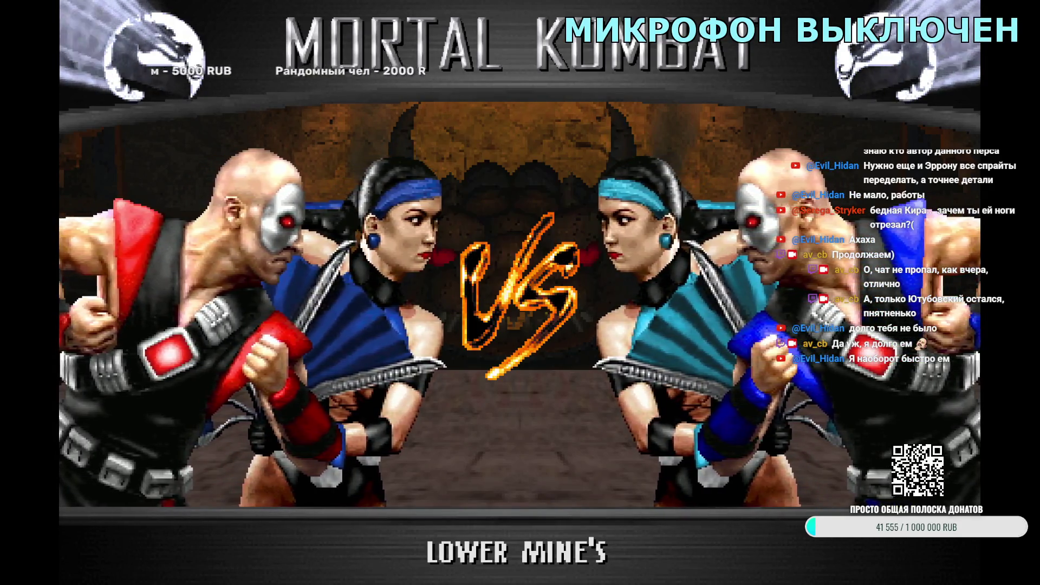
# - Return to character select, lock in Kitana and browse for a second team member
pyautogui.press('Escape')
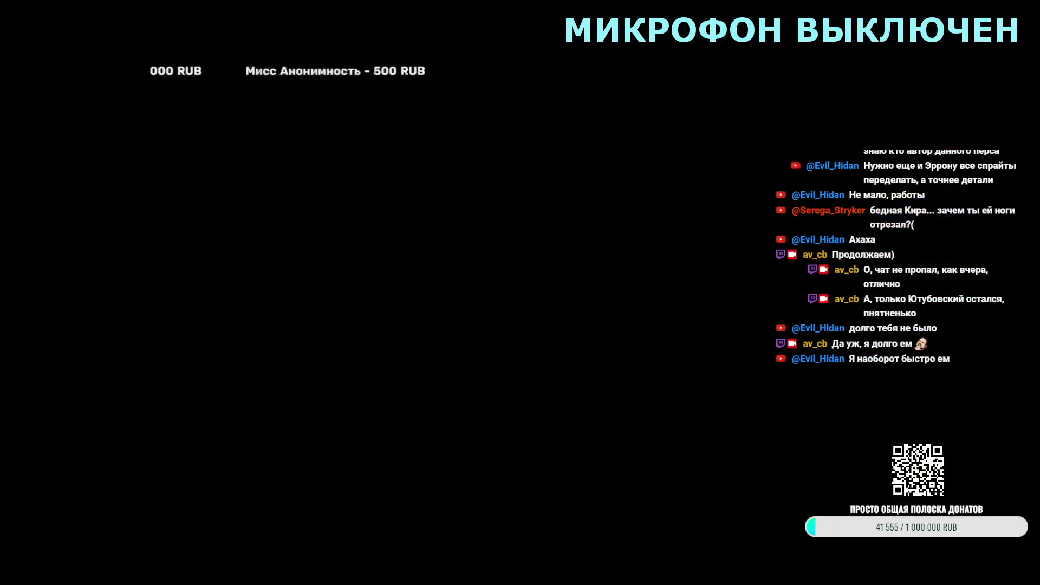
pyautogui.press('Return')
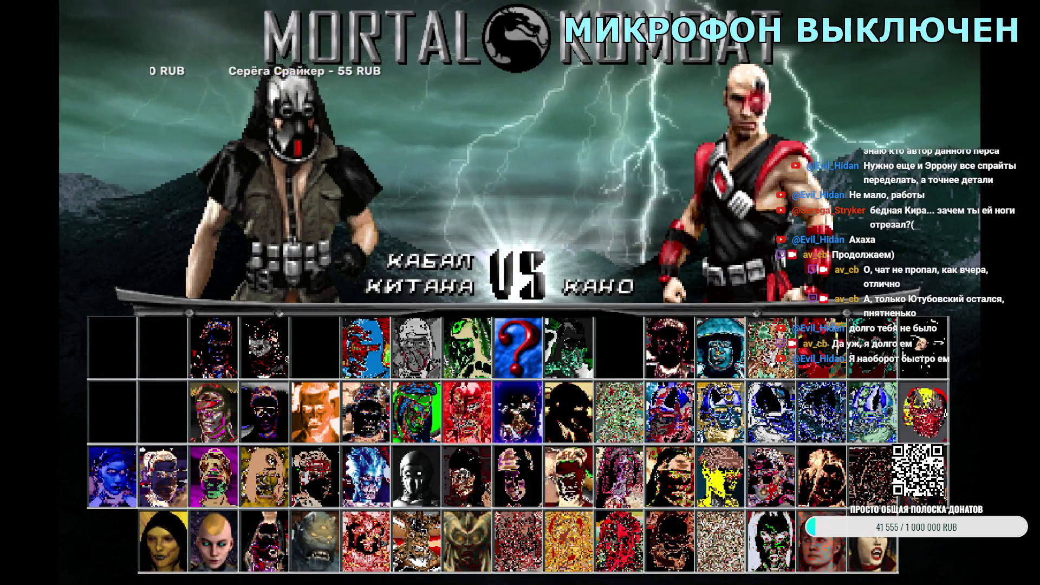
pyautogui.press('Right')
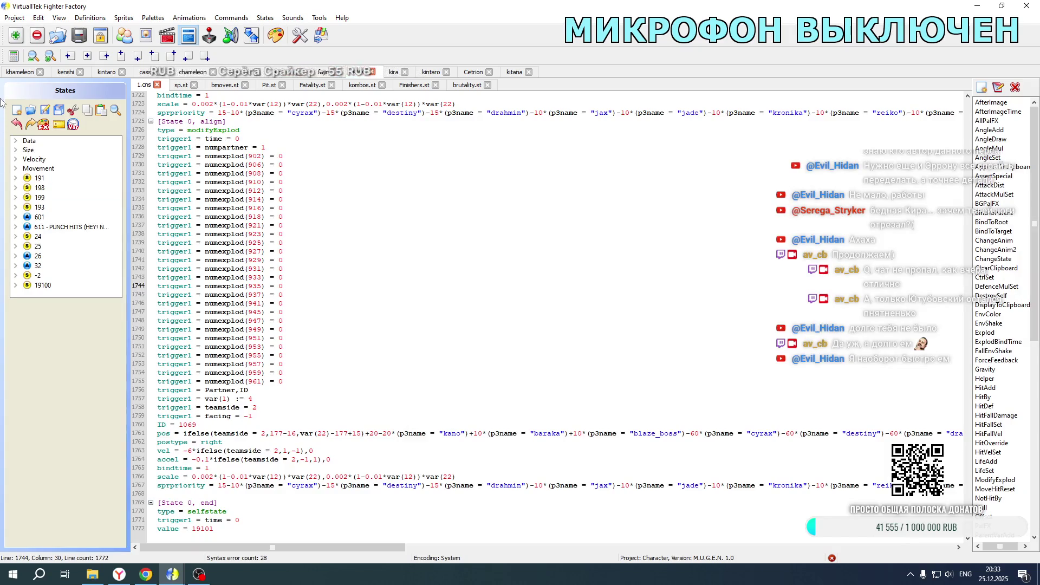
# - Paste the copied explod block with positive character offsets into Khameleon's Fatality.st
pyautogui.click(13, 75)
pyautogui.moveTo(570, 547); pyautogui.dragTo(271, 547)
pyautogui.scroll(-20, 332, 417)
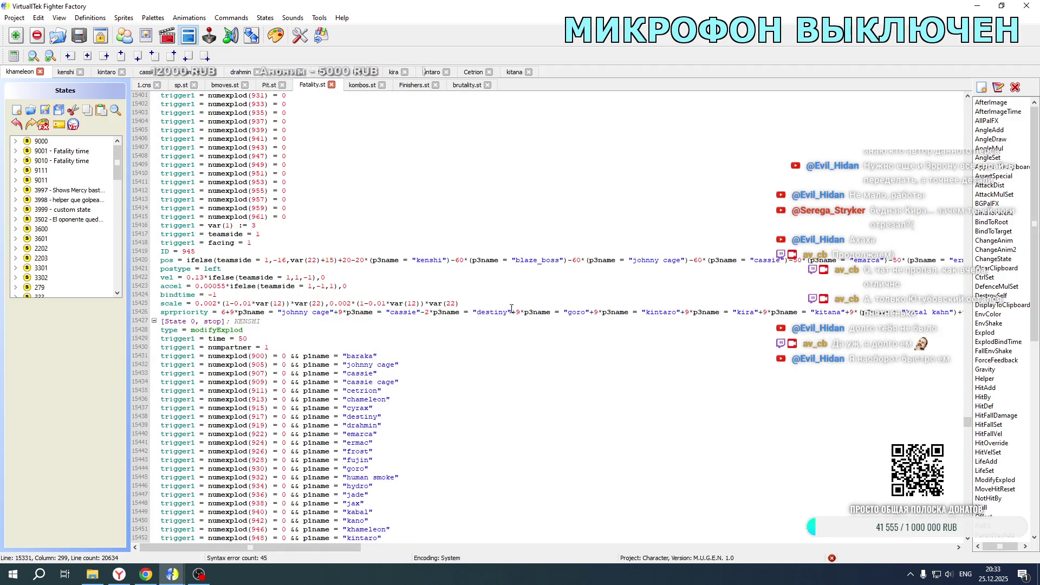
pyautogui.moveTo(333, 550); pyautogui.dragTo(558, 541)
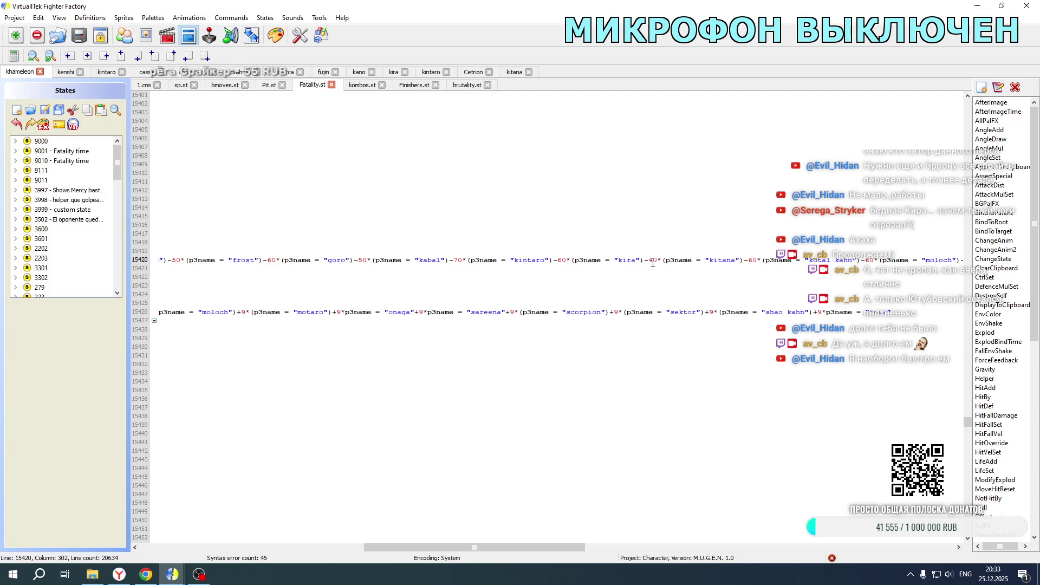
pyautogui.hotkey('ctrl', 'v')
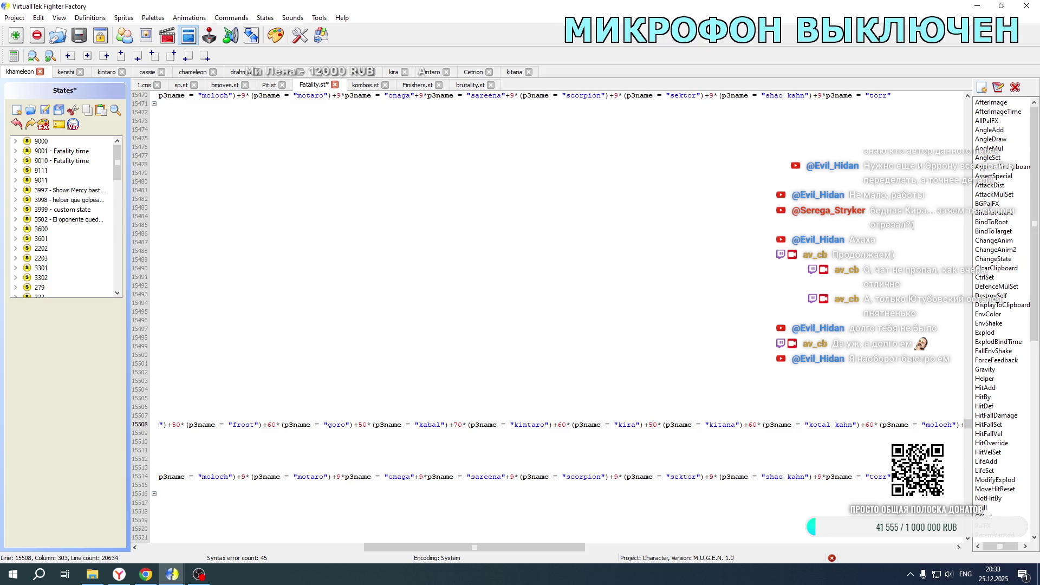
# - Review Kenshi's matching offsets in 1.cns and open the game folder for a test
pyautogui.click(64, 73)
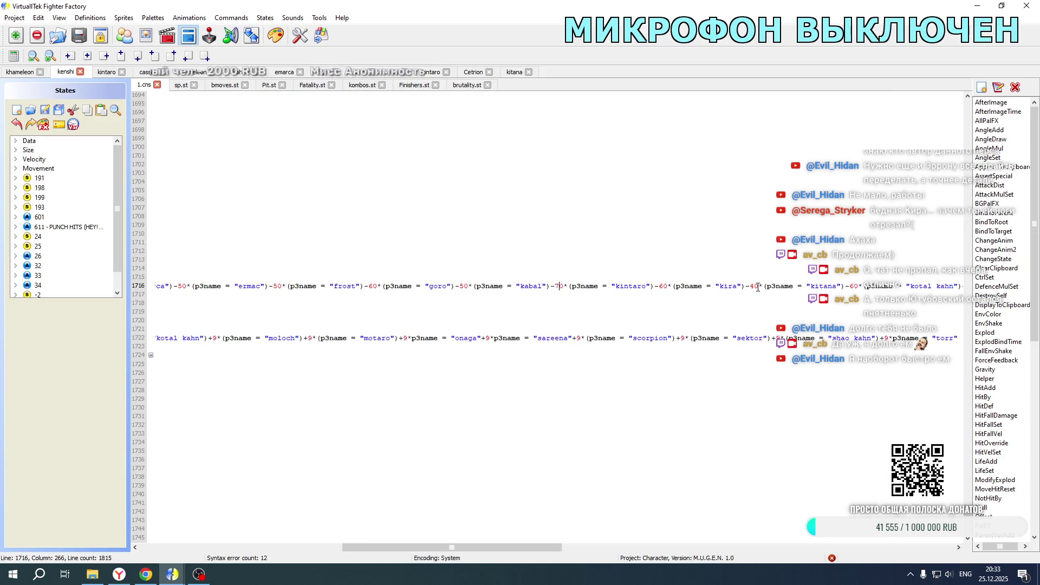
pyautogui.scroll(20, 542, 314)
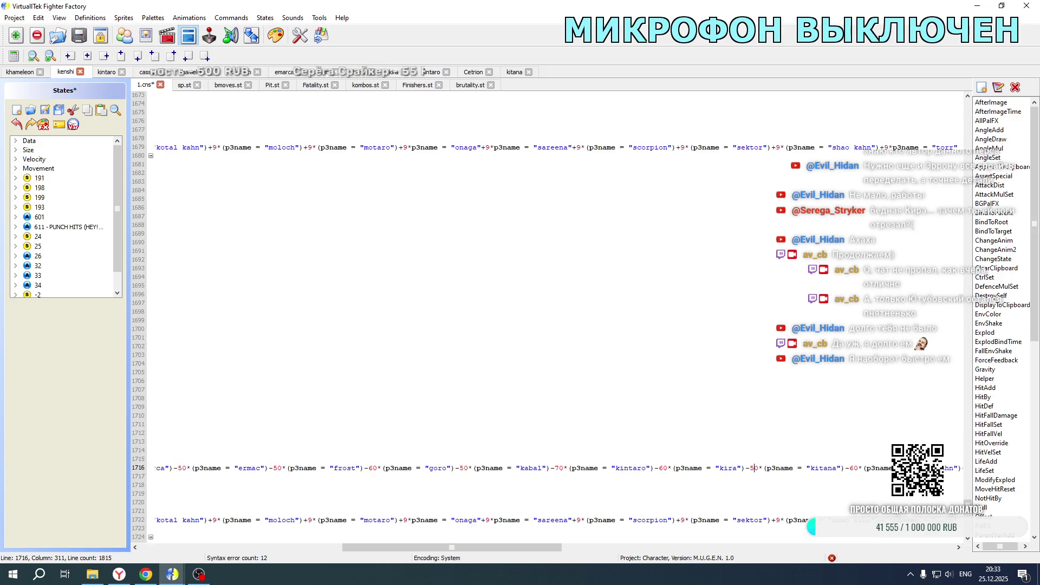
pyautogui.scroll(-20, 542, 314)
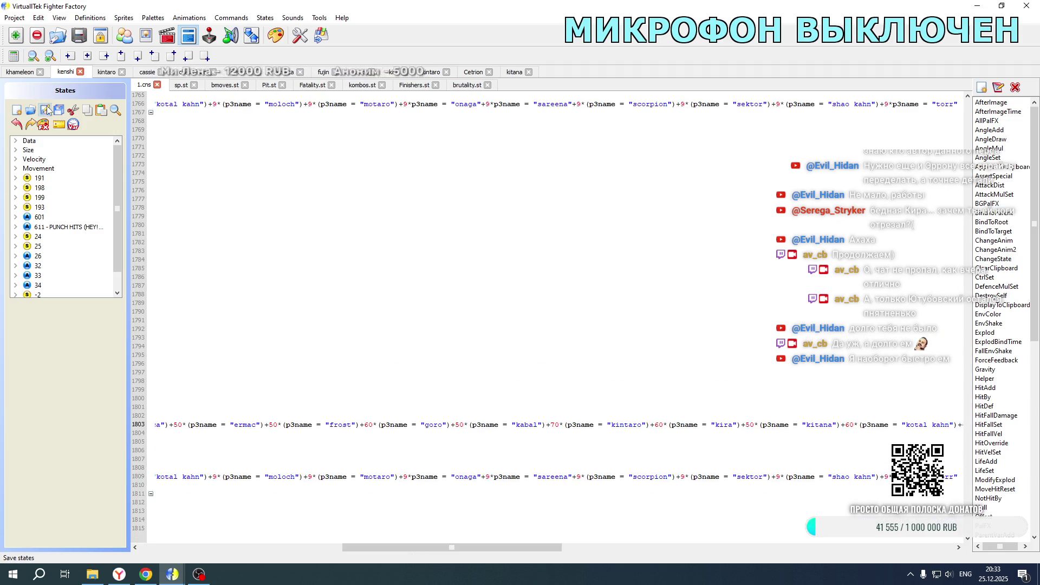
pyautogui.click(101, 572)
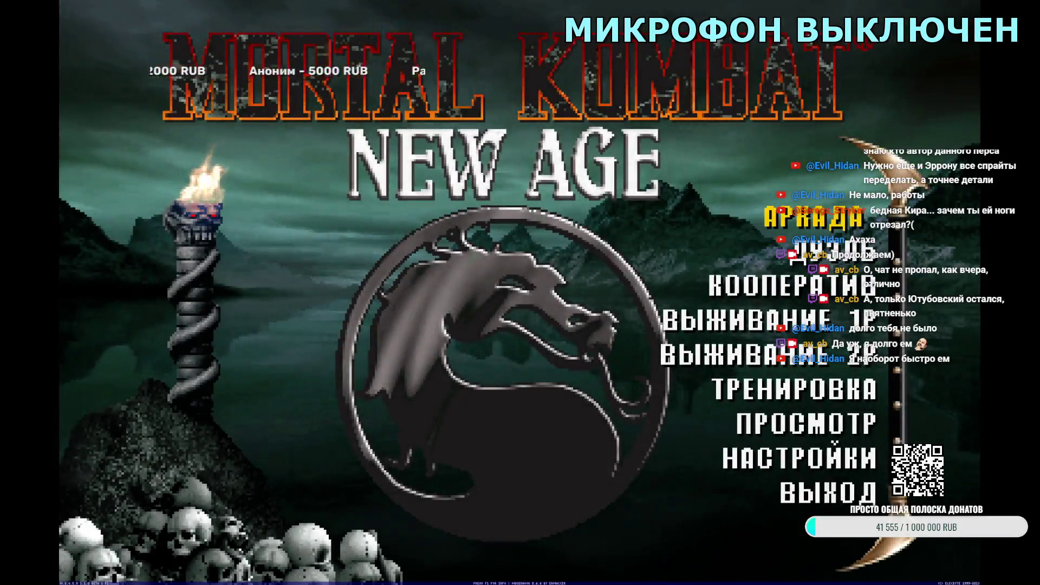
# - Fight a Versus test round with Kitana and Kenshi, then pick Tag mode with Kitana and Khameleon
pyautogui.press('Return')
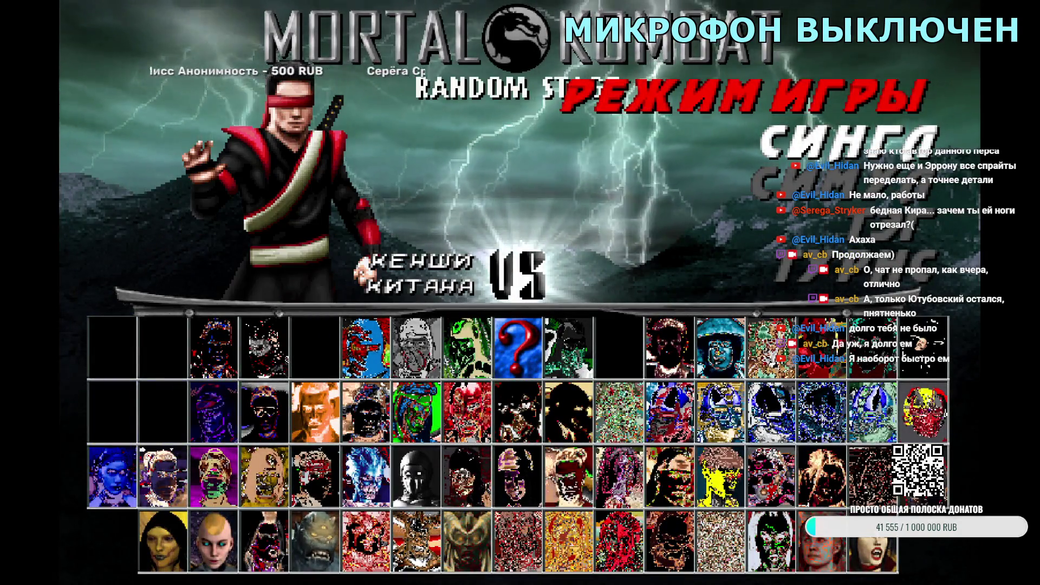
pyautogui.press('Return')
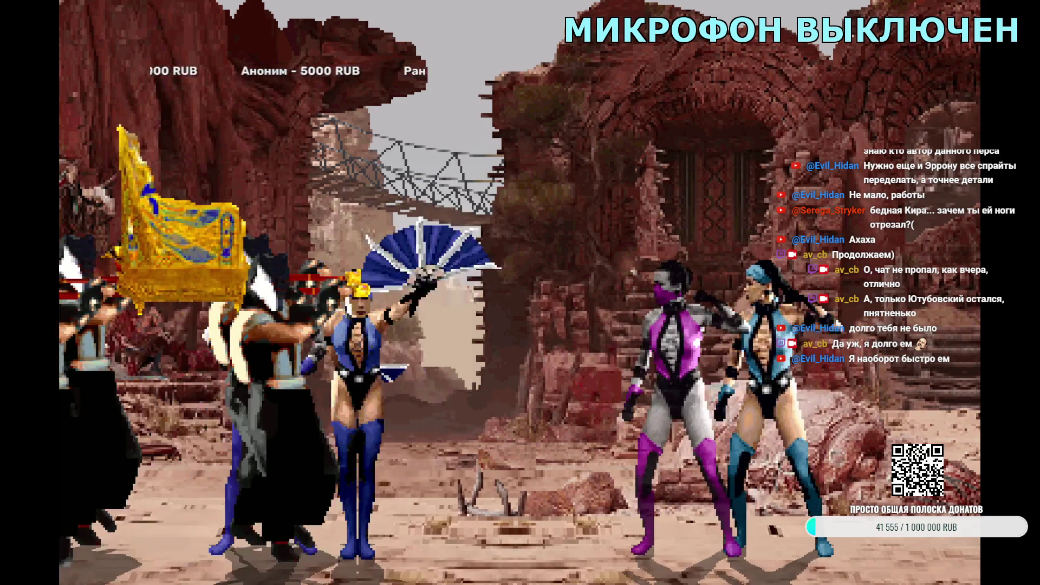
pyautogui.press('Escape')
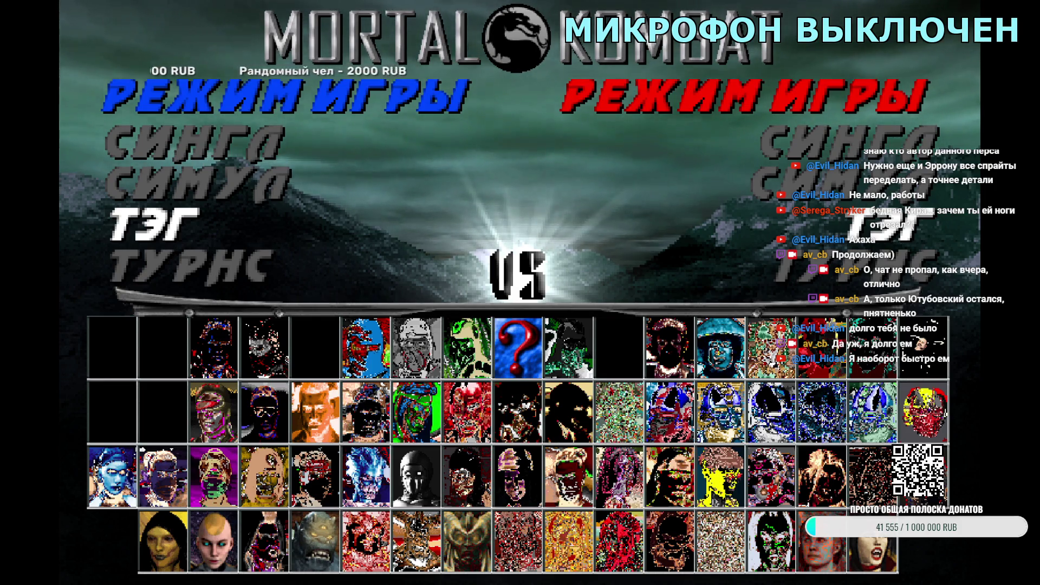
pyautogui.press('Return')
pyautogui.press('Return')
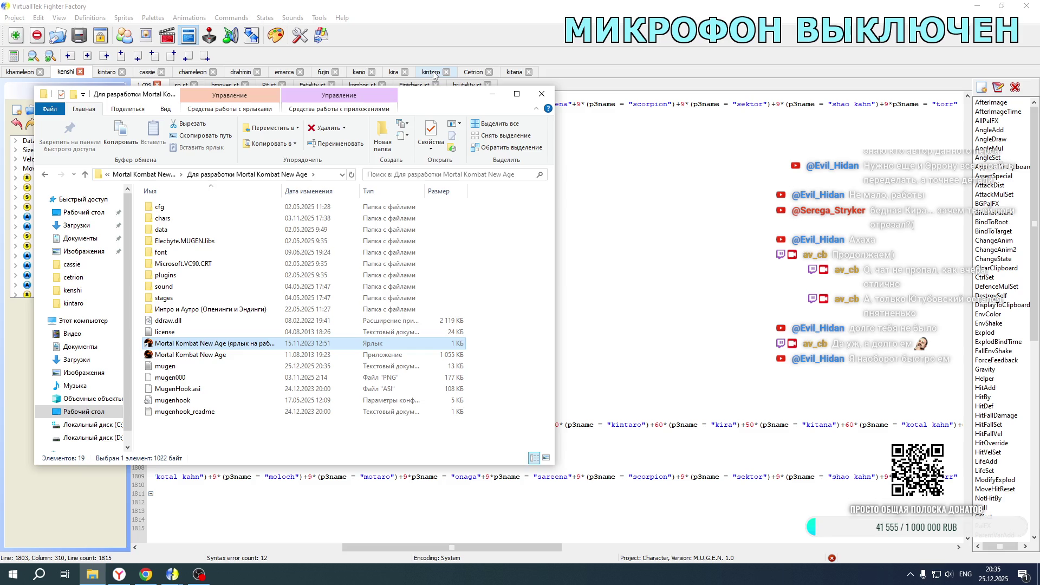
# - Review the kintaro offset on line 2243 of Kitana's explod position formula
pyautogui.click(515, 74)
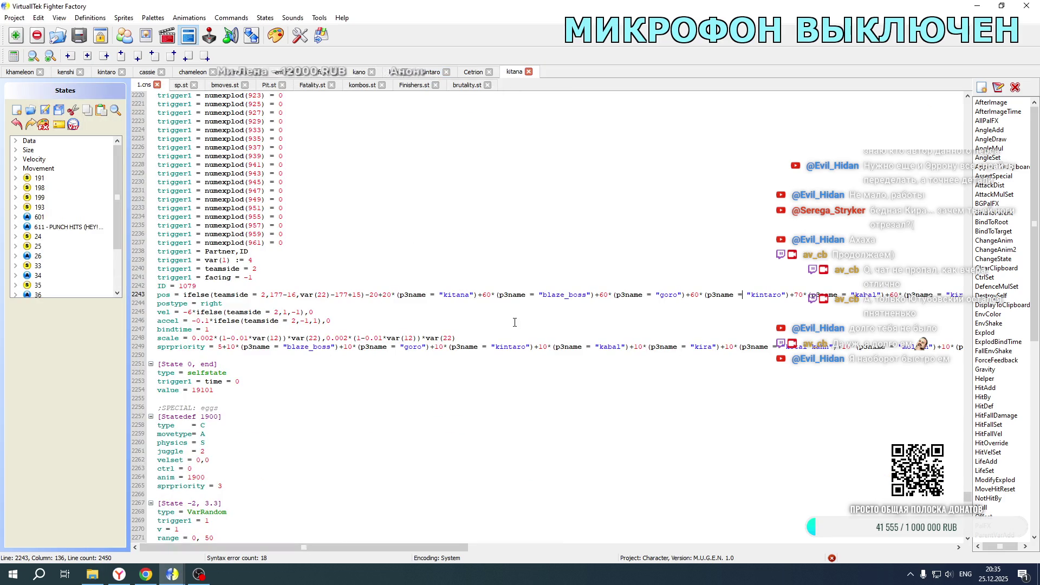
pyautogui.moveTo(337, 548); pyautogui.dragTo(484, 548)
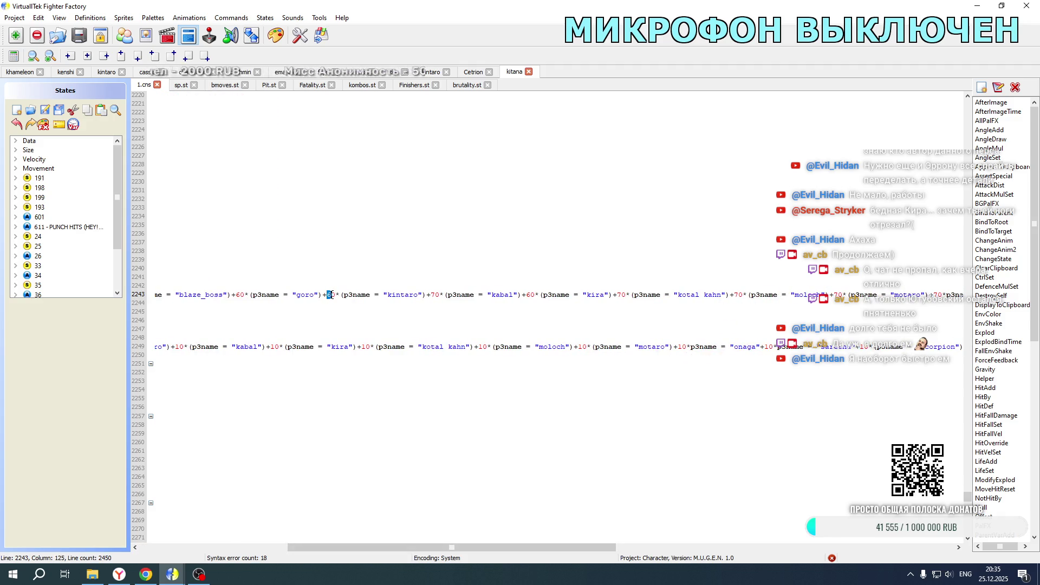
pyautogui.scroll(-15, 332, 295)
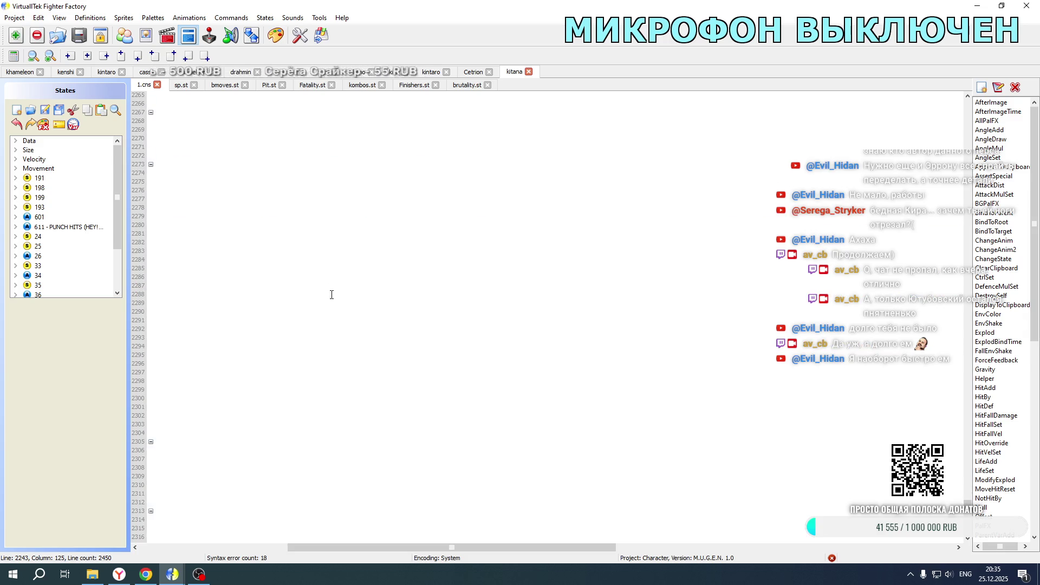
pyautogui.scroll(20, 331, 244)
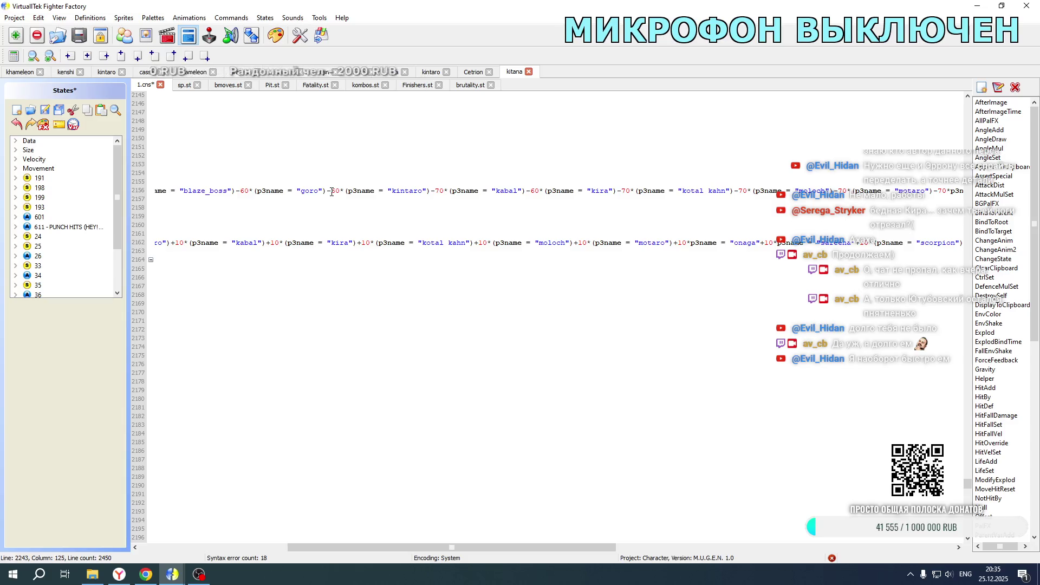
# - Scroll Khameleon's Fatality.st down to the Kitana fatality block's position formulas
pyautogui.click(26, 73)
pyautogui.moveTo(433, 548); pyautogui.dragTo(184, 547)
pyautogui.scroll(-9, 305, 395)
pyautogui.scroll(-20, 305, 396)
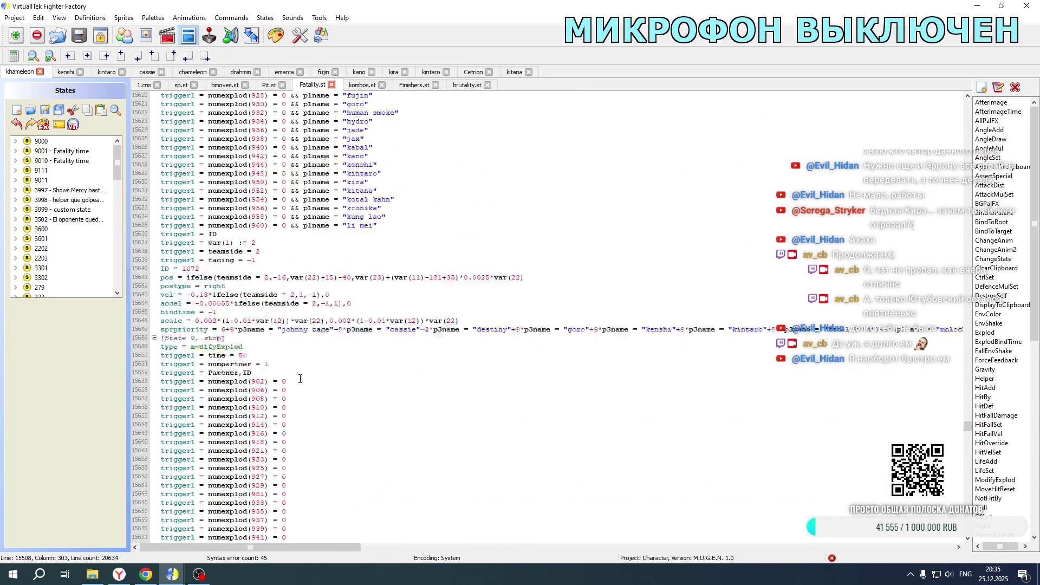
pyautogui.scroll(-20, 297, 365)
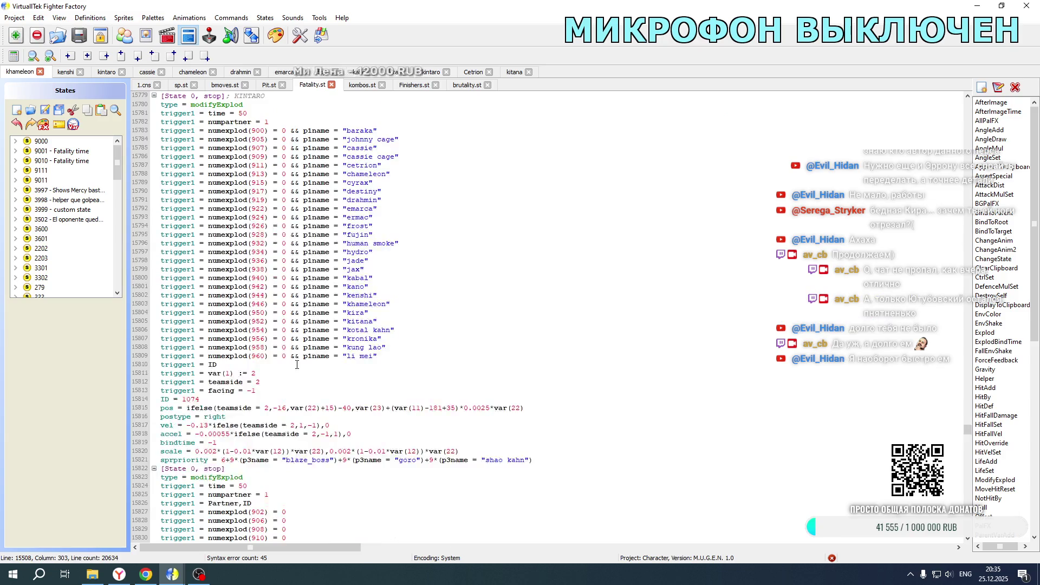
pyautogui.scroll(-20, 297, 364)
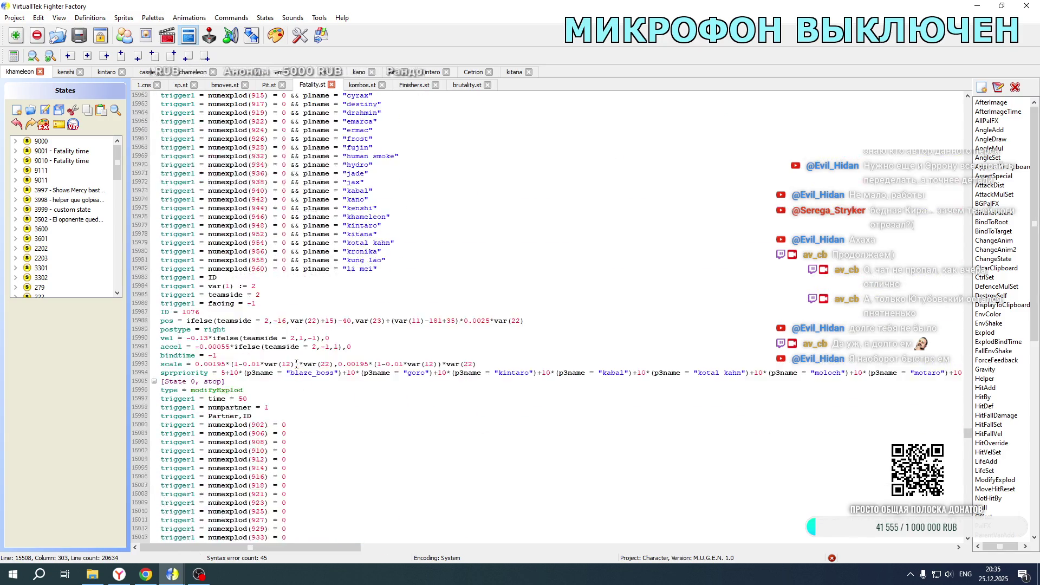
pyautogui.scroll(-16, 297, 364)
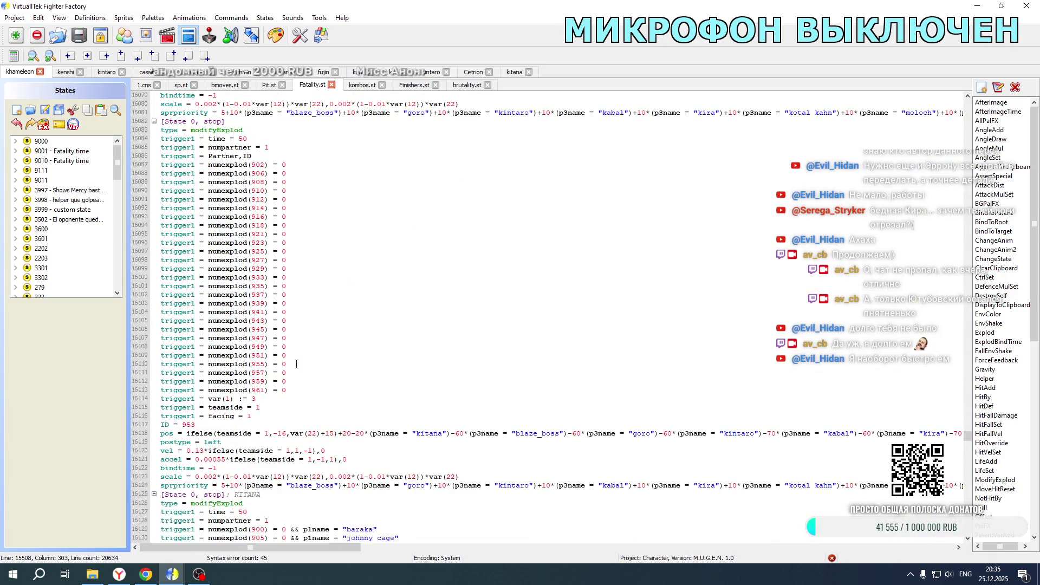
pyautogui.moveTo(321, 548); pyautogui.dragTo(468, 551)
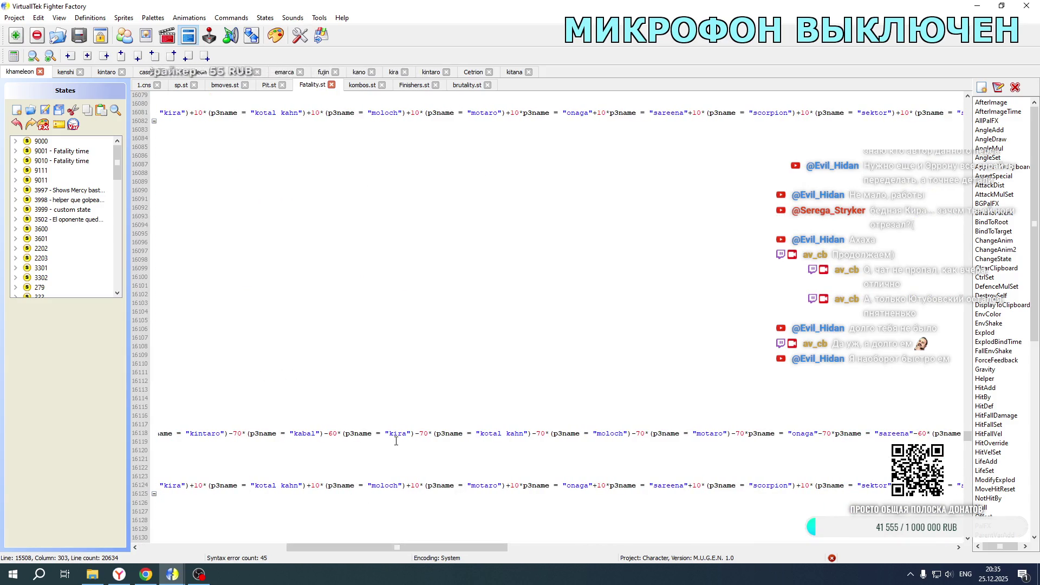
pyautogui.moveTo(330, 550); pyautogui.dragTo(276, 549)
# - Adjust the kintaro offset on line 16118 and open the game folder for a test
pyautogui.click(326, 433)
pyautogui.scroll(-20, 346, 421)
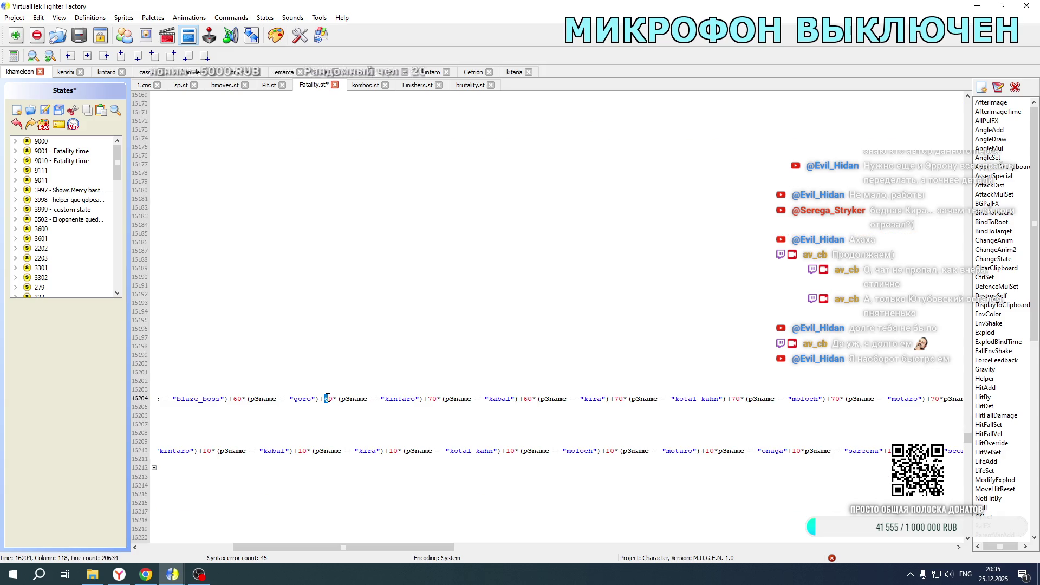
pyautogui.scroll(20, 304, 416)
pyautogui.hscroll(-5, 244, 547)
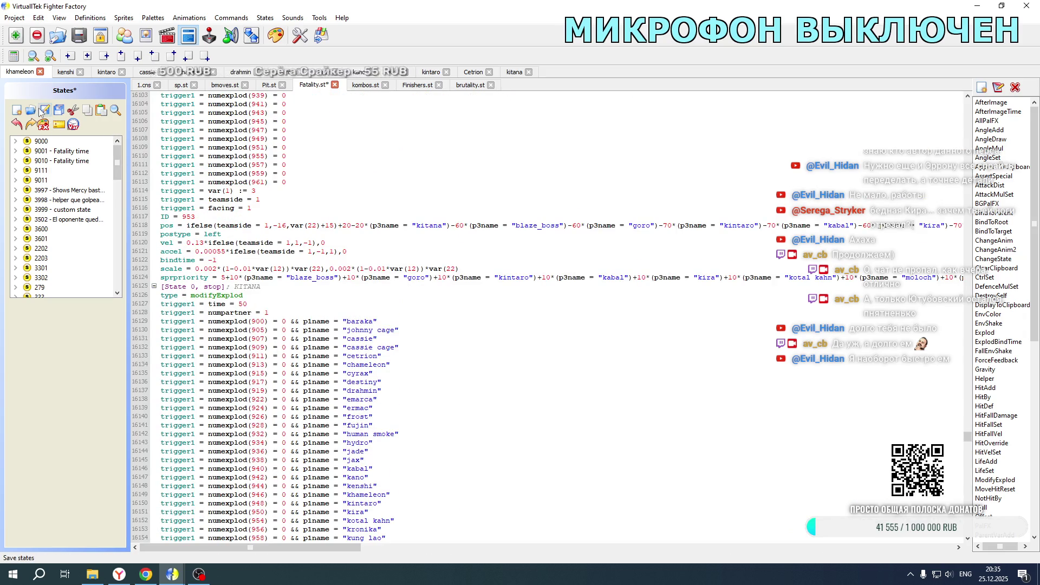
pyautogui.click(92, 574)
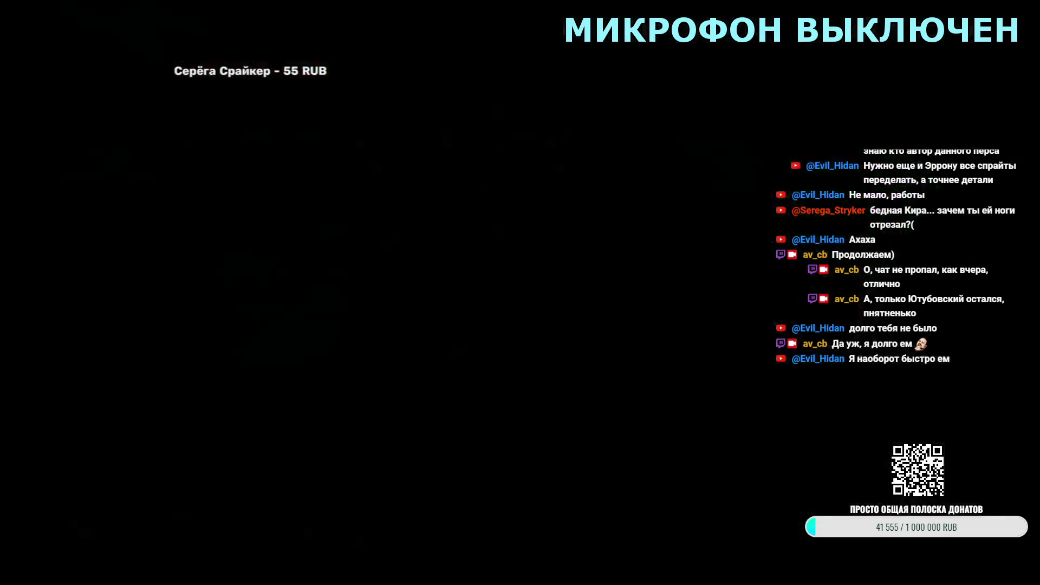
# - Skip the intro and pick Kitana against Kintaro on the character select screen
pyautogui.press('Return')
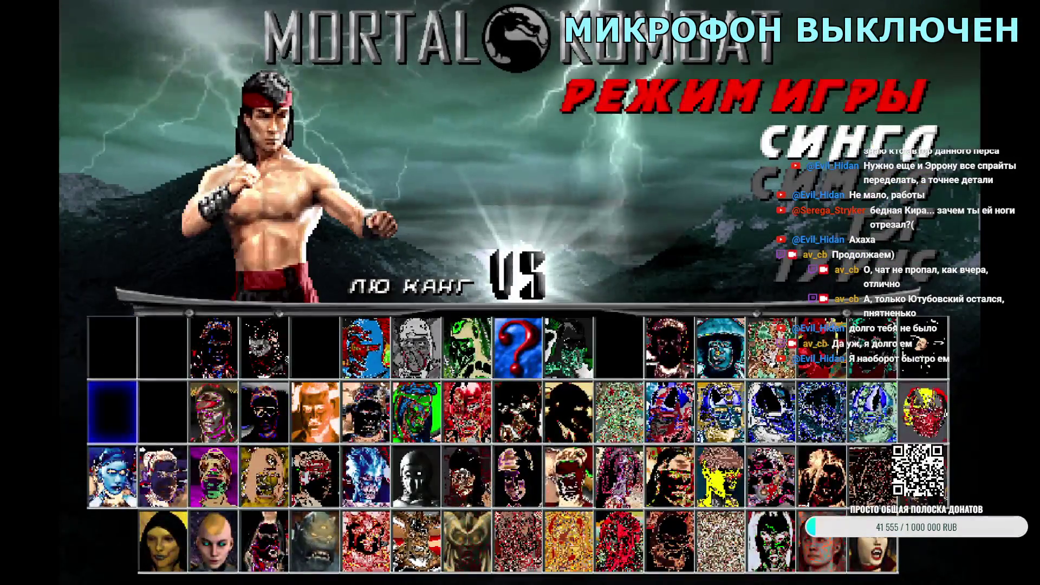
pyautogui.press('Right')
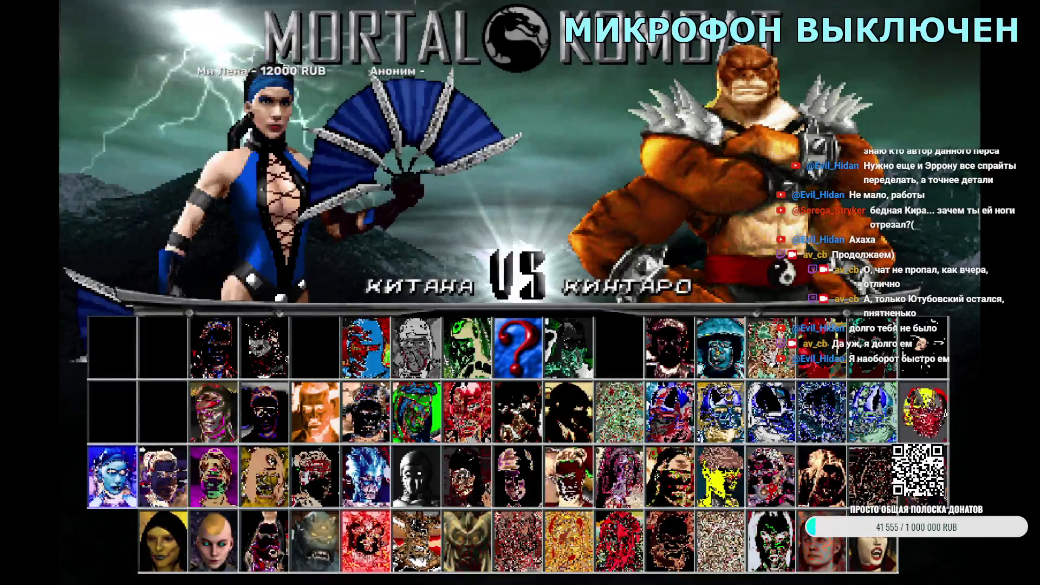
pyautogui.press('Right')
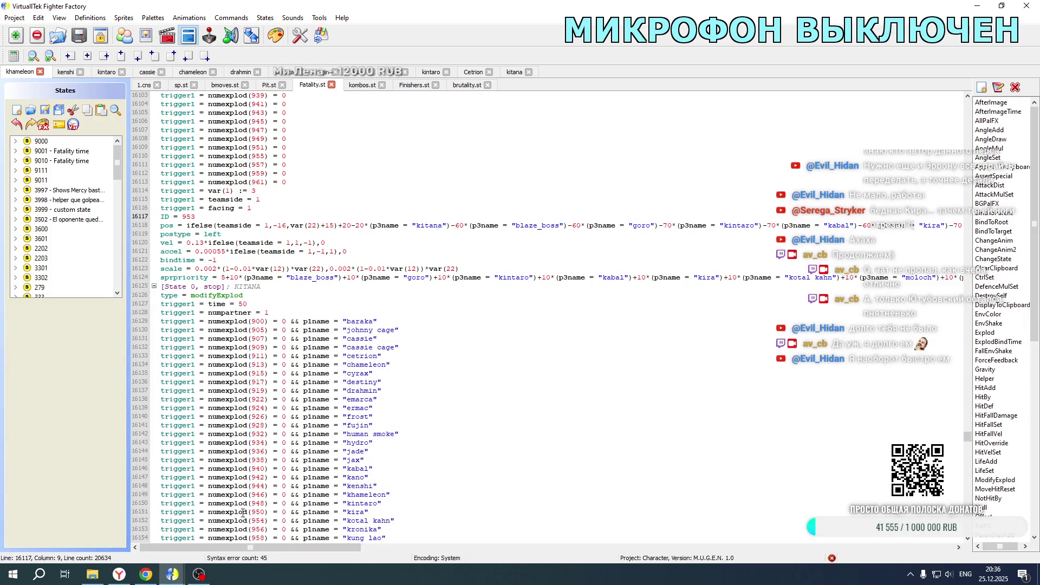
# - Change the -60 offset to -70 on Fatality.st line 16118 and save the states
pyautogui.moveTo(240, 547); pyautogui.dragTo(371, 546)
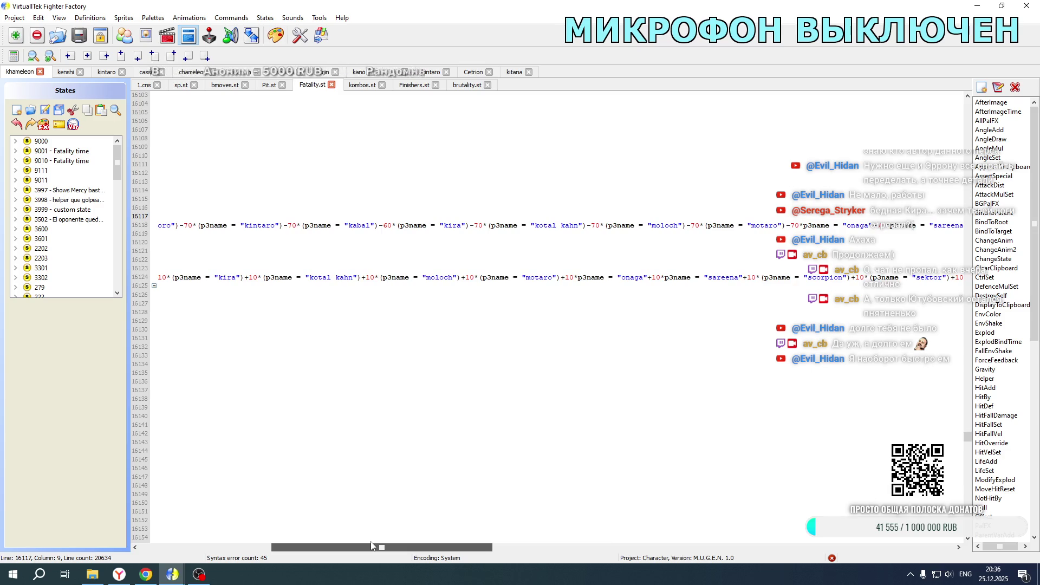
pyautogui.click(386, 226)
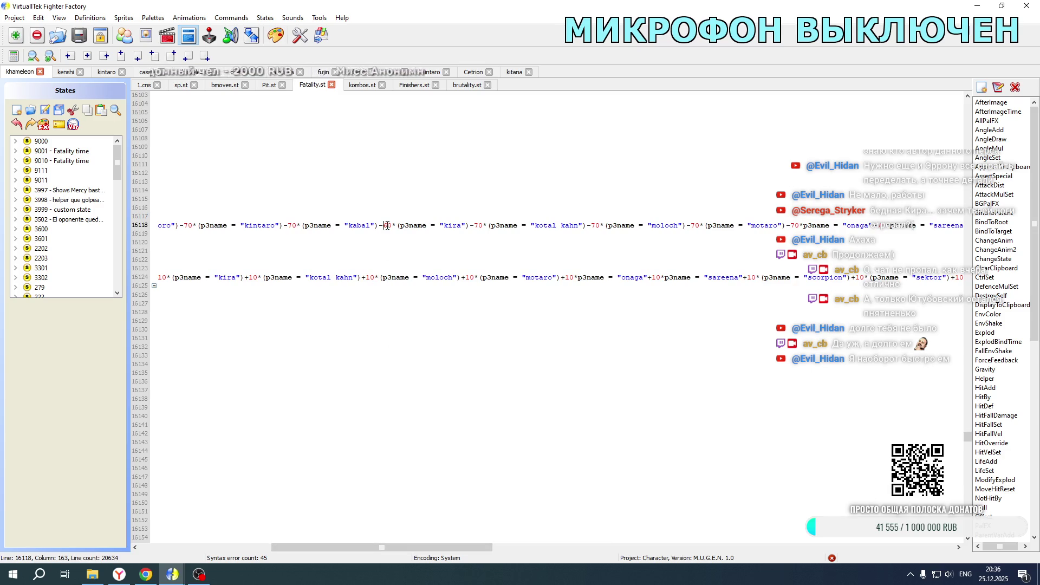
pyautogui.write('7')
pyautogui.scroll(-20, 402, 255)
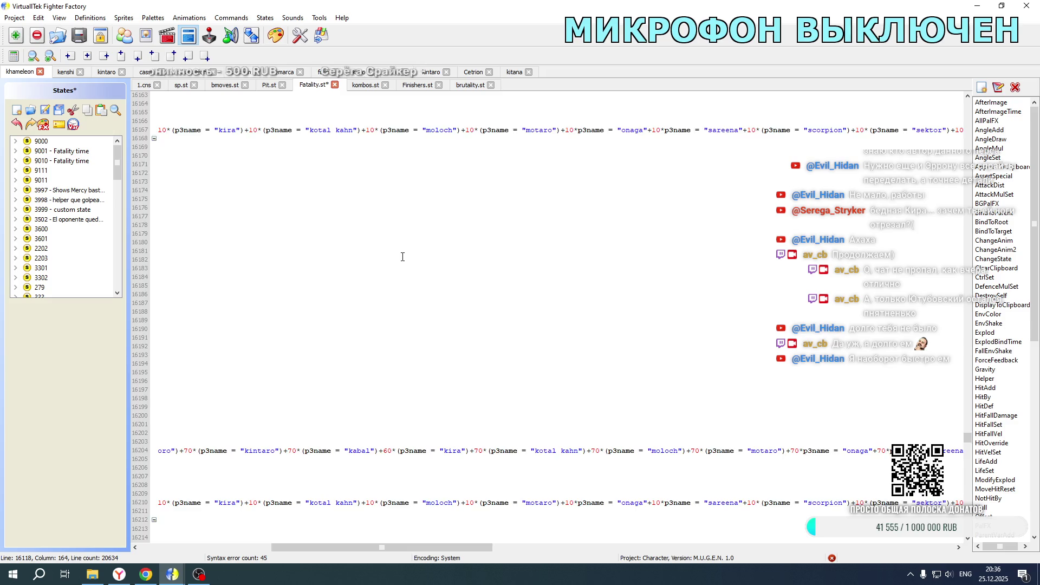
pyautogui.moveTo(382, 547); pyautogui.dragTo(250, 547)
pyautogui.click(46, 111)
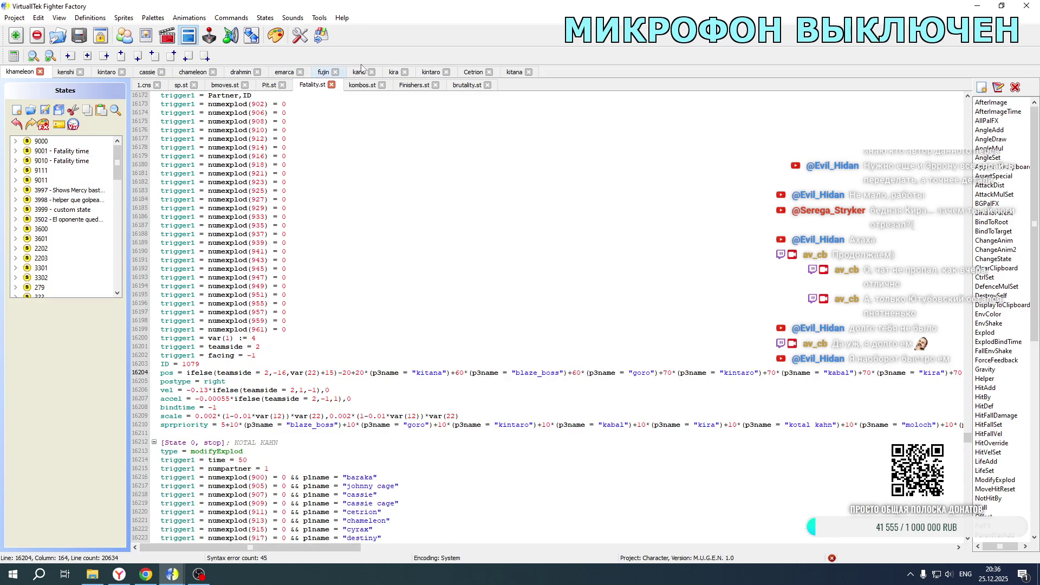
# - Change Kitana's 1.cns line 2156 offset from -60 to -70, then launch Mortal Kombat New Age
pyautogui.click(514, 71)
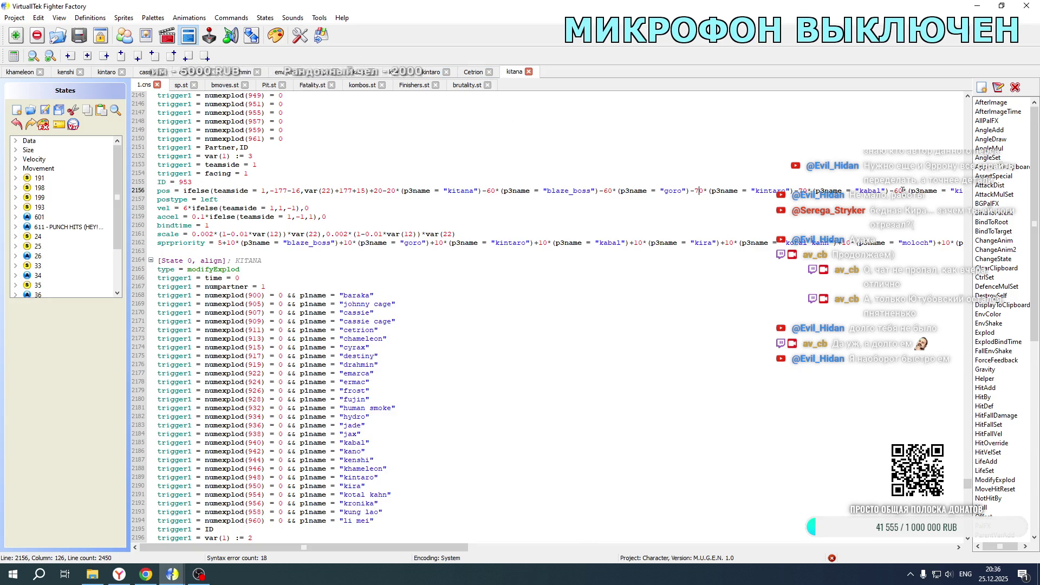
pyautogui.press('Delete')
pyautogui.write('7')
pyautogui.moveTo(945, 187); pyautogui.dragTo(957, 191)
pyautogui.click(850, 191)
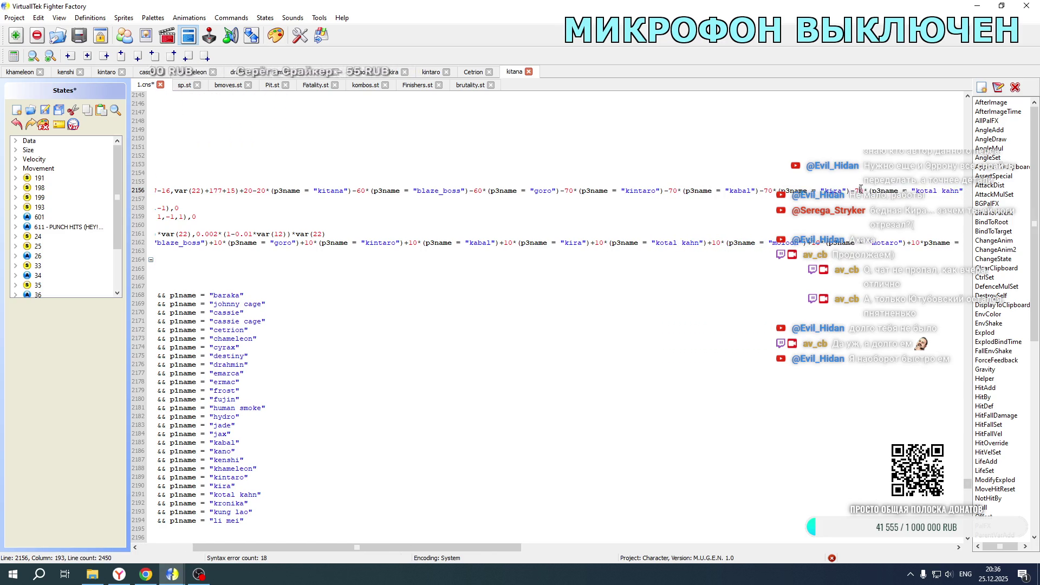
pyautogui.scroll(-20, 798, 310)
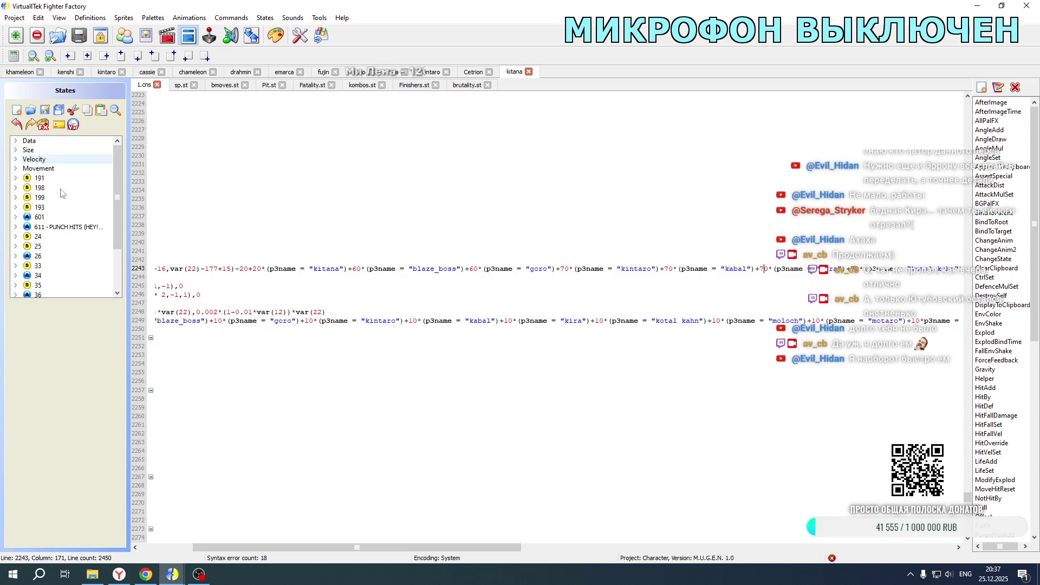
pyautogui.click(92, 574)
pyautogui.doubleClick(178, 354)
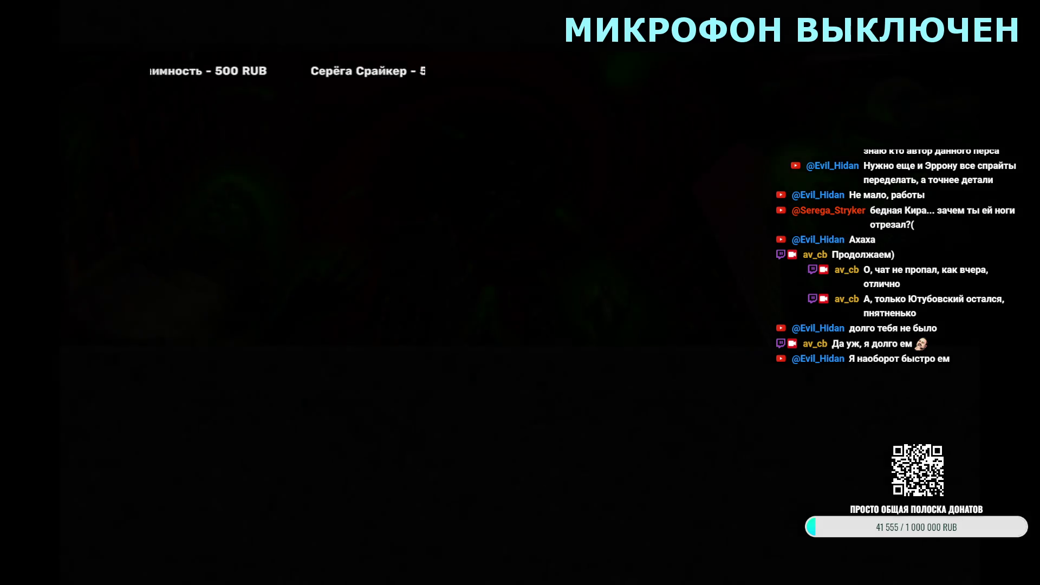
# - Start a Duel of Kira and Kitana versus Kitana at The Pit Bottom, watch the fatality, then exit
pyautogui.press('Return')
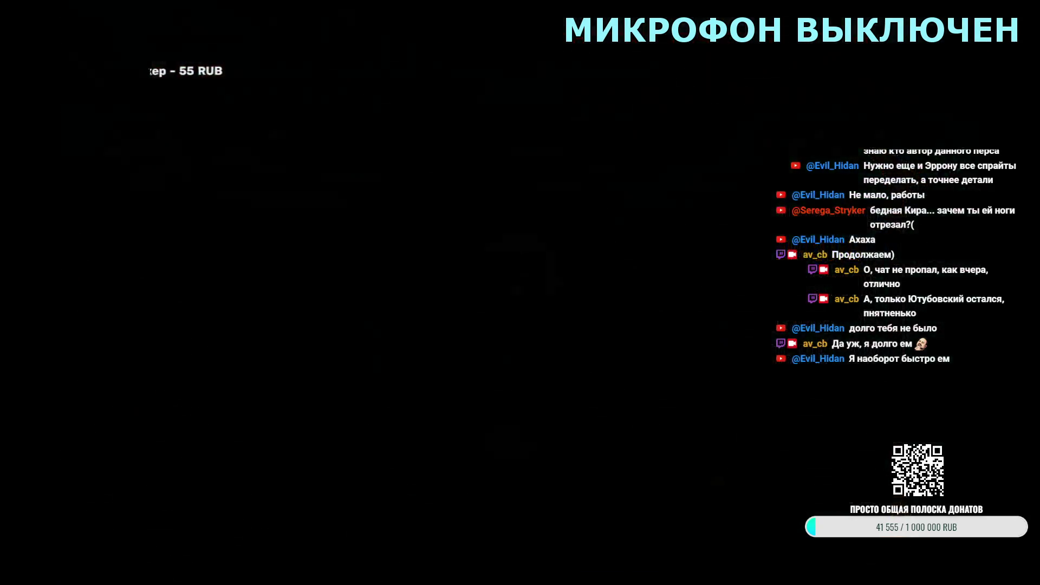
pyautogui.press('Return')
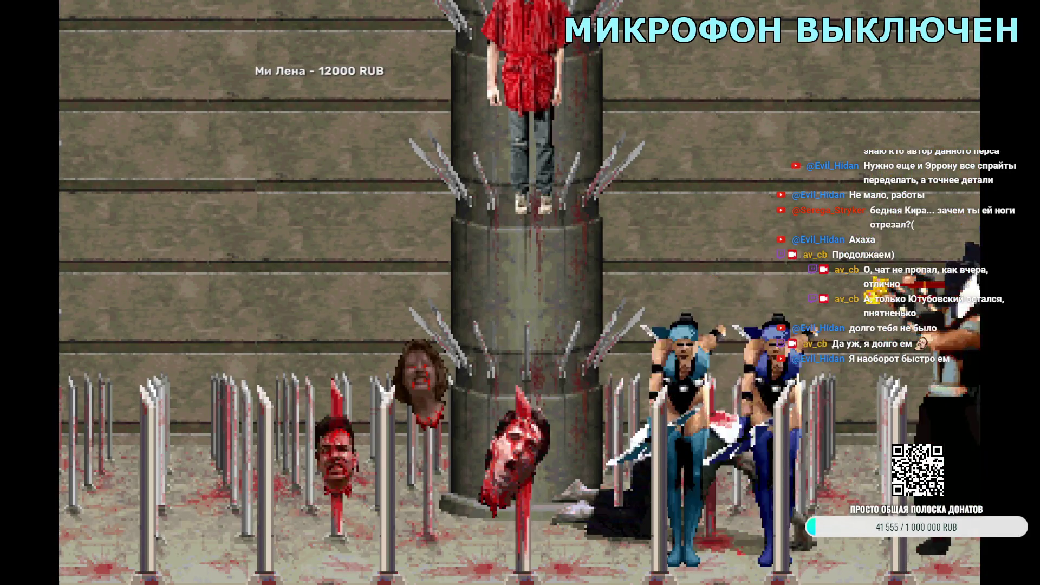
pyautogui.press('Escape')
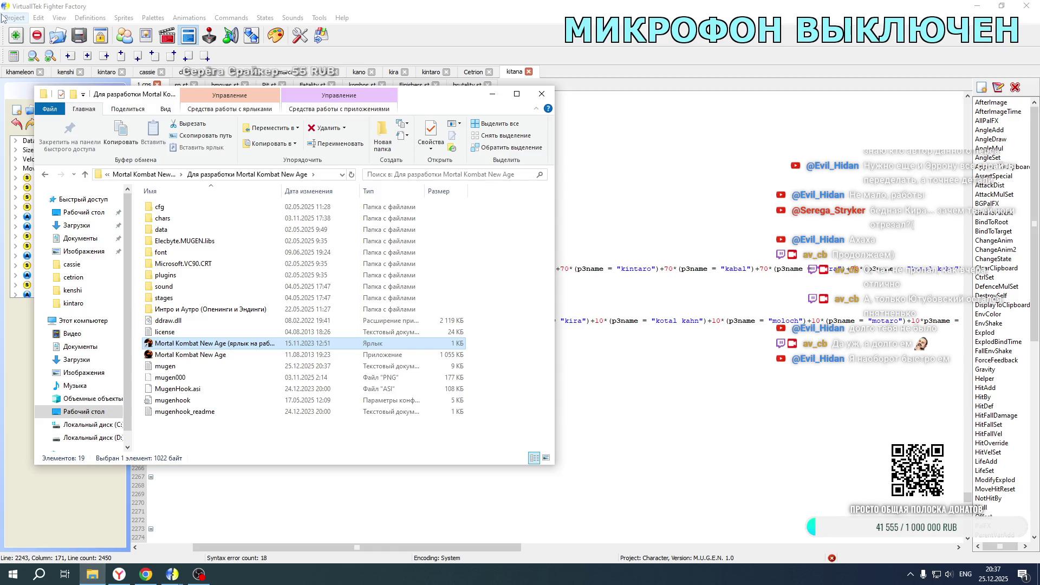
# - Open the Kotal Kahn character project from its character folder
pyautogui.click(15, 17)
pyautogui.click(27, 43)
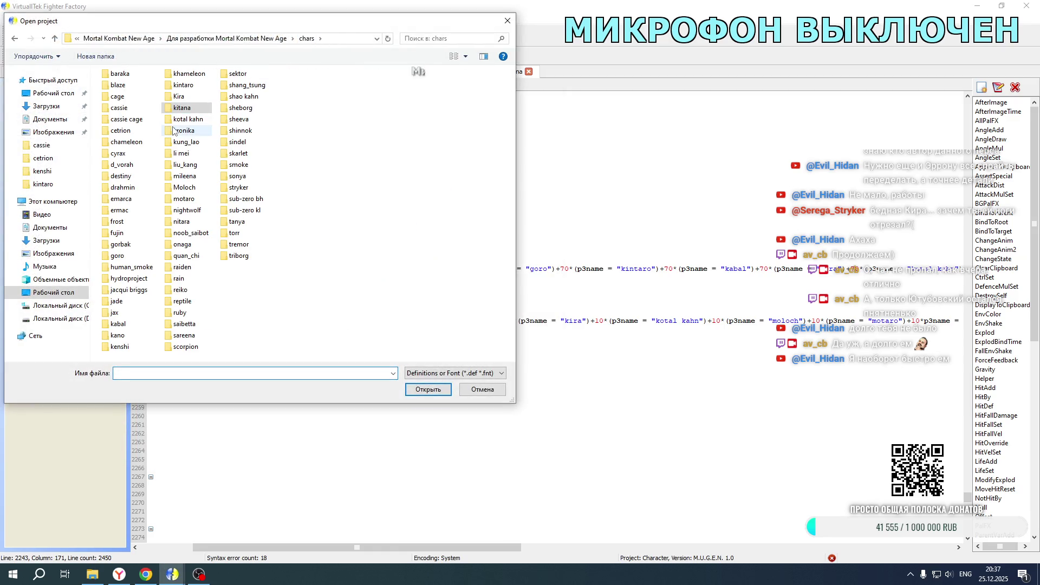
pyautogui.doubleClick(182, 107)
pyautogui.doubleClick(121, 88)
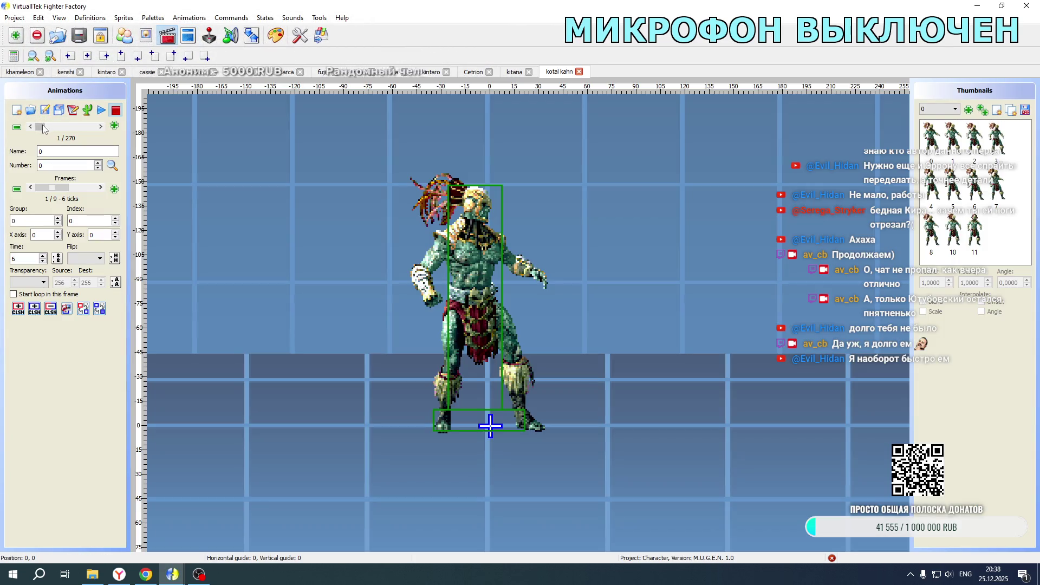
# - Step back through the animation list to the Kotal Kahn portrait animation
pyautogui.click(31, 127)
pyautogui.click(31, 127)
pyautogui.click(30, 127)
pyautogui.click(30, 126)
pyautogui.click(30, 127)
pyautogui.click(30, 126)
pyautogui.click(31, 126)
pyautogui.click(30, 127)
pyautogui.click(31, 126)
pyautogui.click(30, 127)
pyautogui.click(31, 126)
pyautogui.click(31, 127)
pyautogui.click(30, 126)
pyautogui.click(30, 126)
pyautogui.click(30, 126)
pyautogui.click(30, 126)
pyautogui.click(30, 127)
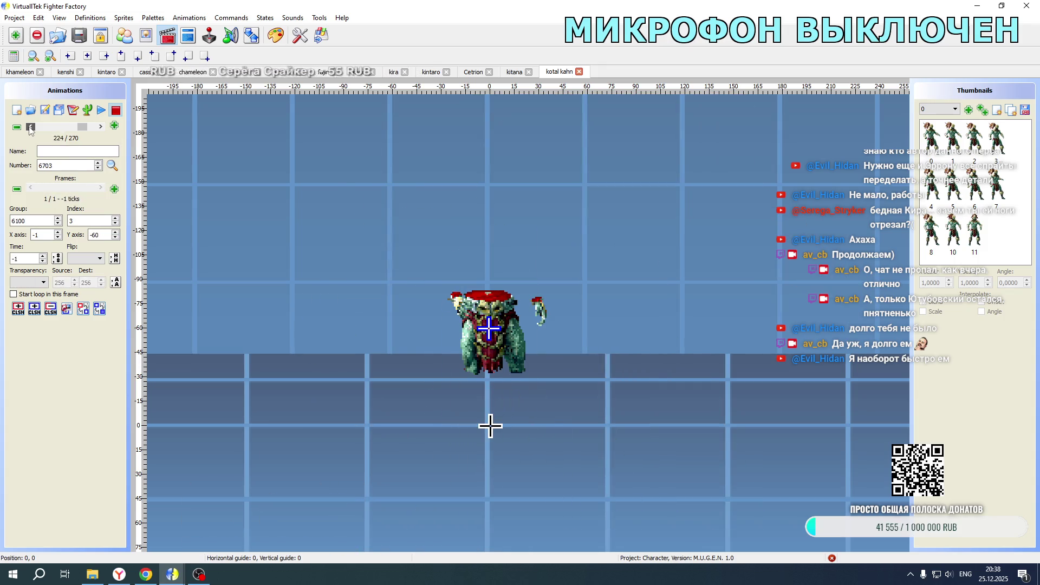
pyautogui.click(100, 127)
# - Go to animation 9200 and copy its frame line 1970,0, 0,-40, -1 from the text view
pyautogui.click(99, 130)
pyautogui.click(100, 130)
pyautogui.click(99, 130)
pyautogui.click(100, 130)
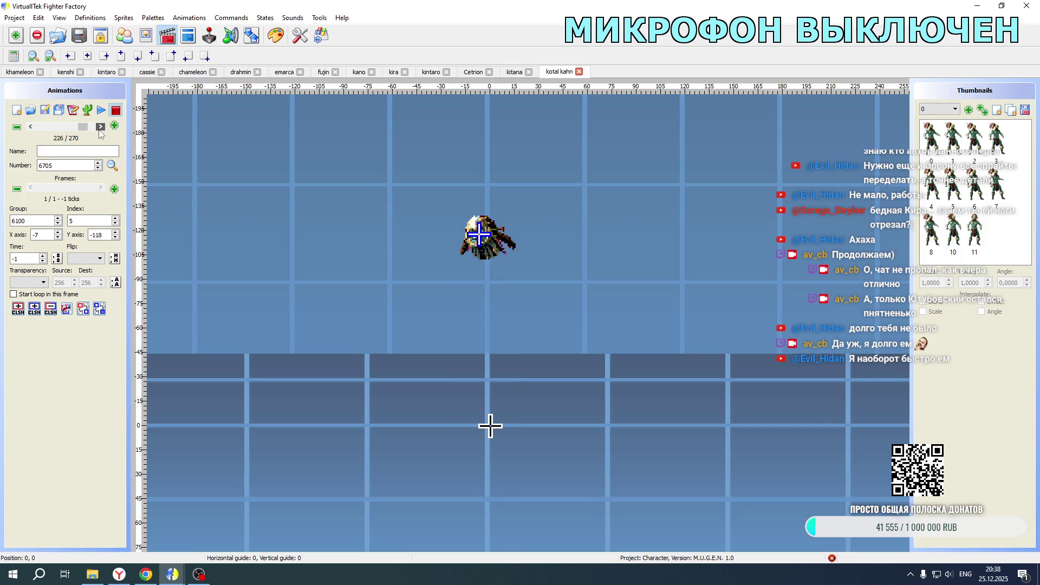
pyautogui.click(99, 130)
pyautogui.click(99, 130)
pyautogui.click(100, 130)
pyautogui.click(100, 130)
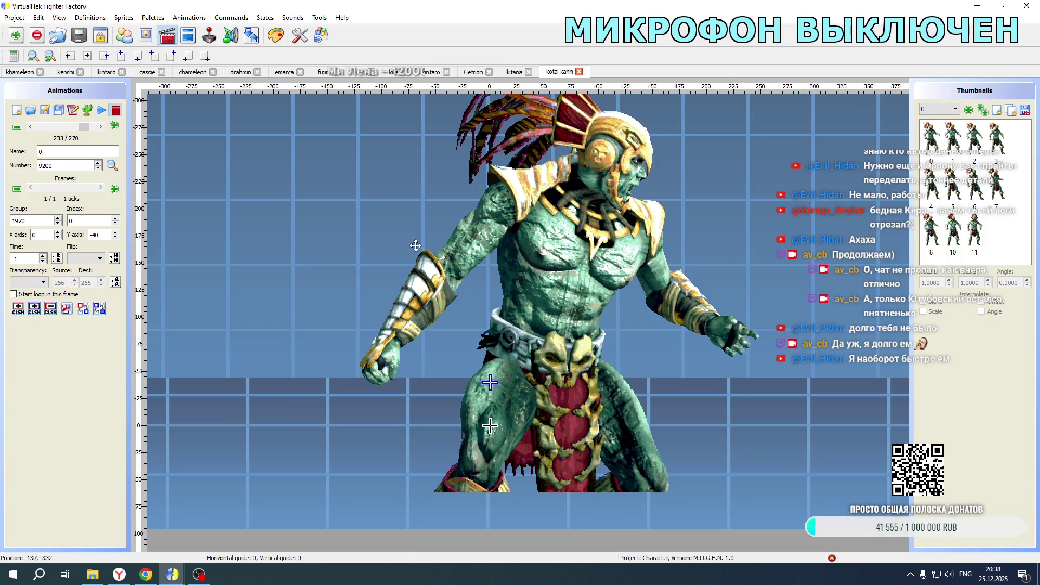
pyautogui.click(101, 127)
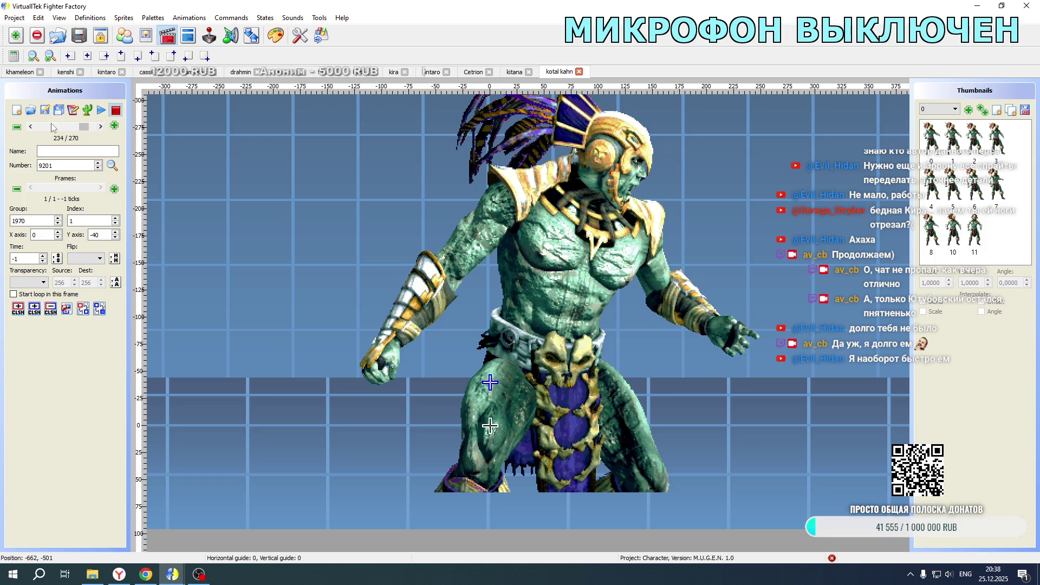
pyautogui.click(31, 127)
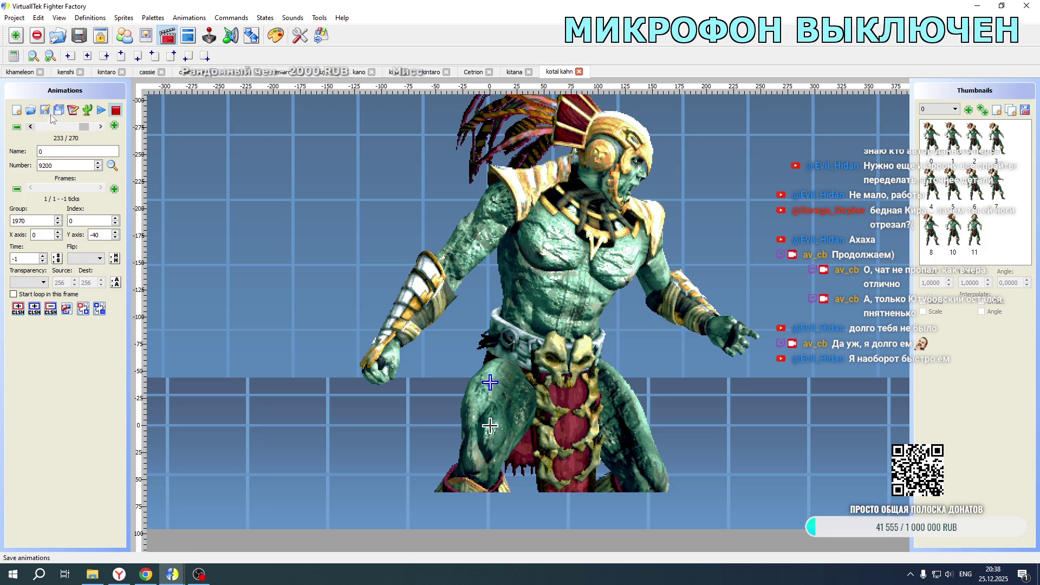
pyautogui.click(73, 110)
pyautogui.moveTo(548, 228); pyautogui.dragTo(429, 226)
pyautogui.hotkey('ctrl', 'c')
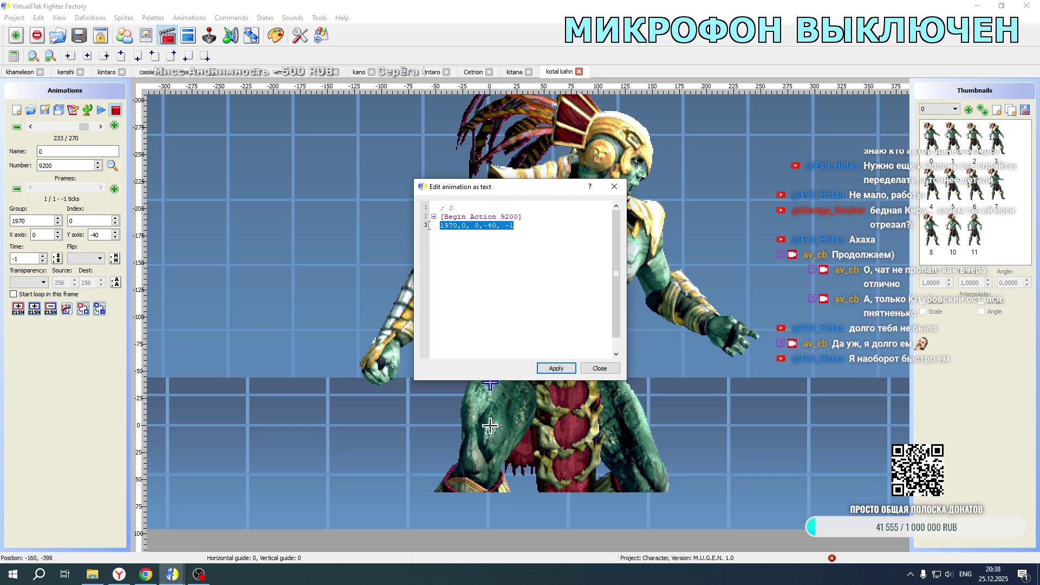
pyautogui.click(592, 369)
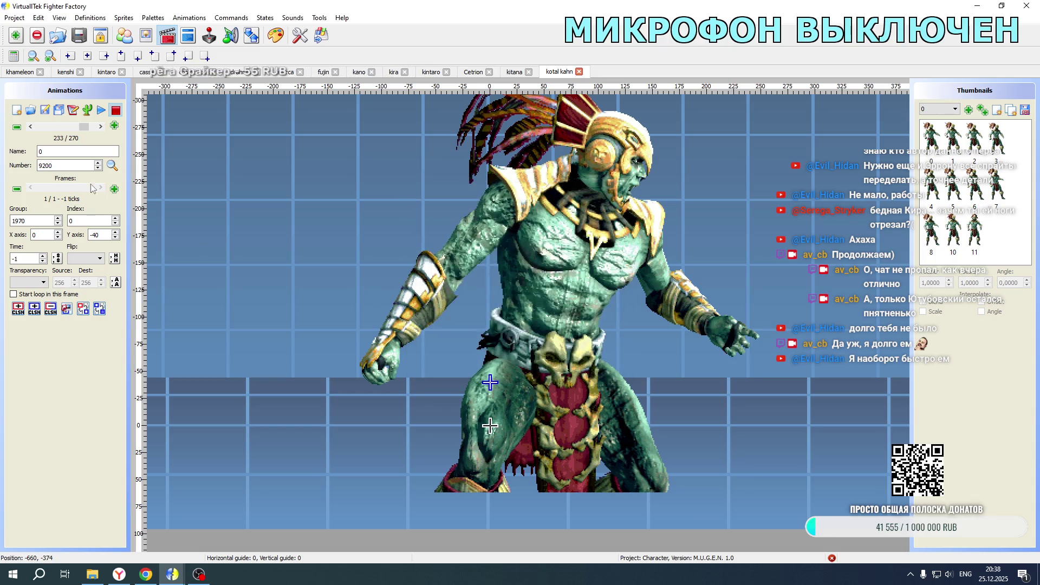
# - Delete the extra animation after 9201 so the empty animation 9210 follows it
pyautogui.click(101, 127)
pyautogui.click(101, 127)
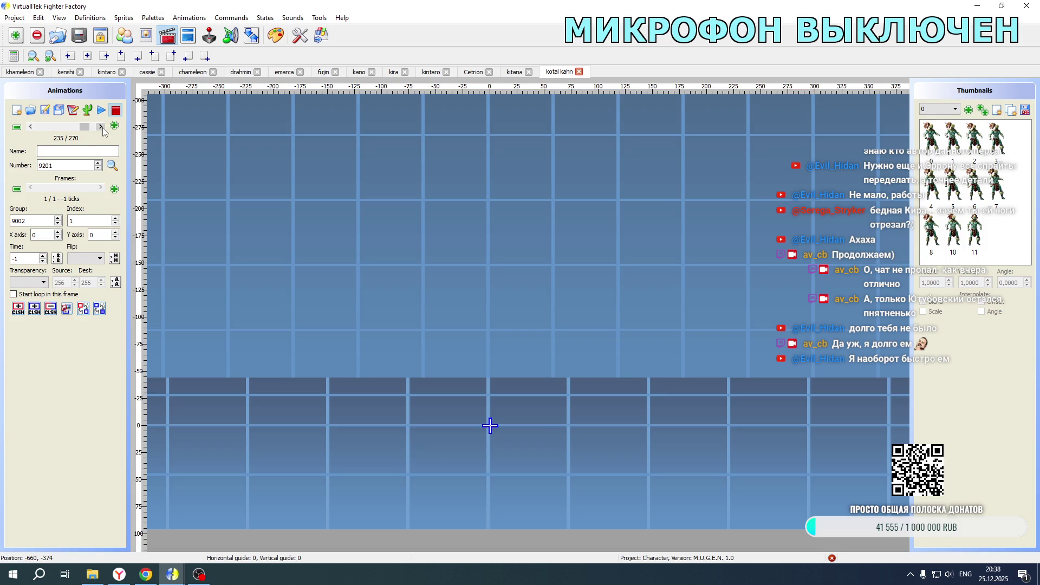
pyautogui.click(17, 127)
pyautogui.press('Return')
pyautogui.click(30, 128)
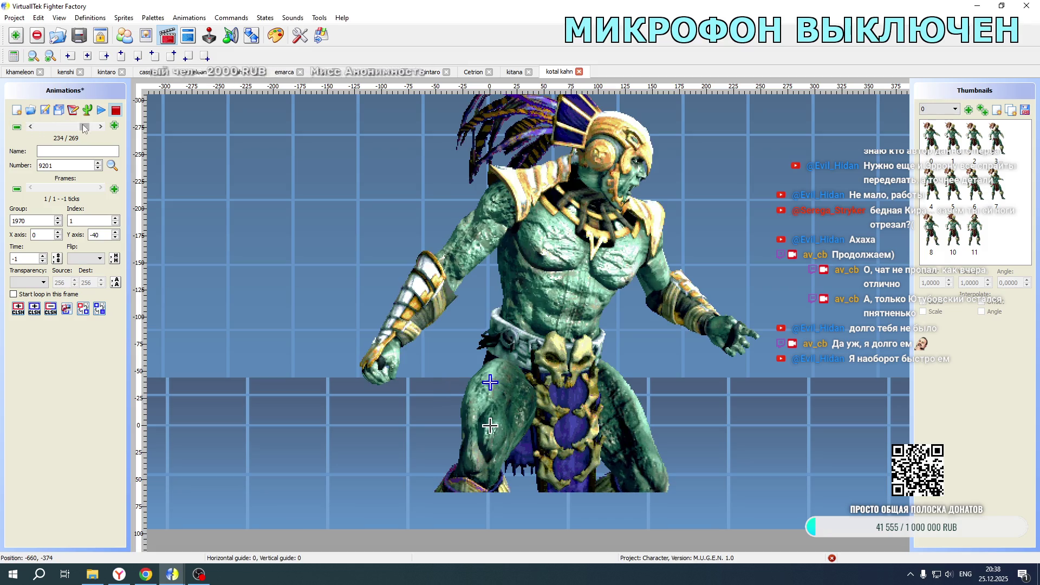
pyautogui.click(101, 127)
# - Paste the Kotal Kahn frame line into animation 9210 and flip it horizontally
pyautogui.click(45, 110)
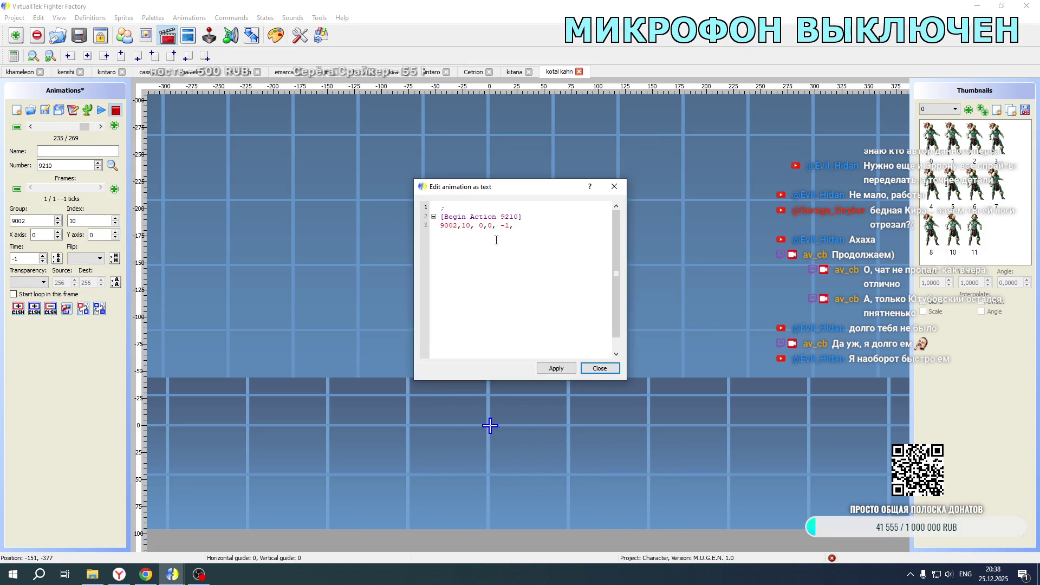
pyautogui.moveTo(537, 227); pyautogui.dragTo(427, 227)
pyautogui.hotkey('ctrl', 'v')
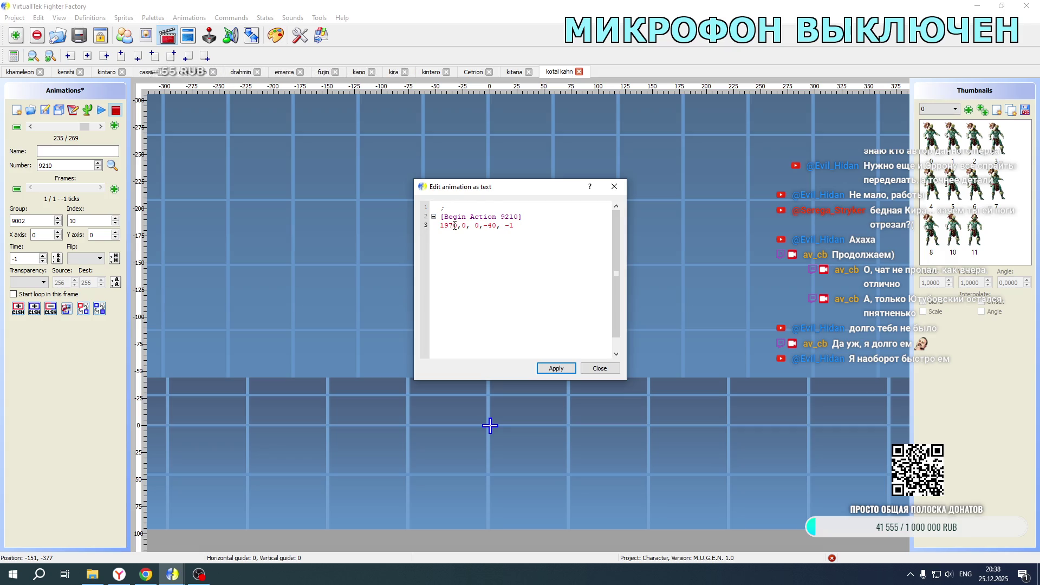
pyautogui.click(556, 369)
pyautogui.click(600, 368)
pyautogui.click(85, 259)
pyautogui.click(78, 283)
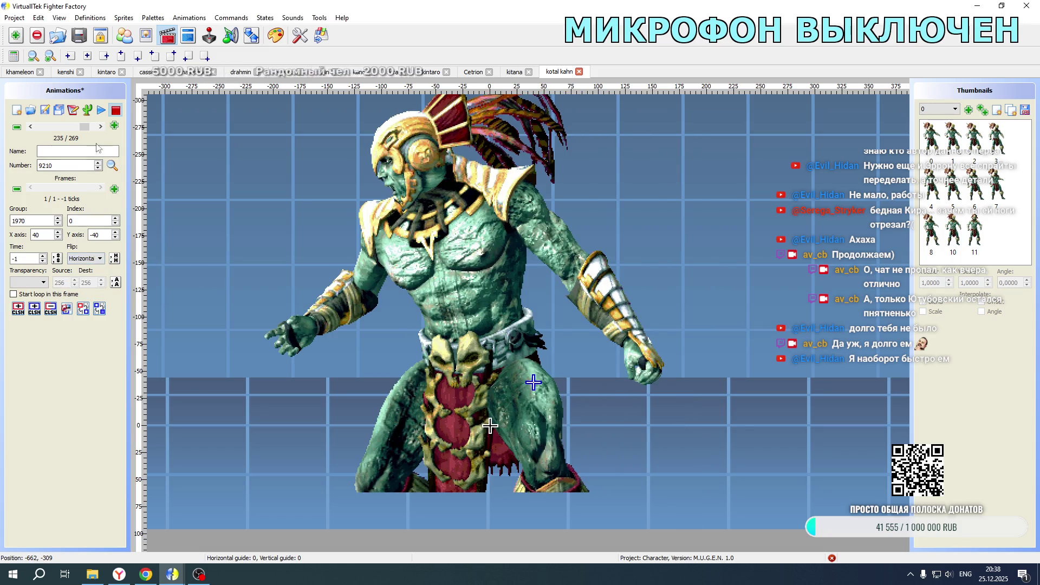
# - Give animation 9211 the Kotal Kahn frame with sprite 1970,1, mirrored horizontally
pyautogui.click(100, 126)
pyautogui.hotkey('ctrl', 't')
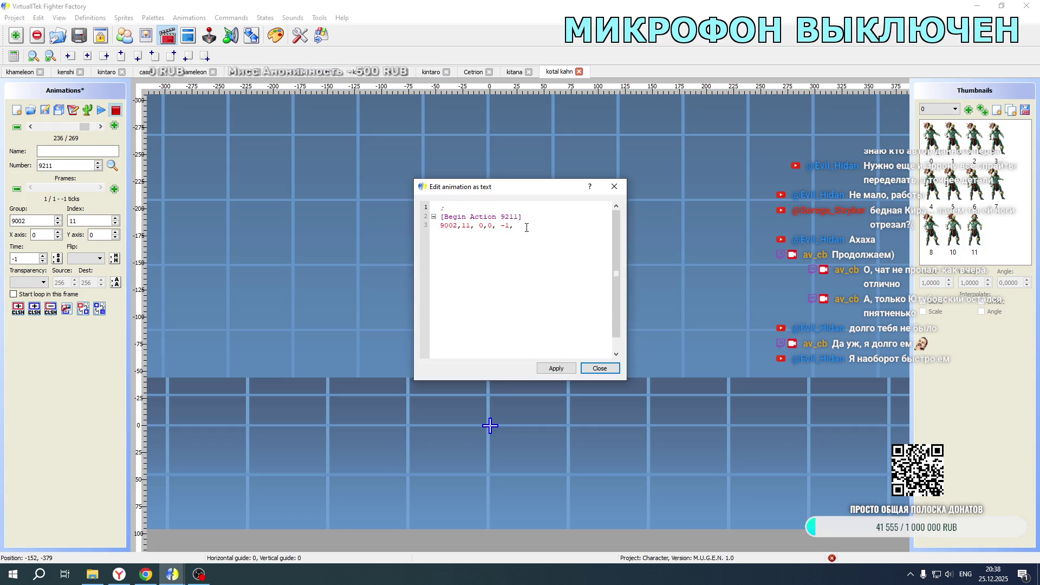
pyautogui.moveTo(523, 225); pyautogui.dragTo(414, 227)
pyautogui.hotkey('ctrl', 'v')
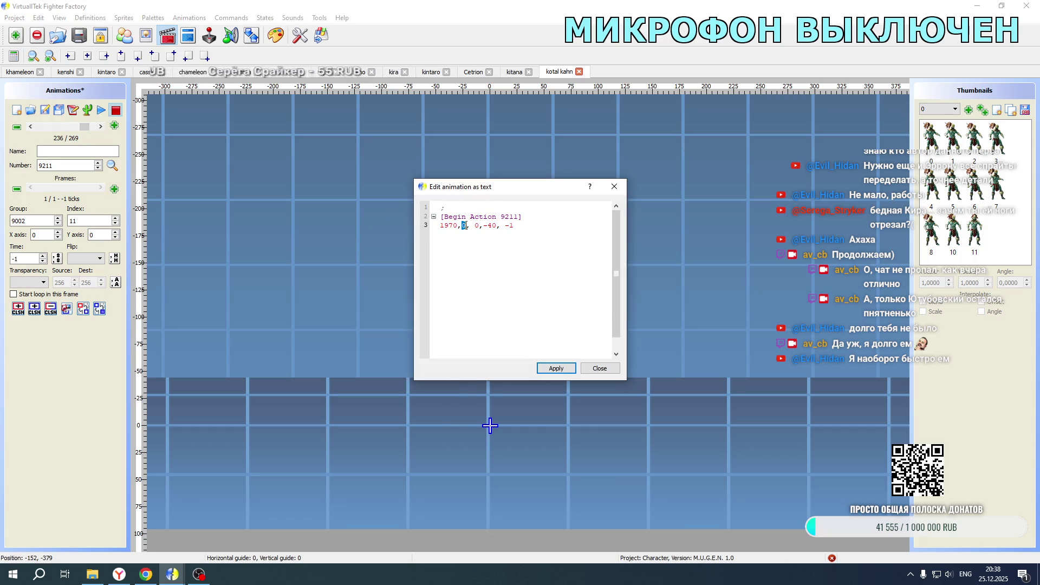
pyautogui.click(556, 368)
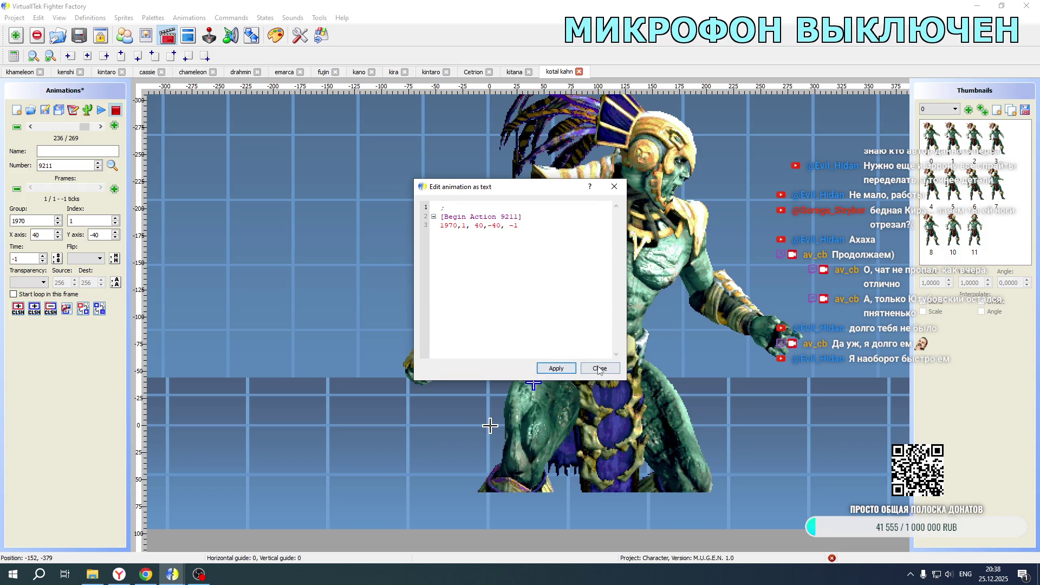
pyautogui.click(600, 369)
pyautogui.click(86, 258)
pyautogui.click(79, 283)
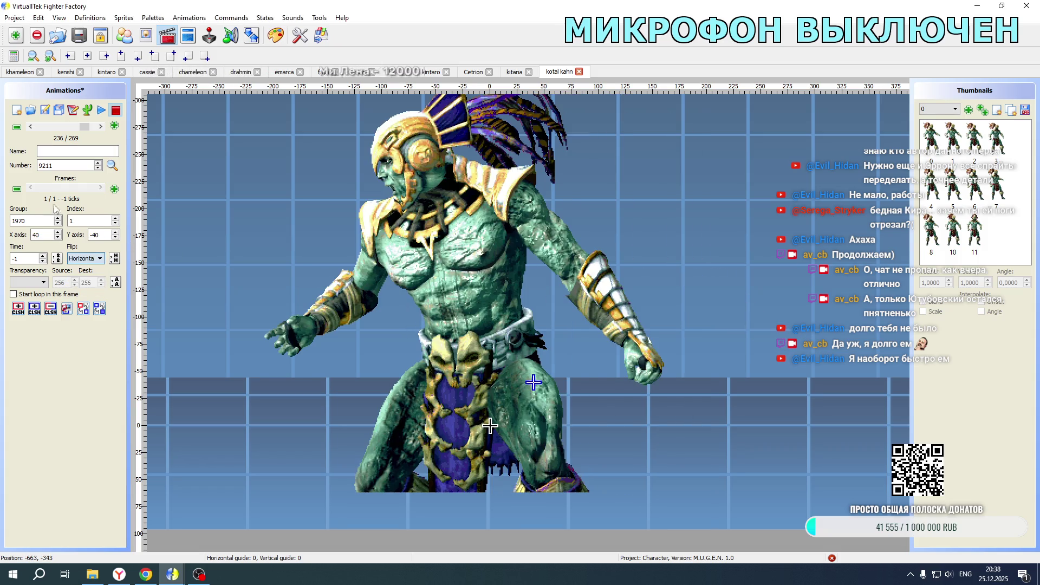
# - Return to animation 9200, then open the 1.cns state code at state 19100
pyautogui.click(31, 127)
pyautogui.doubleClick(31, 127)
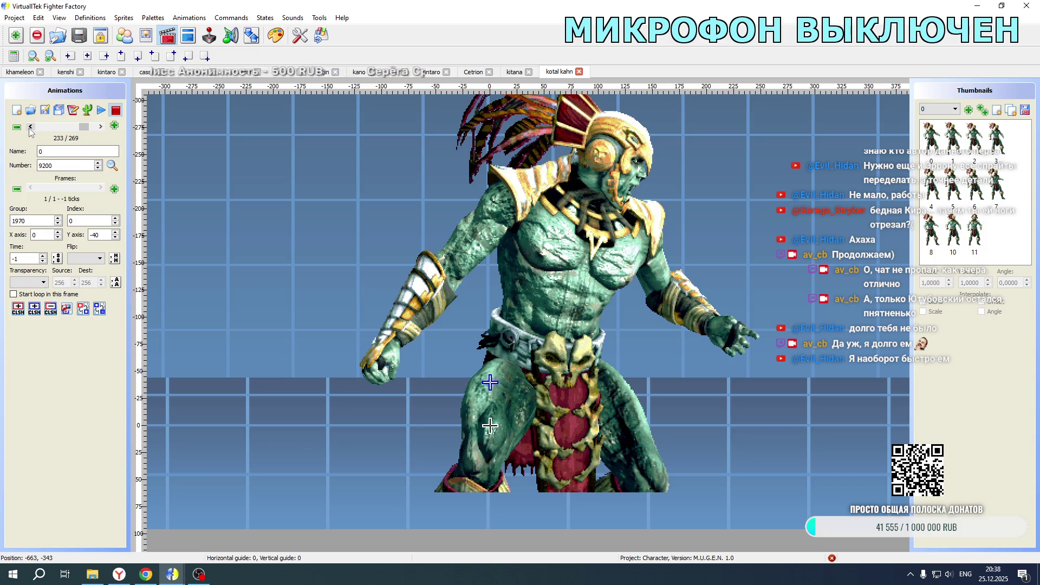
pyautogui.click(188, 35)
pyautogui.click(42, 285)
pyautogui.scroll(-20, 285, 271)
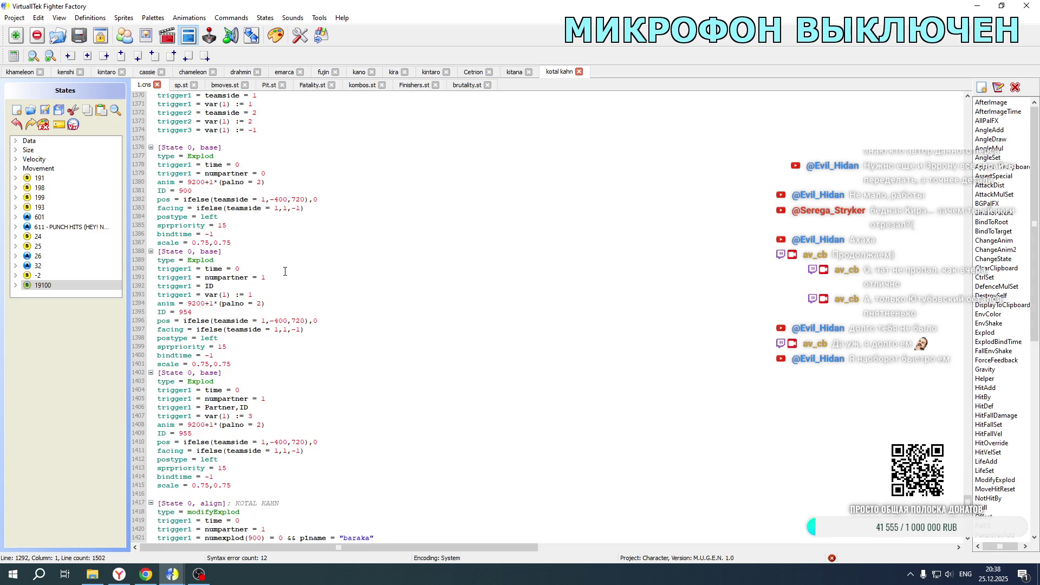
# - Duplicate the two partner Explod blocks below the last Explod block
pyautogui.moveTo(246, 486)
pyautogui.mouseDown()
pyautogui.moveTo(137, 485)
pyautogui.moveTo(132, 252)
pyautogui.mouseUp()
pyautogui.hotkey('ctrl', 'c')
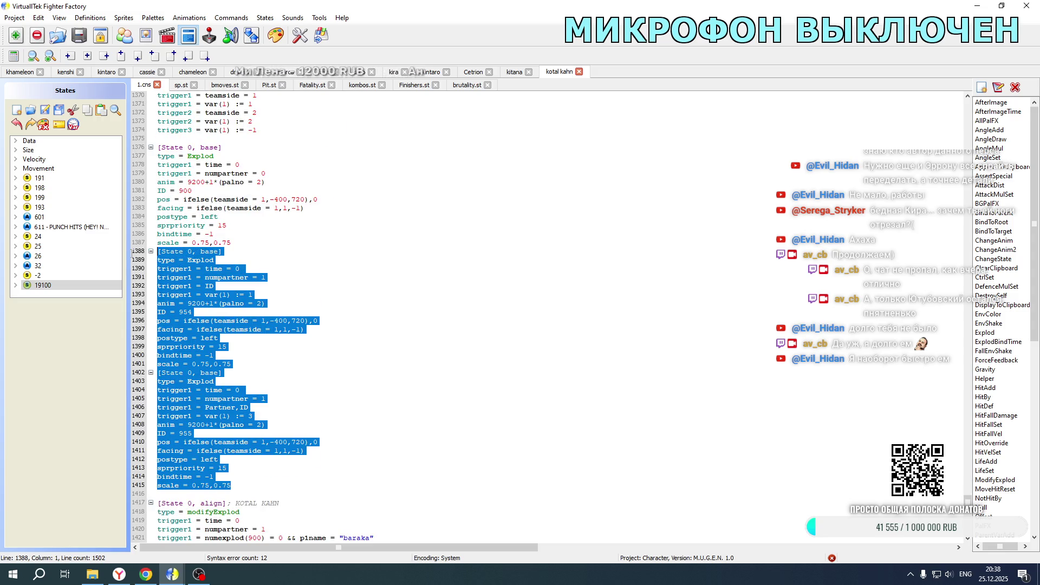
pyautogui.scroll(-4, 162, 325)
pyautogui.click(233, 381)
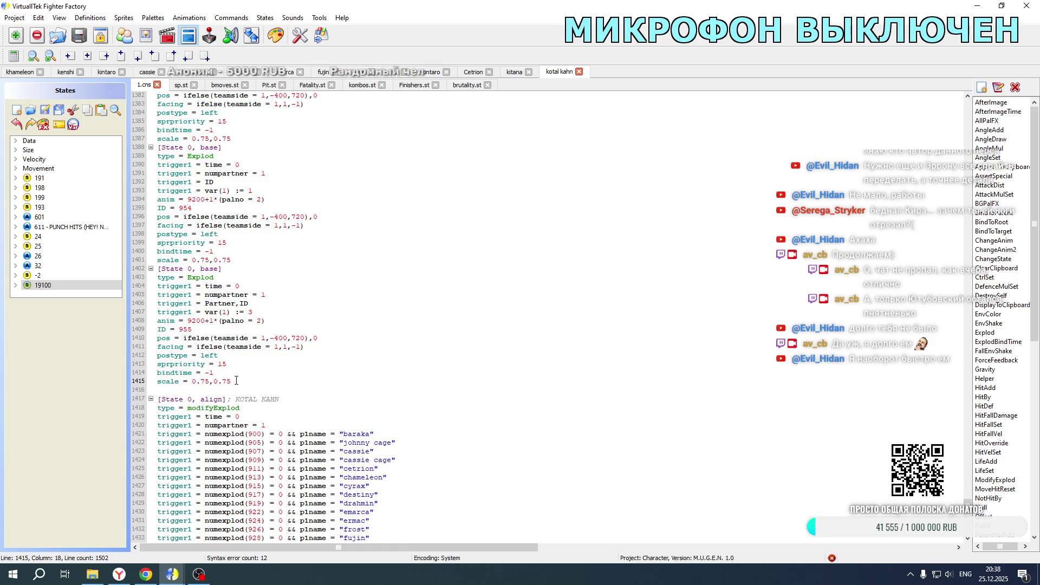
pyautogui.press('Return')
pyautogui.press('Return')
pyautogui.hotkey('ctrl', 'v')
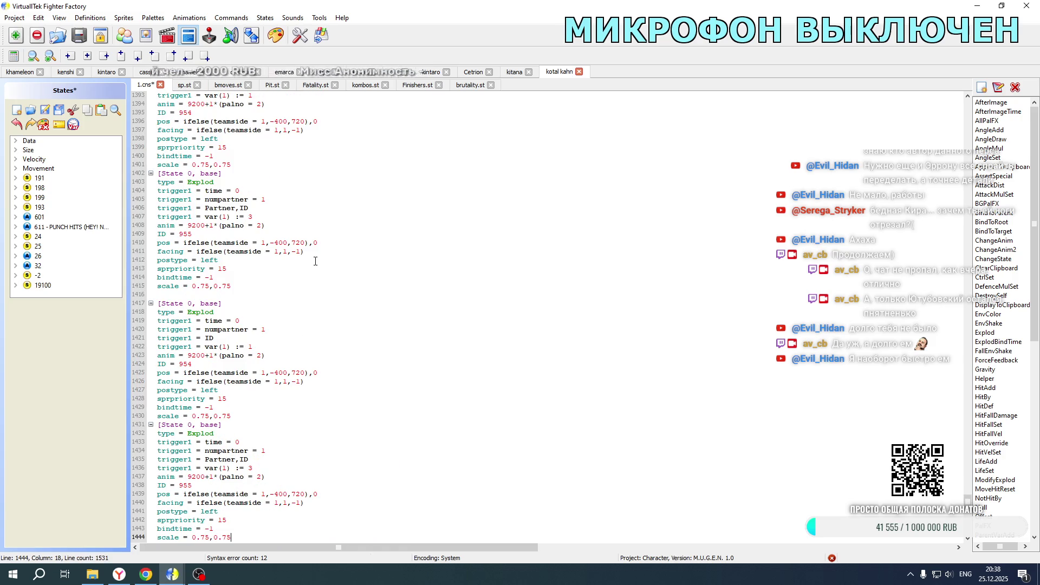
pyautogui.scroll(4, 317, 259)
# - Copy the teamside and facing triggers from Kitana's file into the Explod blocks, including ID 955
pyautogui.click(515, 73)
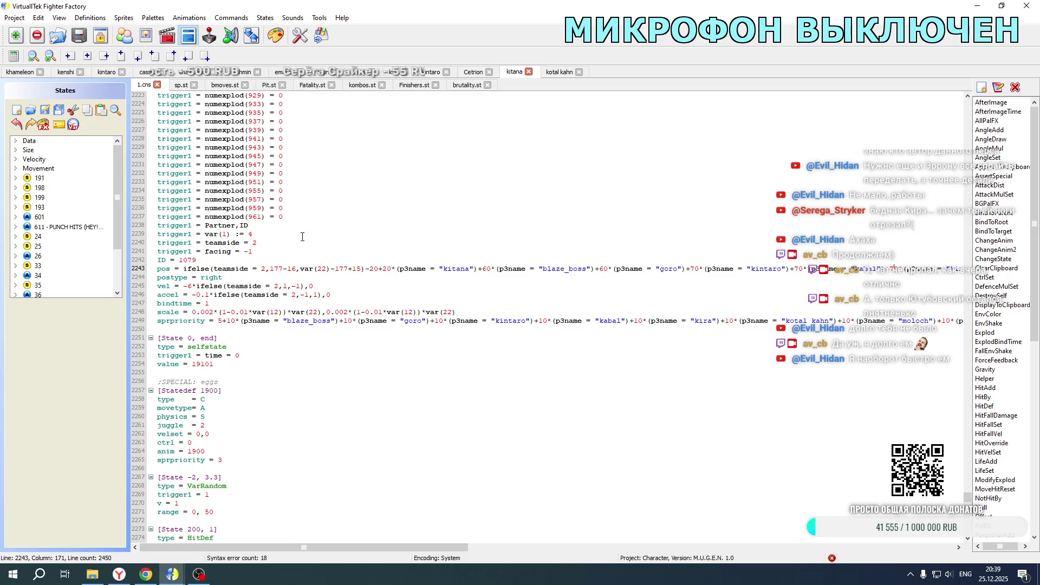
pyautogui.moveTo(262, 252); pyautogui.dragTo(262, 236)
pyautogui.hotkey('ctrl', 'c')
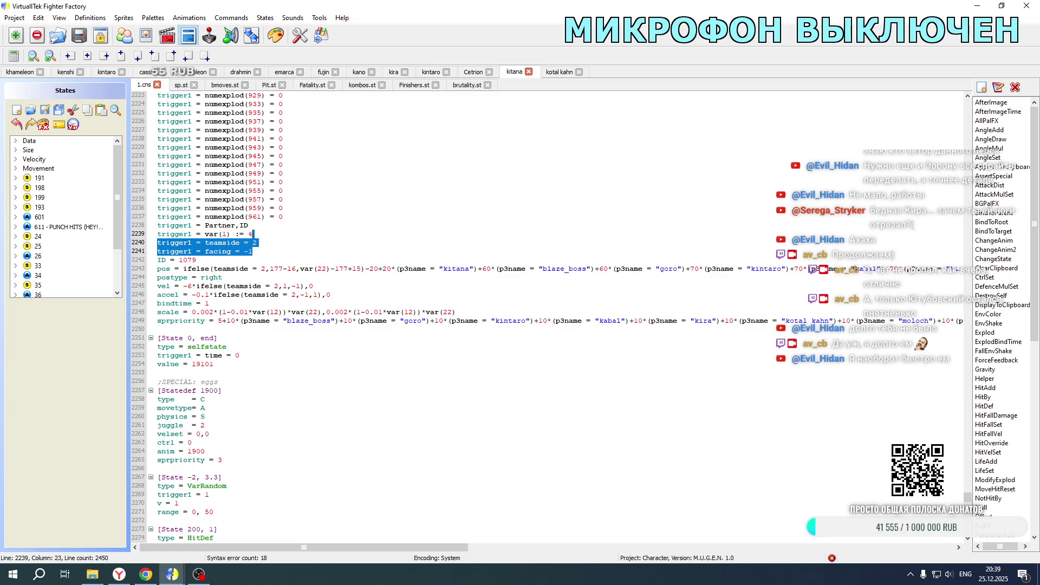
pyautogui.click(559, 71)
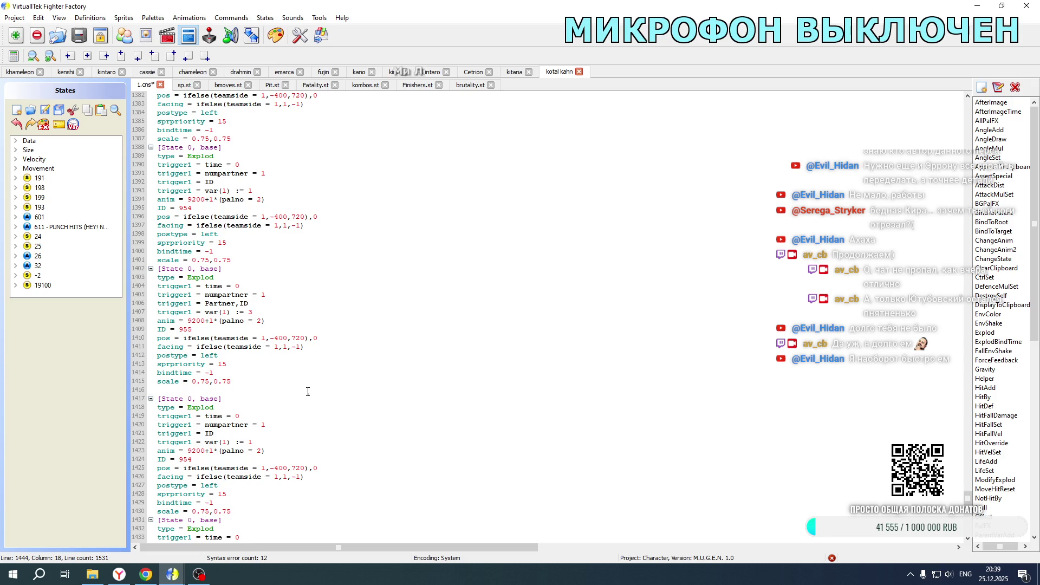
pyautogui.scroll(-5, 308, 391)
pyautogui.hotkey('ctrl', 'v')
pyautogui.click(273, 297)
pyautogui.hotkey('ctrl', 'v')
pyautogui.scroll(7, 278, 304)
pyautogui.hotkey('ctrl', 'v')
# - Set the pasted facing values to 1 and add the triggers to the ID 954 Explod
pyautogui.doubleClick(255, 355)
pyautogui.moveTo(245, 363); pyautogui.dragTo(255, 364)
pyautogui.write('1')
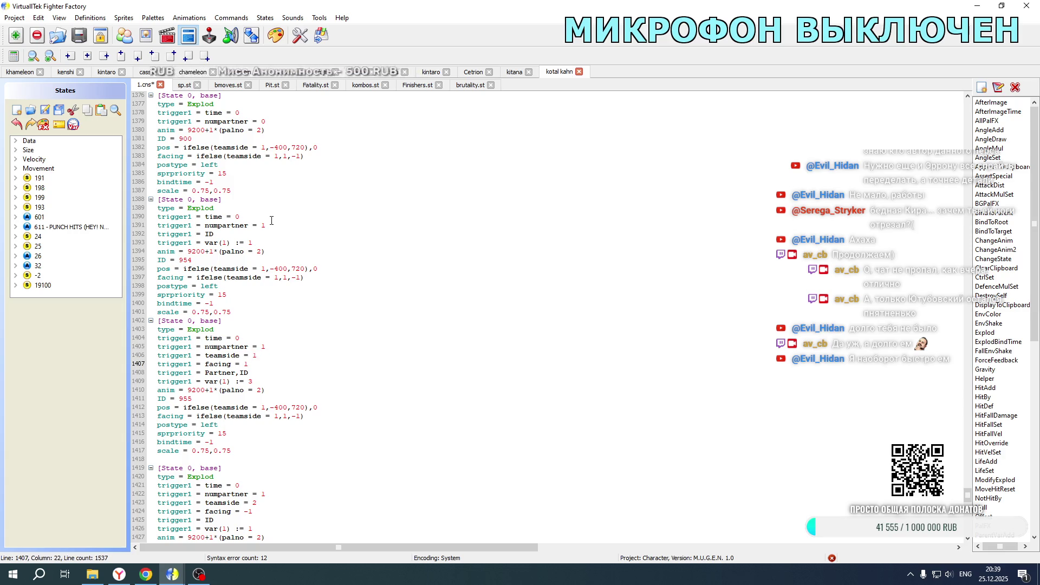
pyautogui.click(272, 224)
pyautogui.hotkey('ctrl', 'v')
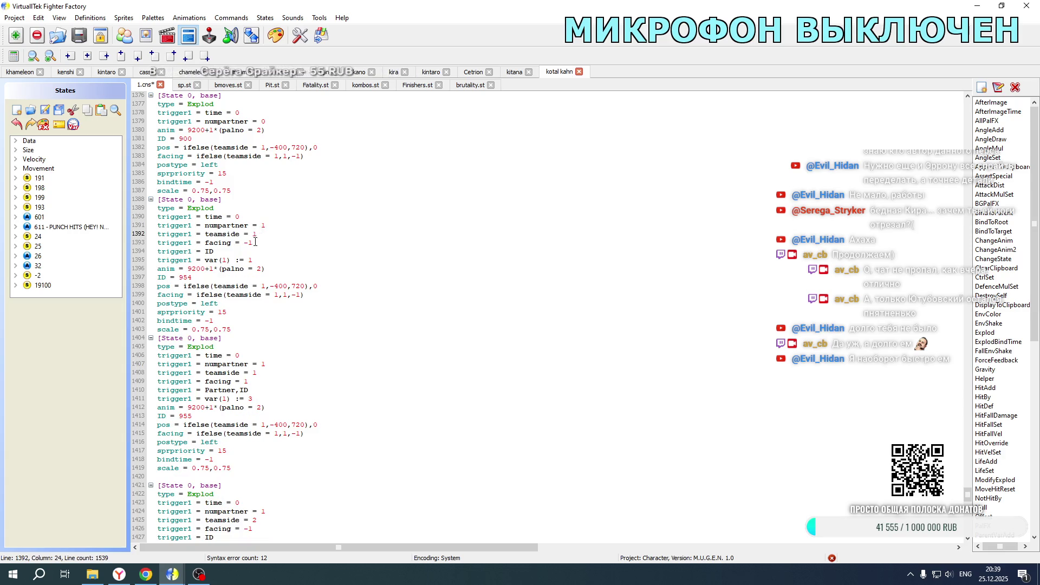
pyautogui.write('1')
pyautogui.scroll(-11, 265, 246)
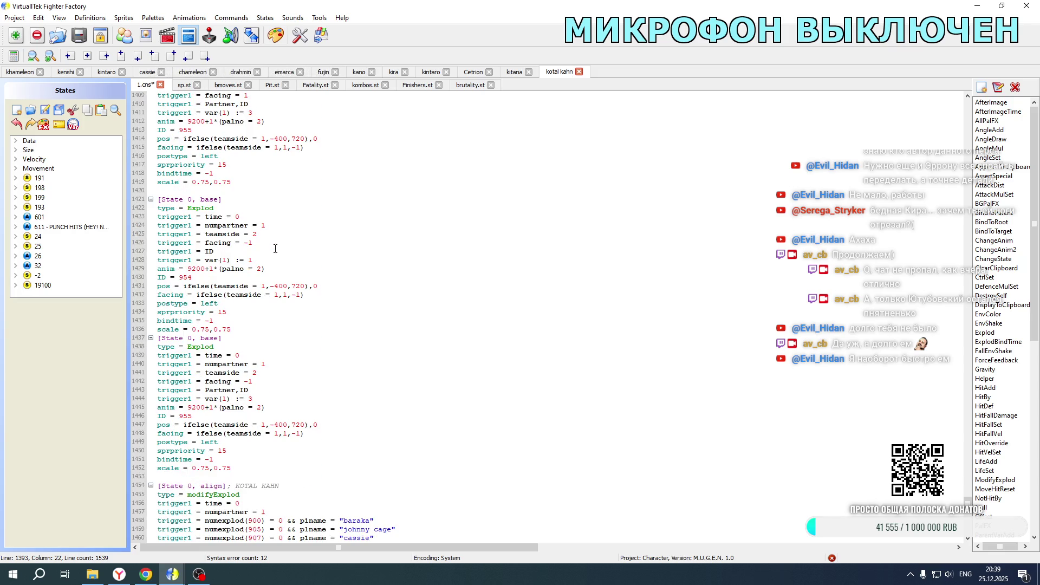
# - Change the second copied Explod's ID to 1081, checking Kitana's file for reference
pyautogui.click(186, 276)
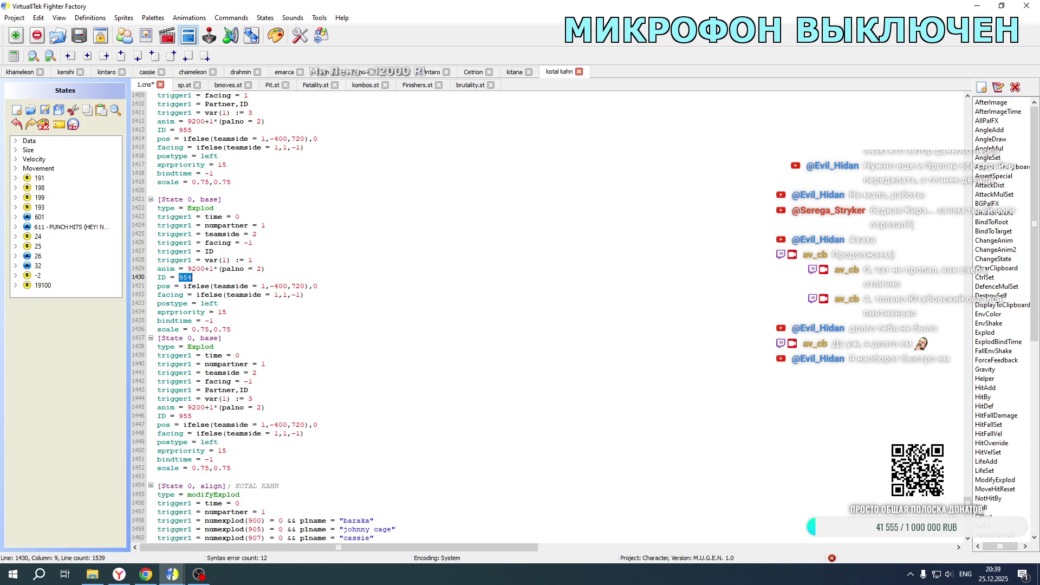
pyautogui.write('1080')
pyautogui.doubleClick(181, 415)
pyautogui.write('1081')
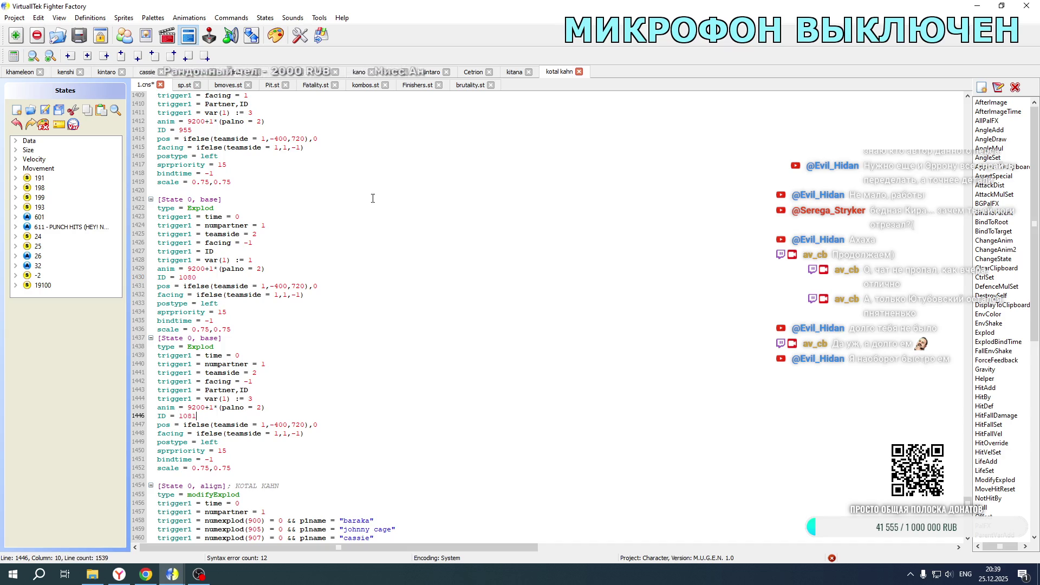
pyautogui.click(514, 72)
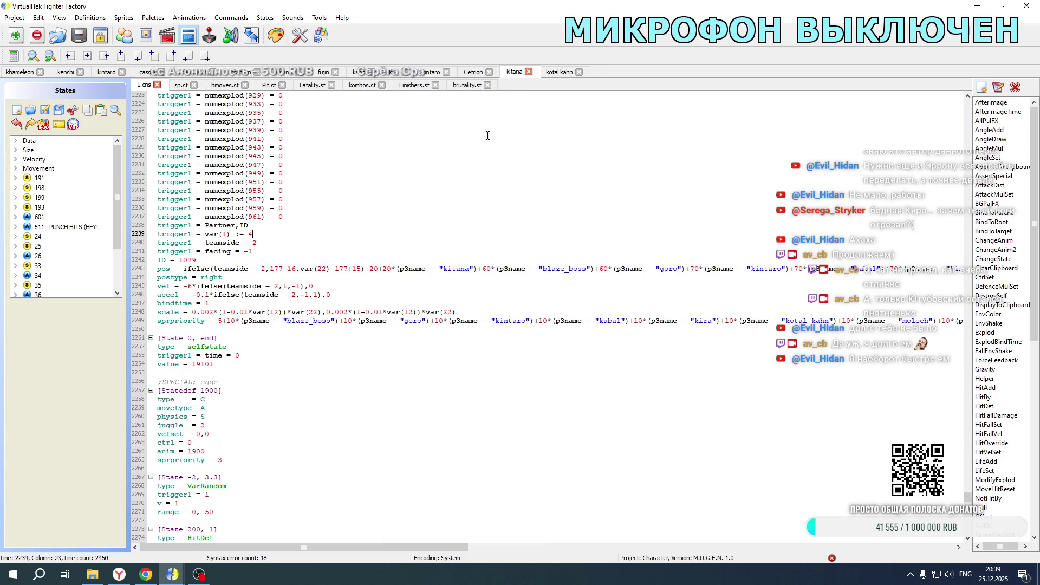
pyautogui.click(554, 72)
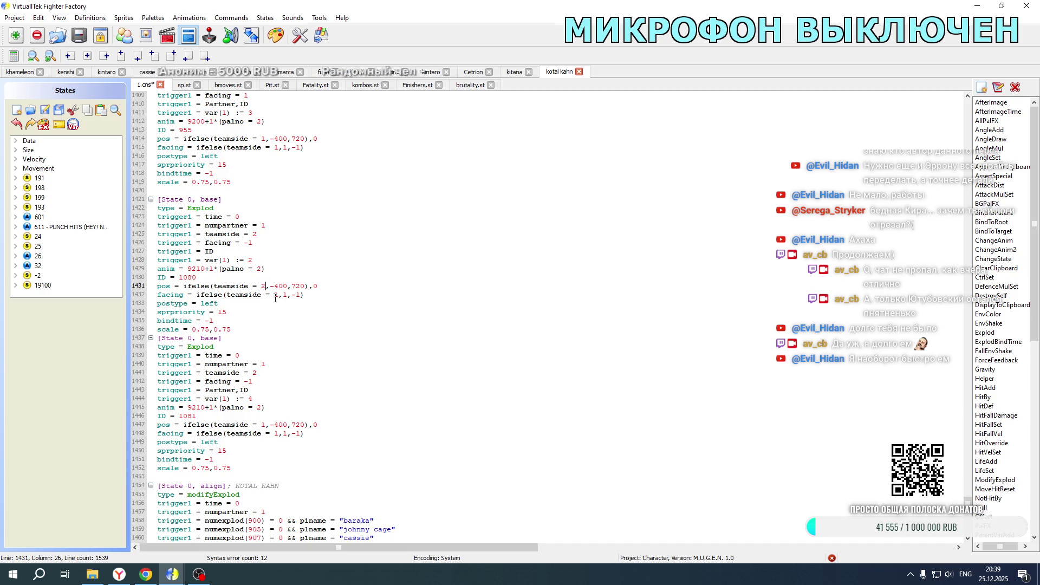
# - Set the team side number in the position and facing formulas to 2 and postype to right
pyautogui.doubleClick(263, 425)
pyautogui.doubleClick(277, 433)
pyautogui.write('2')
pyautogui.write('righ')
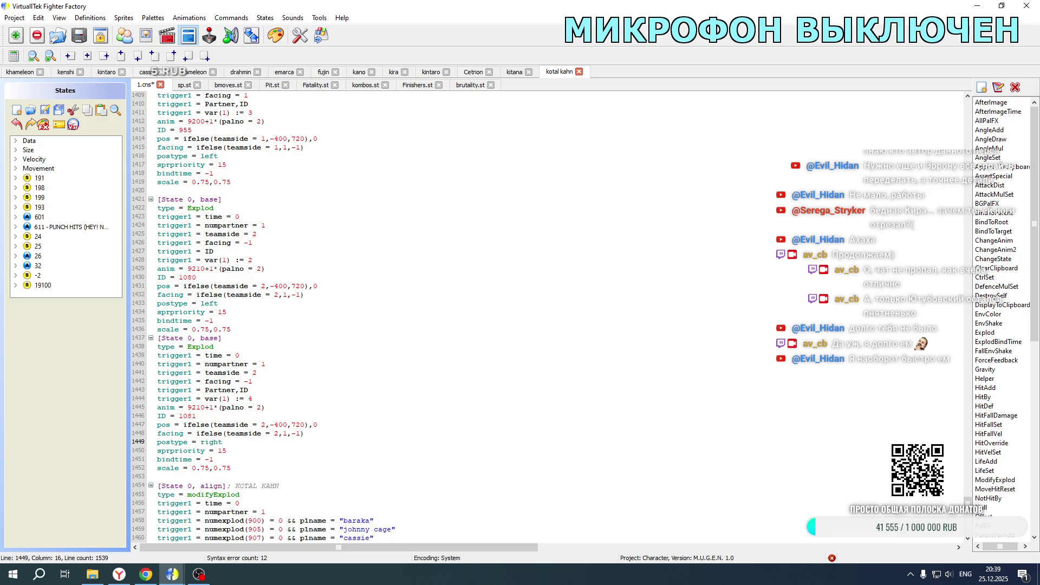
pyautogui.click(215, 303)
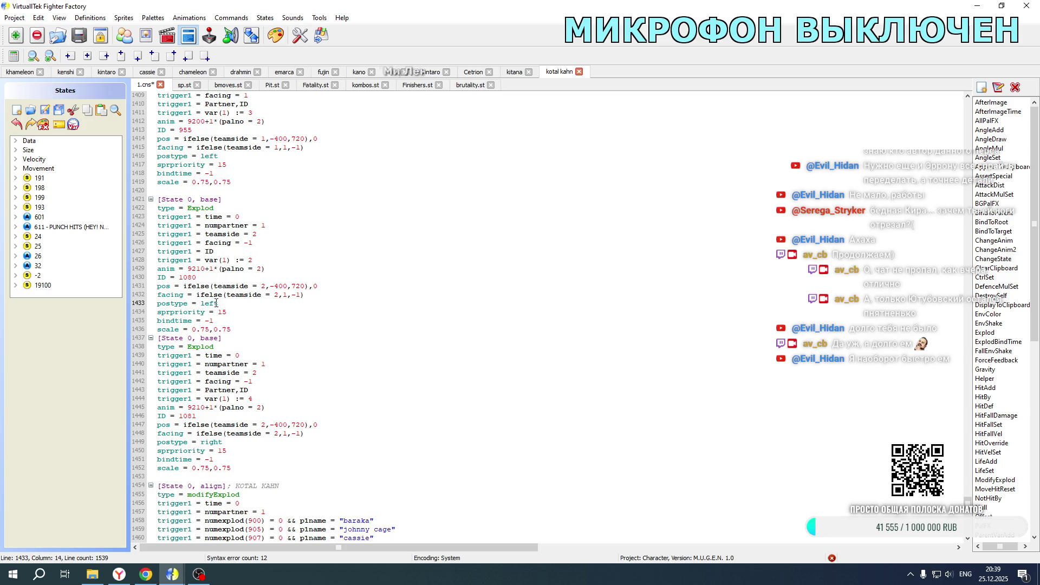
pyautogui.doubleClick(202, 304)
pyautogui.write('right')
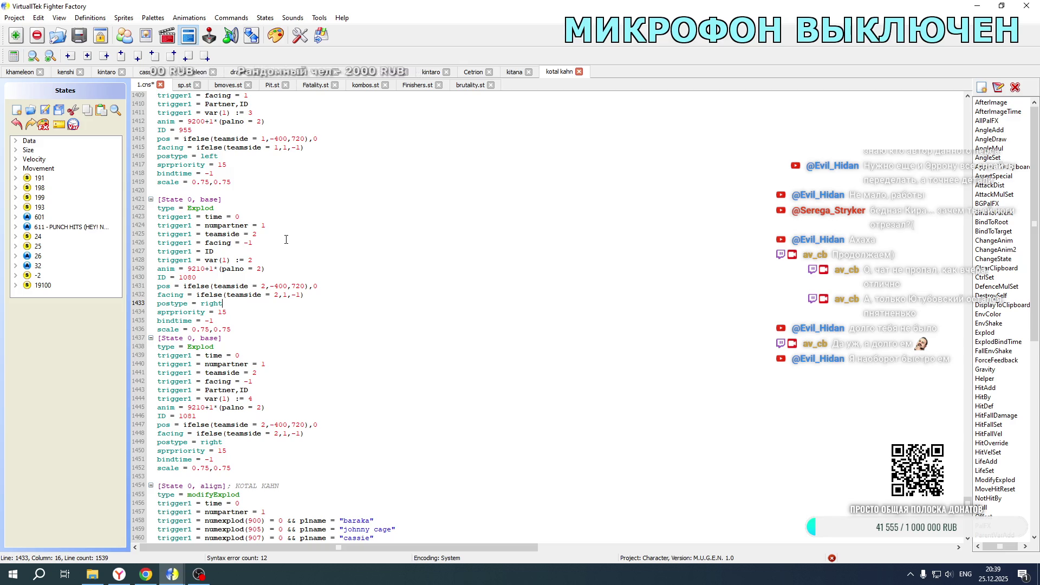
# - Select the alignment code blocks further down for copying
pyautogui.scroll(-12, 286, 240)
pyautogui.moveTo(158, 173)
pyautogui.mouseDown()
pyautogui.moveTo(281, 439)
pyautogui.moveTo(271, 542)
pyautogui.moveTo(280, 555)
pyautogui.moveTo(282, 487)
pyautogui.mouseUp()
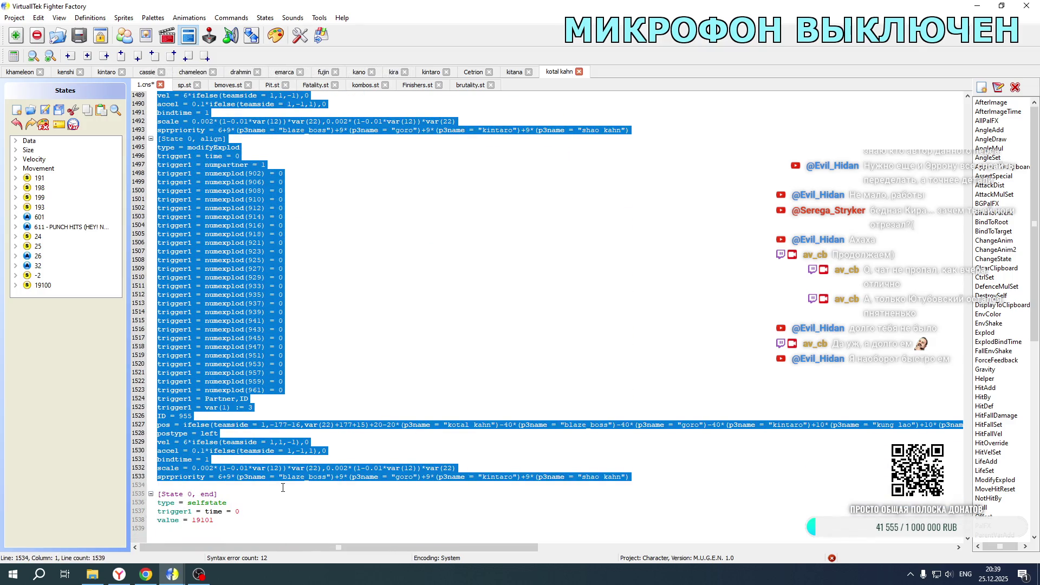
pyautogui.click(277, 486)
# - Paste a copy of the alignment code and add teamside and facing triggers to its blocks
pyautogui.press('Return')
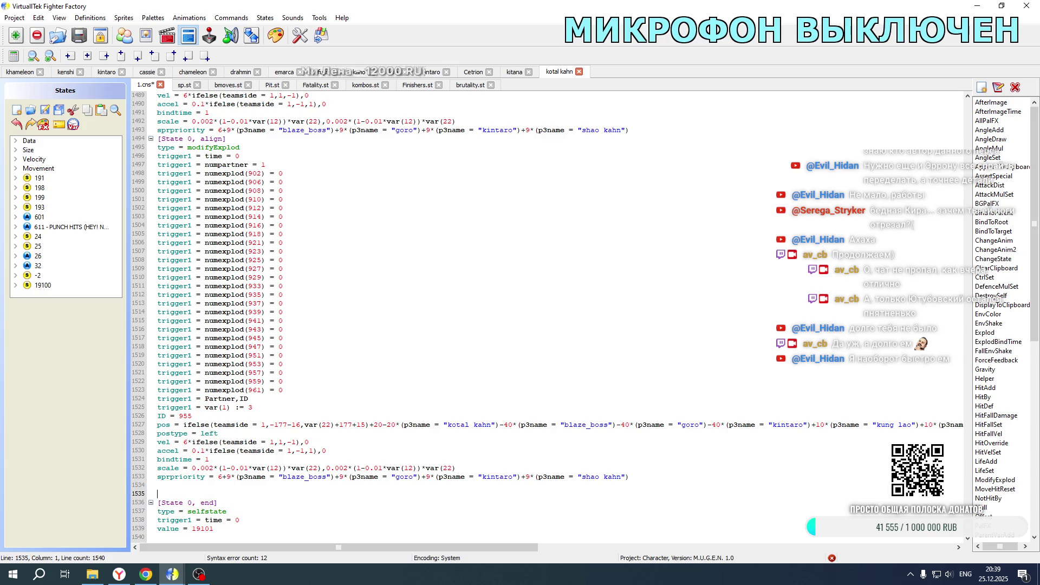
pyautogui.hotkey('ctrl', 'v')
pyautogui.scroll(20, 265, 461)
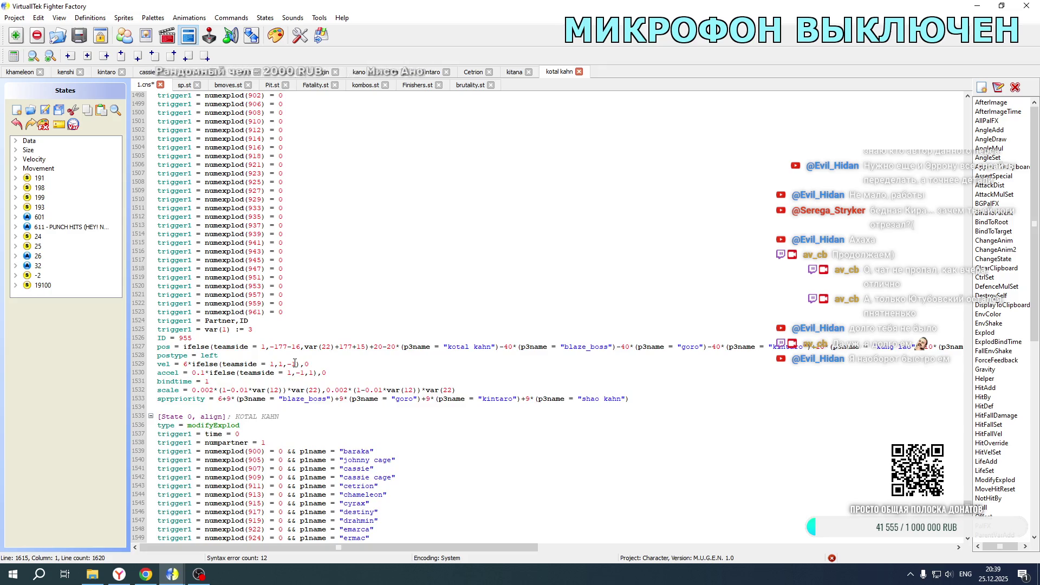
pyautogui.scroll(20, 294, 362)
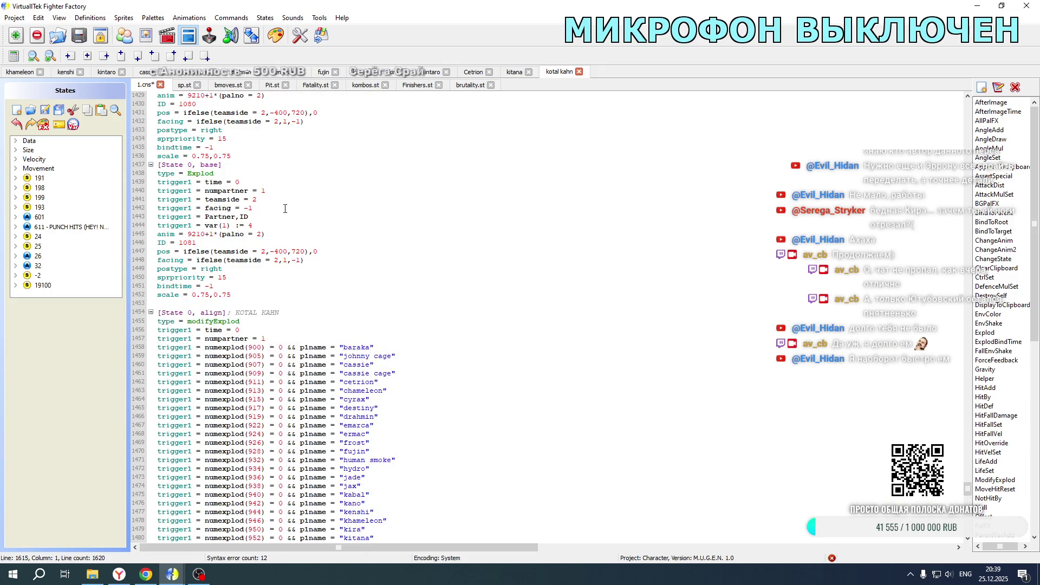
pyautogui.moveTo(270, 208); pyautogui.dragTo(267, 191)
pyautogui.hotkey('ctrl', 'c')
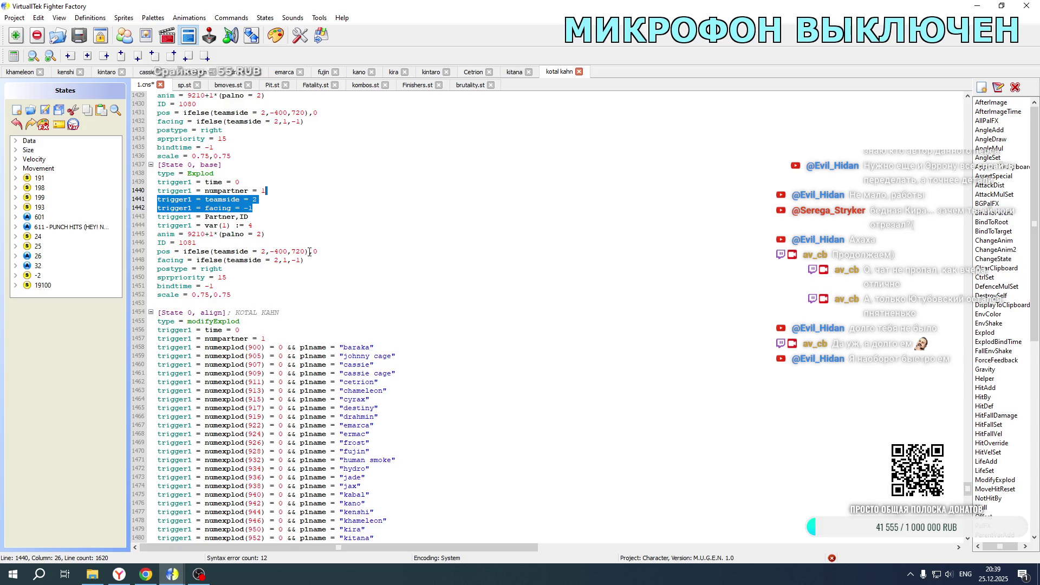
pyautogui.scroll(-13, 310, 251)
pyautogui.click(269, 243)
pyautogui.hotkey('ctrl', 'v')
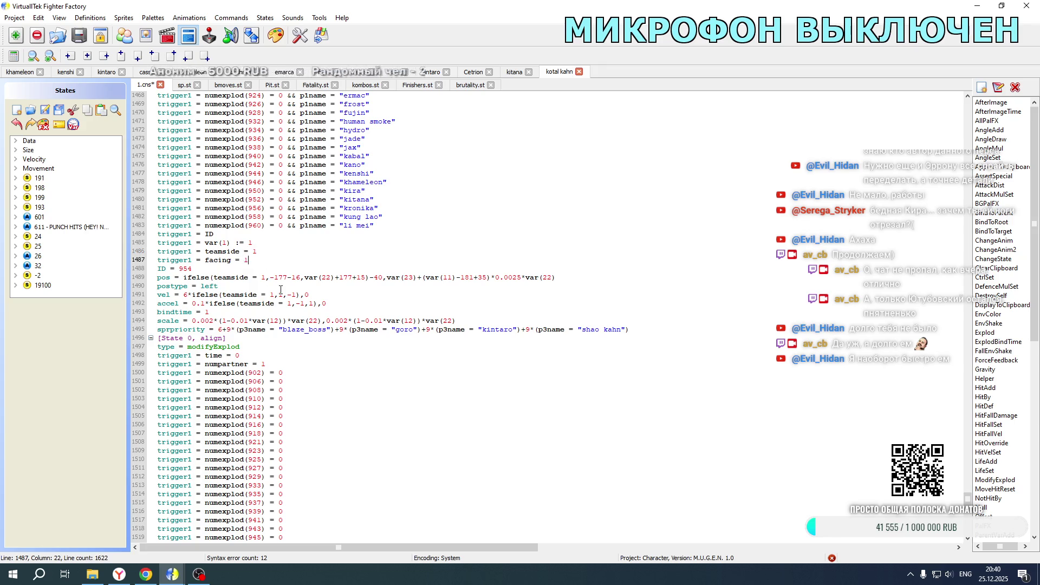
pyautogui.scroll(-13, 249, 265)
pyautogui.click(255, 269)
pyautogui.hotkey('ctrl', 'v')
# - Add the triggers to the remaining copied blocks, setting their var values to 2 and 4
pyautogui.click(257, 277)
pyautogui.click(249, 286)
pyautogui.scroll(-13, 264, 287)
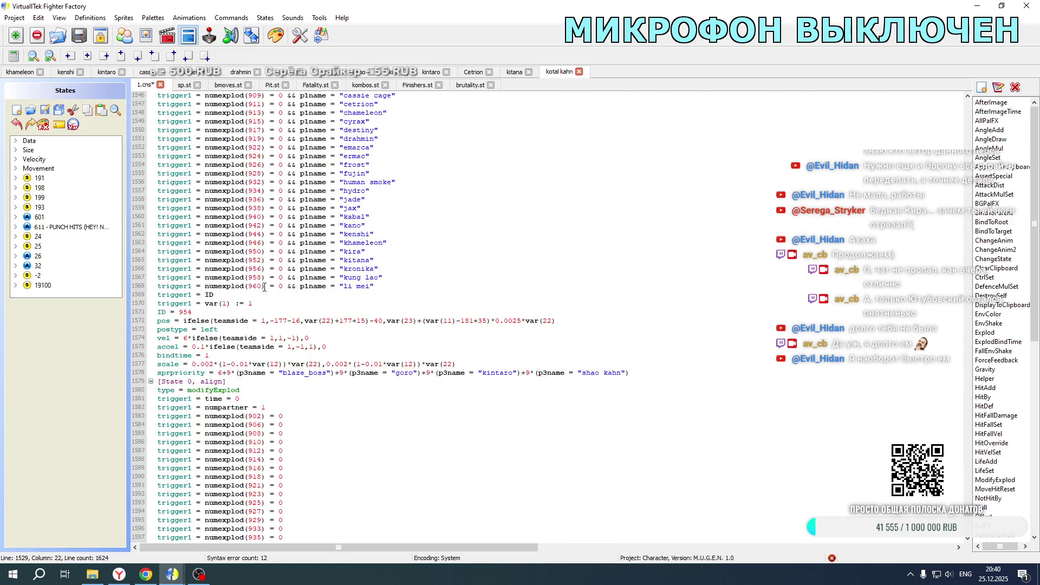
pyautogui.click(263, 304)
pyautogui.hotkey('ctrl', 'v')
pyautogui.click(263, 305)
pyautogui.press('BackSpace')
pyautogui.write('2')
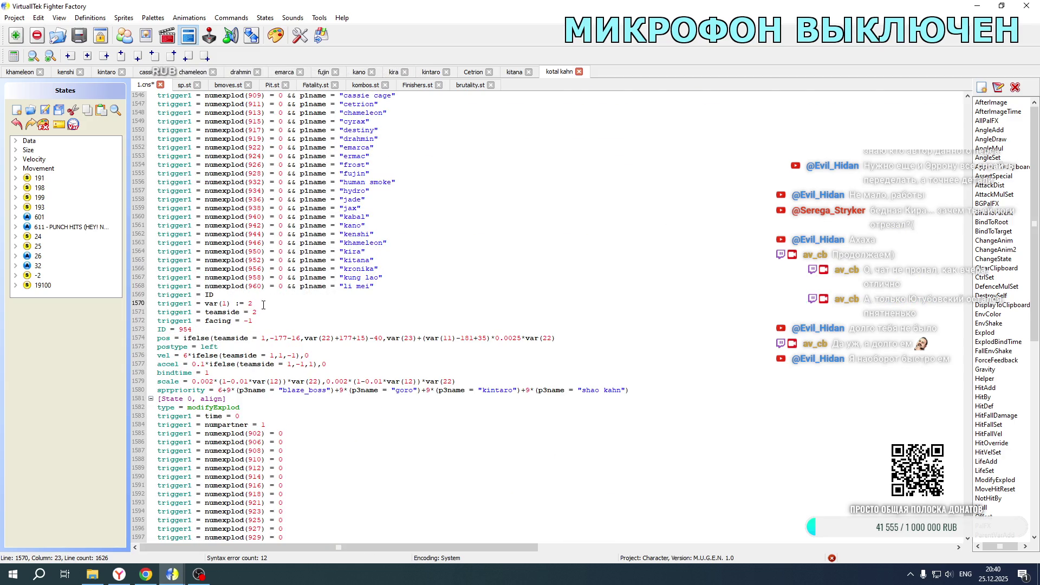
pyautogui.scroll(-10, 270, 306)
pyautogui.click(263, 407)
pyautogui.hotkey('ctrl', 'v')
pyautogui.click(263, 407)
pyautogui.press('BackSpace')
pyautogui.write('4')
# - Renumber the copied Explods to IDs 1080 and 1081
pyautogui.scroll(11, 217, 352)
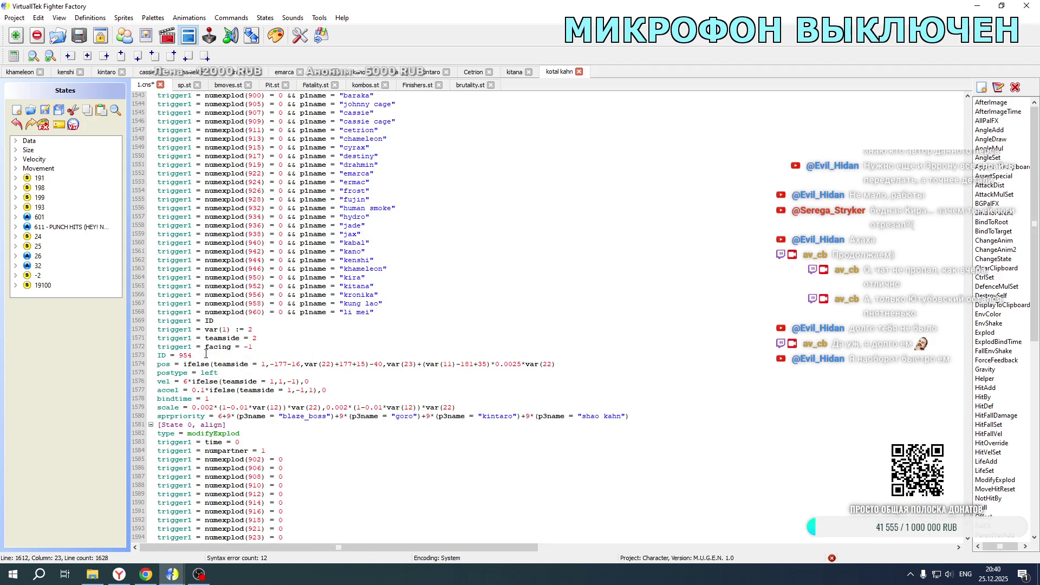
pyautogui.moveTo(179, 355); pyautogui.dragTo(198, 354)
pyautogui.write('1080')
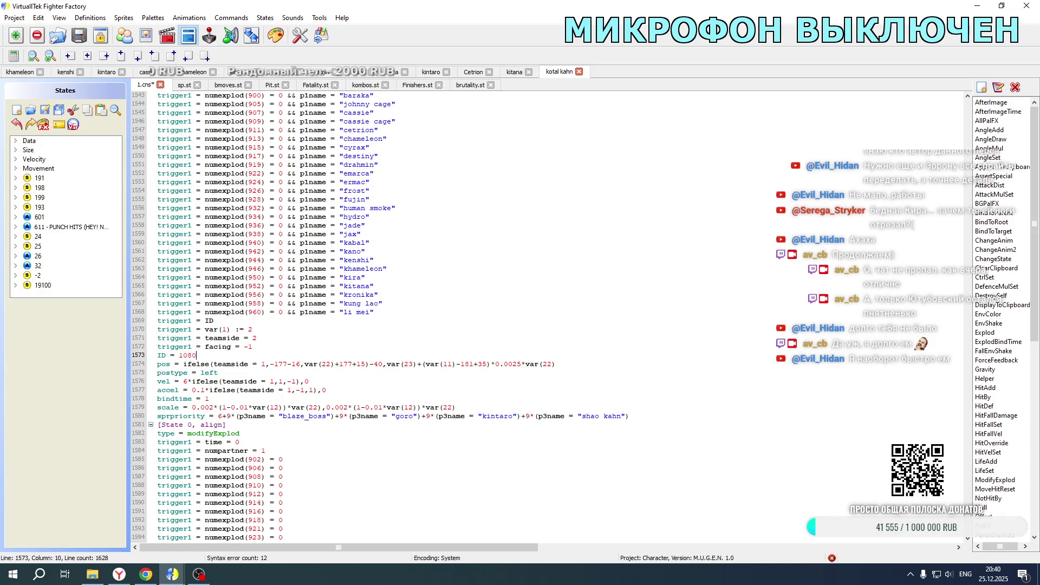
pyautogui.scroll(-12, 541, 317)
pyautogui.moveTo(183, 416)
pyautogui.mouseDown()
pyautogui.moveTo(203, 407)
pyautogui.moveTo(179, 416)
pyautogui.moveTo(192, 416)
pyautogui.mouseUp()
pyautogui.write('1081')
# - Set the team side numbers to 2, the velocity multiplier to -6, and negate the acceleration
pyautogui.scroll(10, 199, 401)
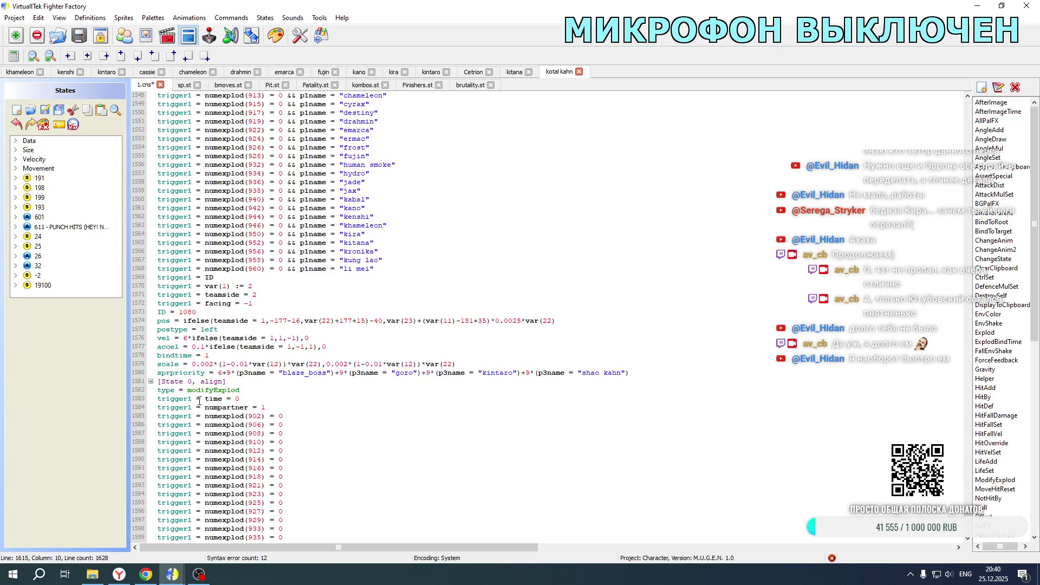
pyautogui.doubleClick(263, 321)
pyautogui.write('2')
pyautogui.doubleClick(272, 338)
pyautogui.write('2')
pyautogui.doubleClick(289, 347)
pyautogui.write('2')
pyautogui.click(184, 338)
pyautogui.press('Delete')
pyautogui.write('-6')
pyautogui.press('Down')
pyautogui.write('-')
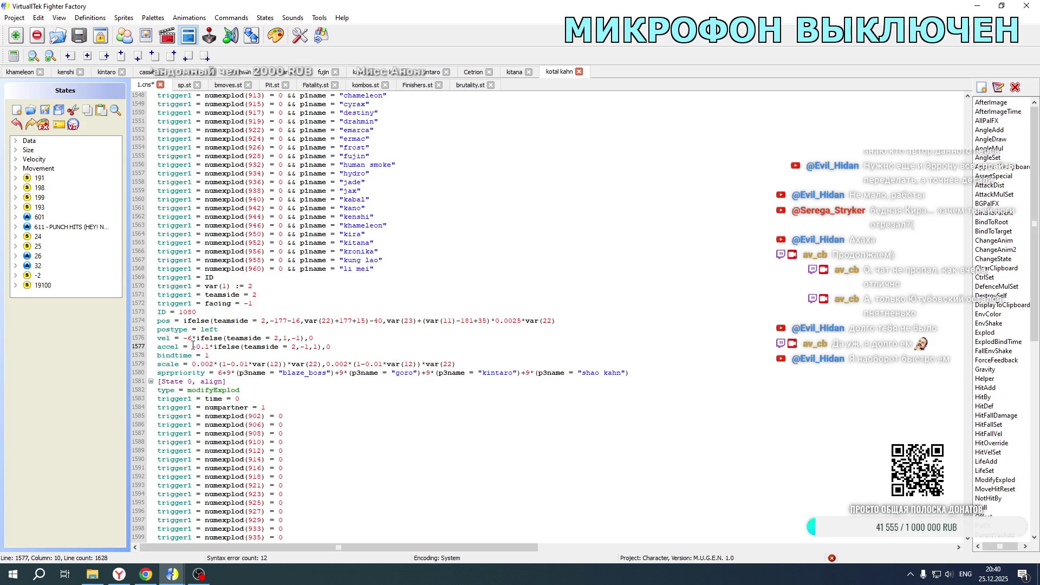
# - Set postype to right, drop the minus before the first 177, and make var(22)'s plus a minus
pyautogui.doubleClick(217, 329)
pyautogui.write('right')
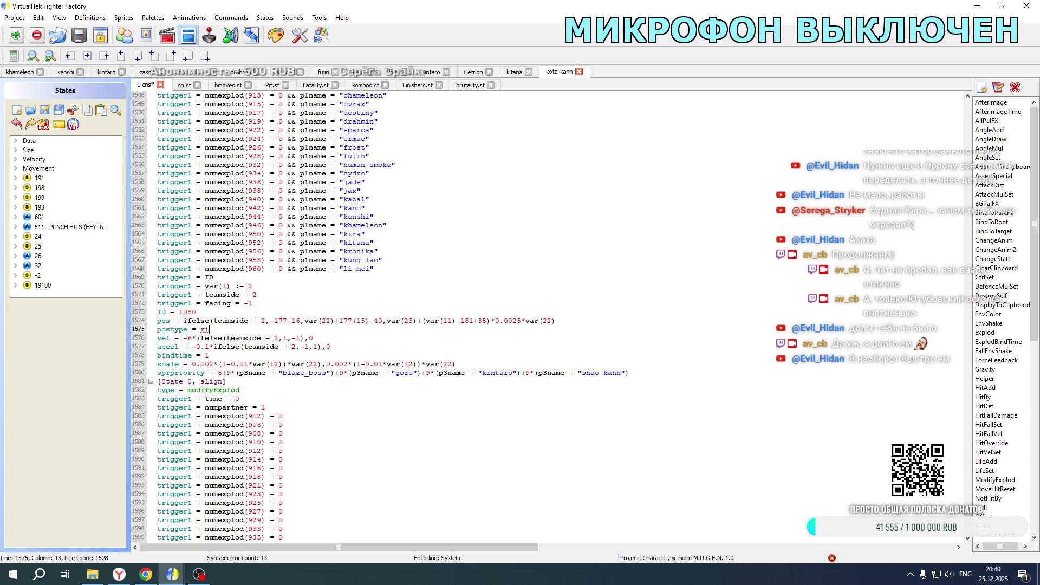
pyautogui.doubleClick(274, 320)
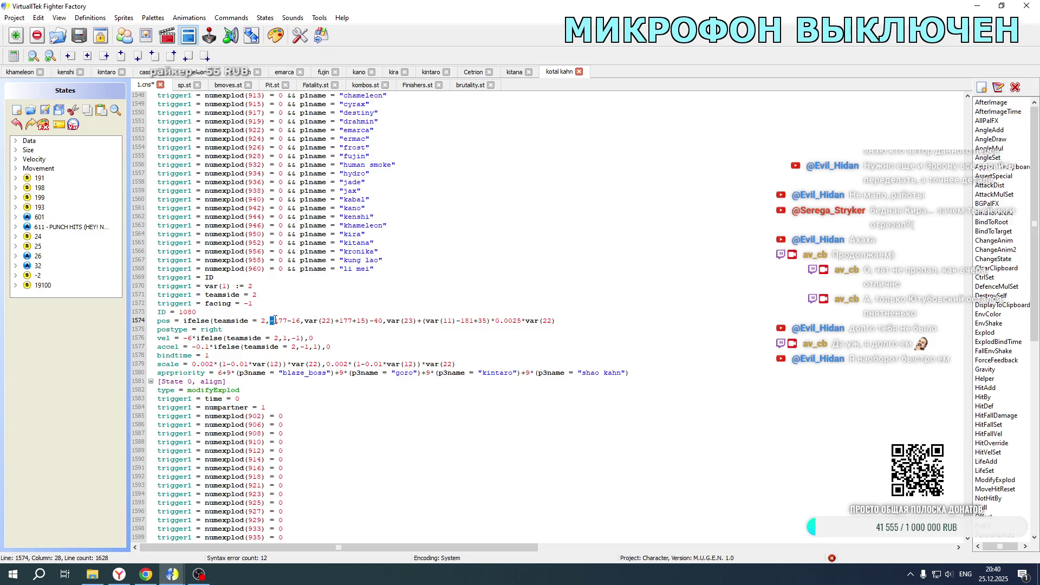
pyautogui.press('Delete')
pyautogui.doubleClick(331, 319)
pyautogui.write('-')
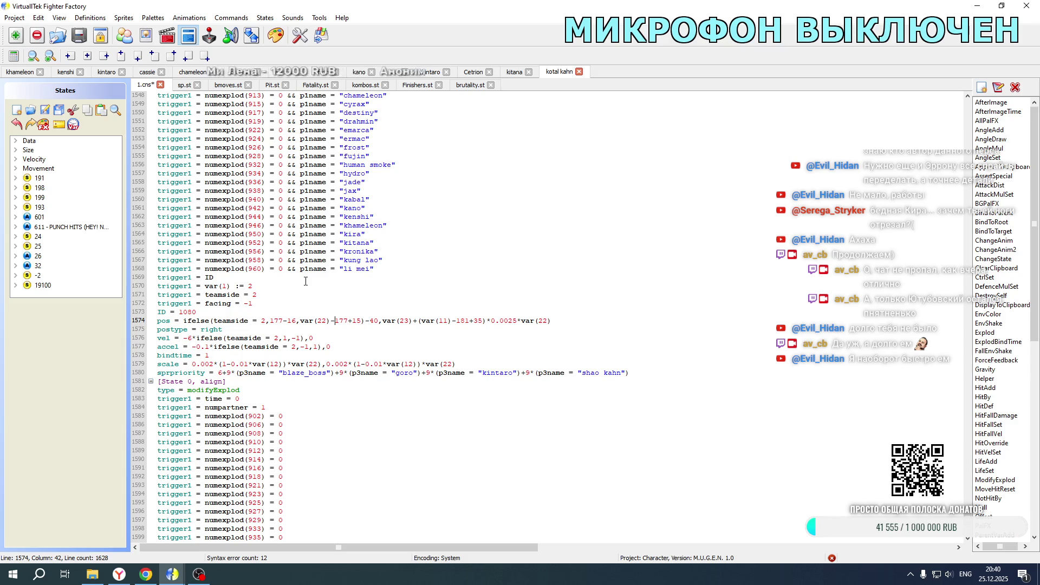
pyautogui.scroll(-10, 297, 284)
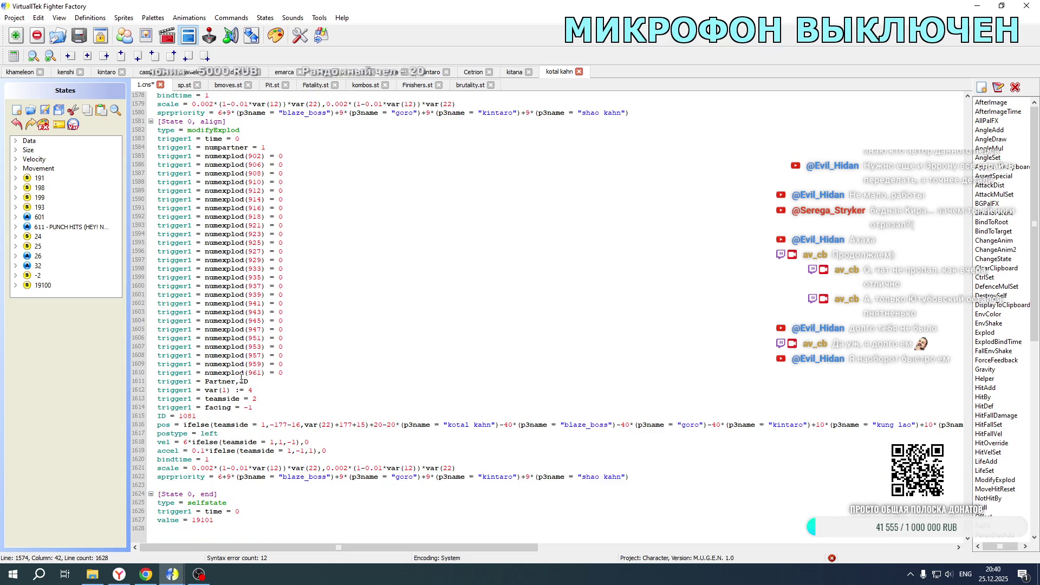
# - On explod 1081, change postype to right, vel to -6 and make accel negative
pyautogui.doubleClick(219, 433)
pyautogui.write('right')
pyautogui.click(186, 442)
pyautogui.press('Delete')
pyautogui.write('-6')
pyautogui.press('Down')
pyautogui.write('-')
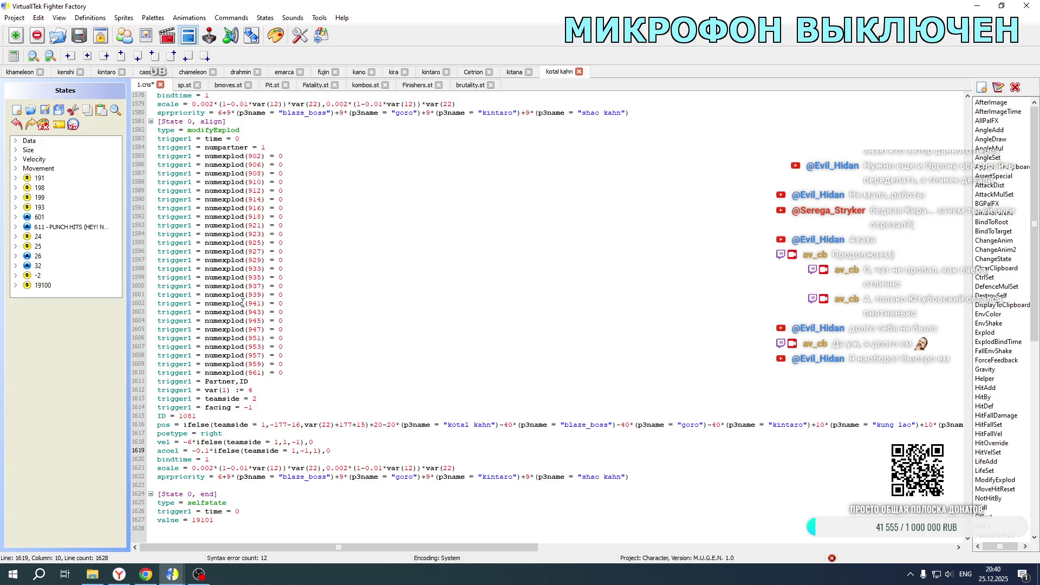
pyautogui.scroll(3, 242, 302)
pyautogui.scroll(-3, 242, 301)
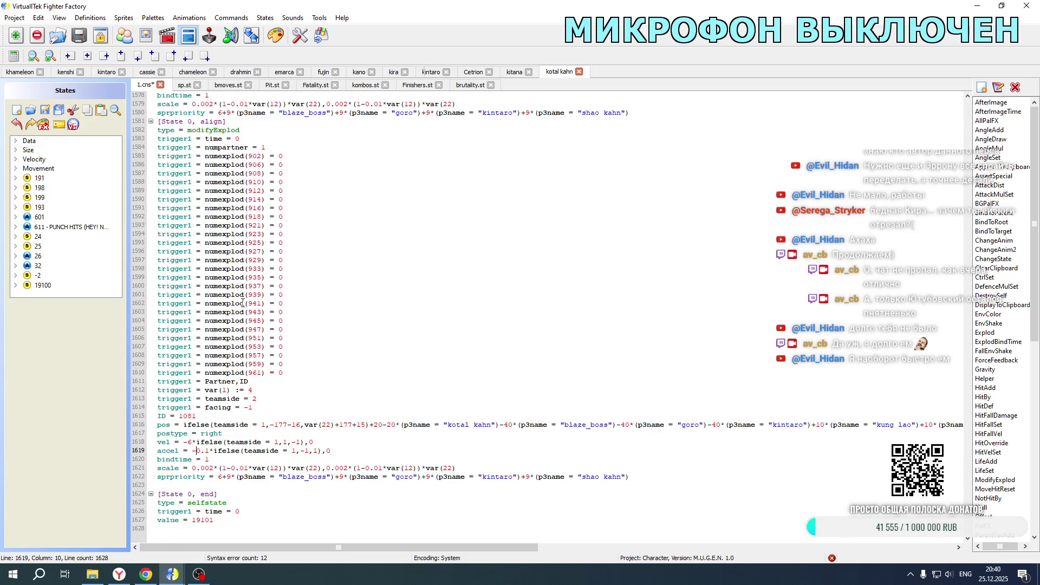
# - Set the teamside value to 2 in the pos, vel and accel lines
pyautogui.doubleClick(264, 424)
pyautogui.write('2')
pyautogui.doubleClick(276, 442)
pyautogui.write('2')
pyautogui.doubleClick(294, 451)
pyautogui.write('2')
# - Flip the pos offset signs for the Kotal Kahn, Blaze_boss, Goro and Kintaro terms
pyautogui.click(273, 424)
pyautogui.press('BackSpace')
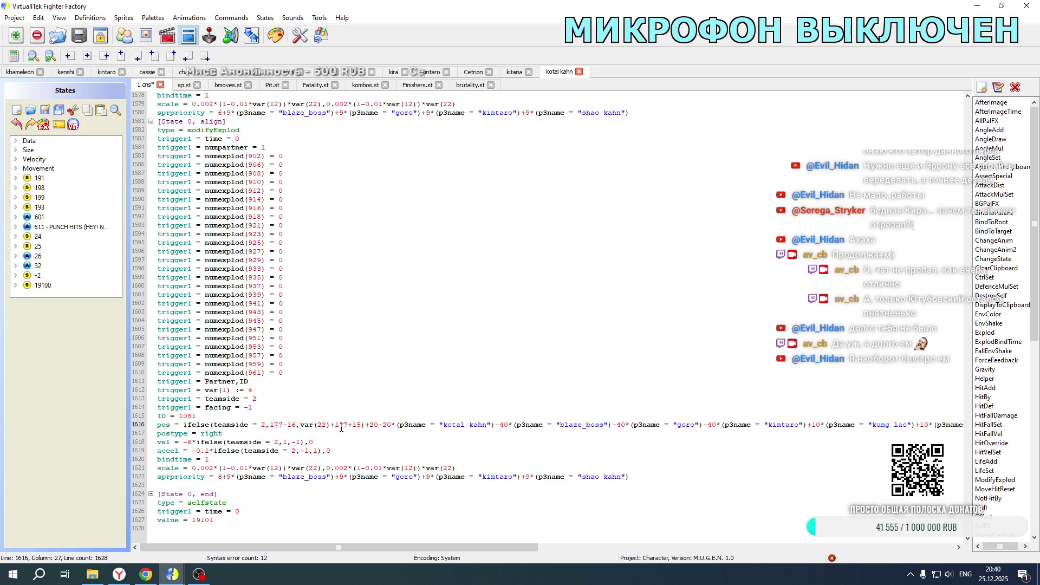
pyautogui.moveTo(330, 425); pyautogui.dragTo(382, 425)
pyautogui.write('-')
pyautogui.write('-2')
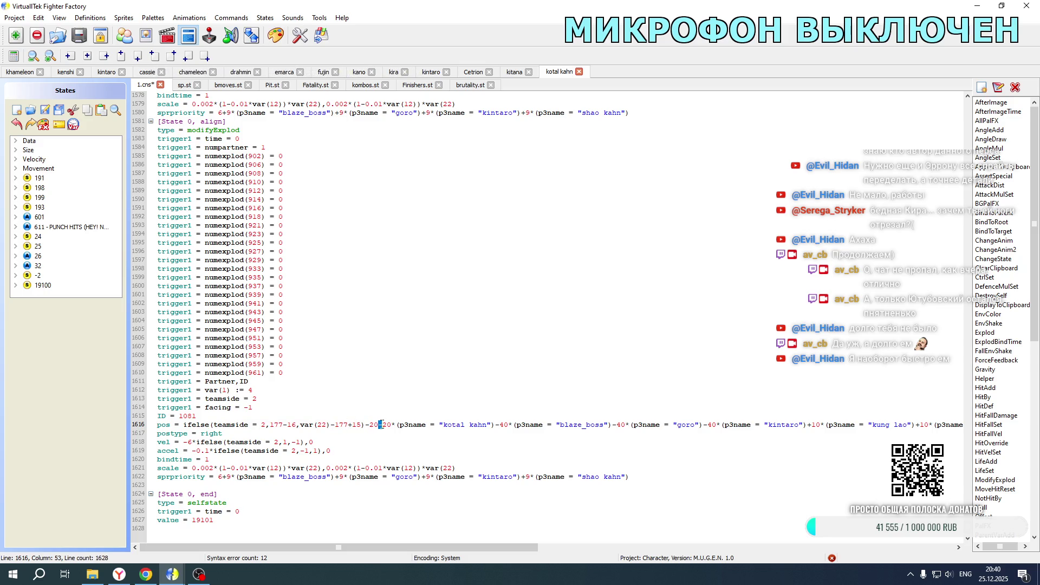
pyautogui.write('+')
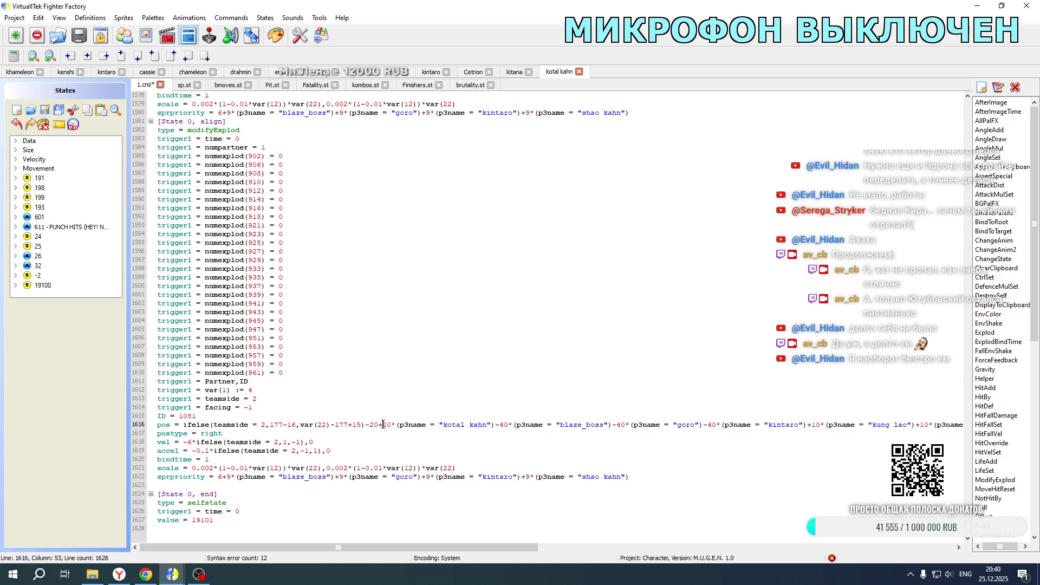
pyautogui.moveTo(378, 425); pyautogui.dragTo(383, 425)
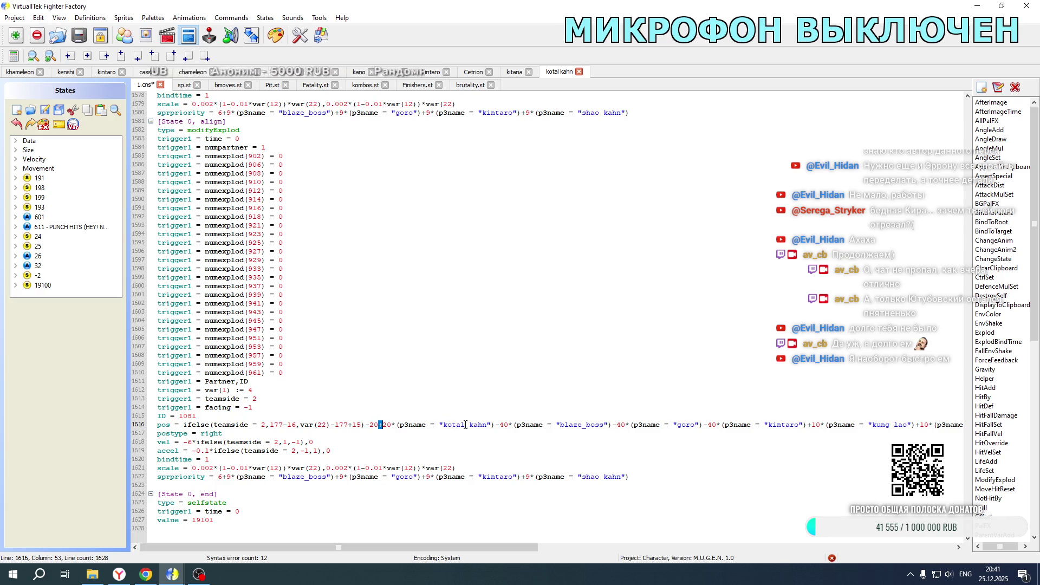
pyautogui.moveTo(494, 425); pyautogui.dragTo(501, 425)
pyautogui.write('+')
pyautogui.moveTo(611, 425); pyautogui.dragTo(617, 425)
pyautogui.write('+')
pyautogui.moveTo(701, 424); pyautogui.dragTo(708, 424)
pyautogui.write('+')
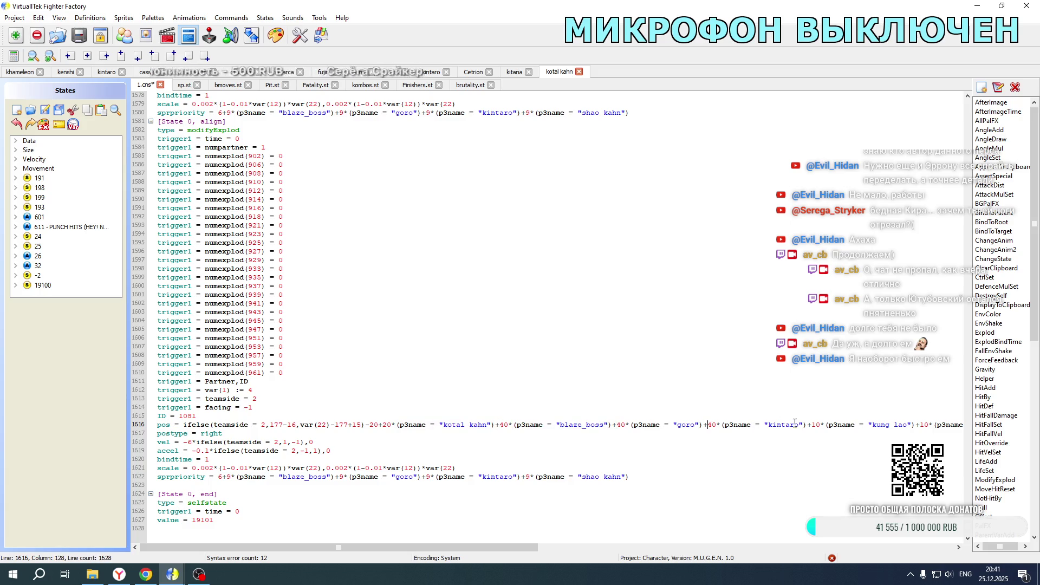
pyautogui.moveTo(807, 425); pyautogui.dragTo(812, 424)
pyautogui.write('-')
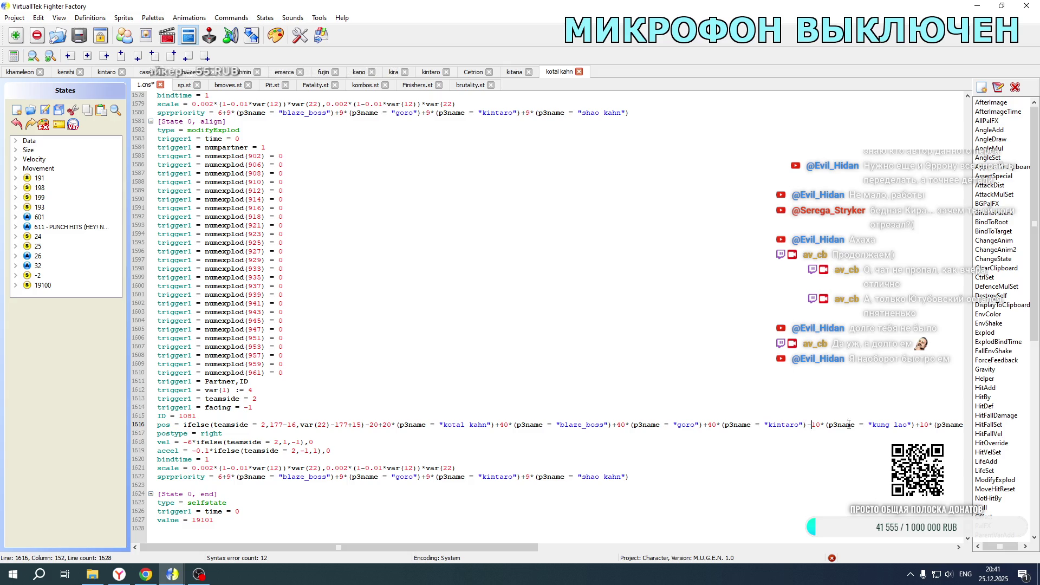
pyautogui.moveTo(914, 424); pyautogui.dragTo(921, 425)
pyautogui.write('-')
pyautogui.moveTo(480, 546); pyautogui.dragTo(841, 536)
# - Flip the pos offset signs for the Li Mei, Liu_Kang, Mileena, Moloch, Motaro and Onaga terms
pyautogui.click(289, 425)
pyautogui.moveTo(290, 427); pyautogui.dragTo(293, 428)
pyautogui.write('-')
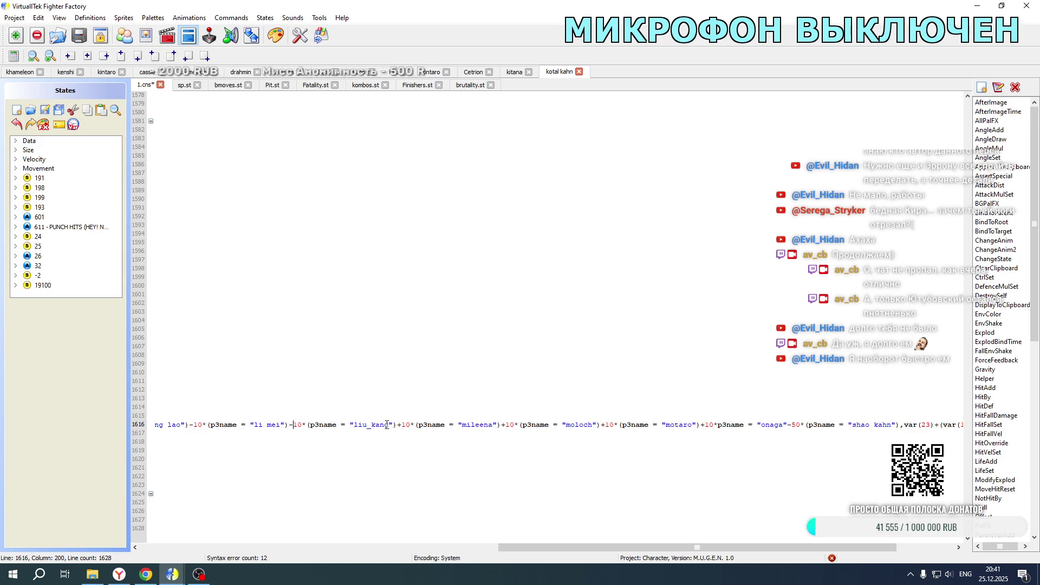
pyautogui.moveTo(399, 424); pyautogui.dragTo(403, 425)
pyautogui.write('-')
pyautogui.moveTo(501, 424); pyautogui.dragTo(504, 425)
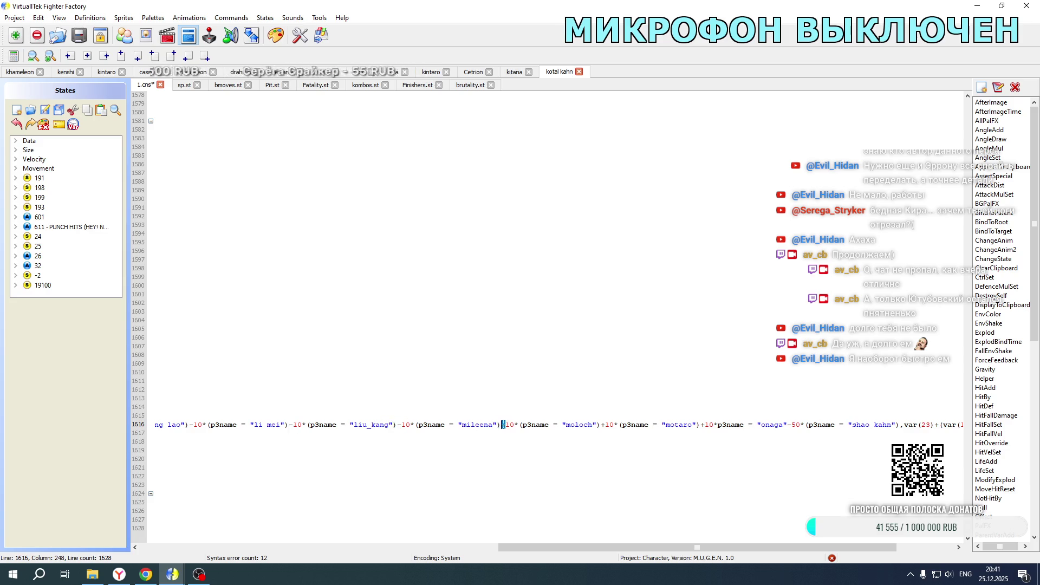
pyautogui.moveTo(600, 425); pyautogui.dragTo(604, 425)
pyautogui.write('-')
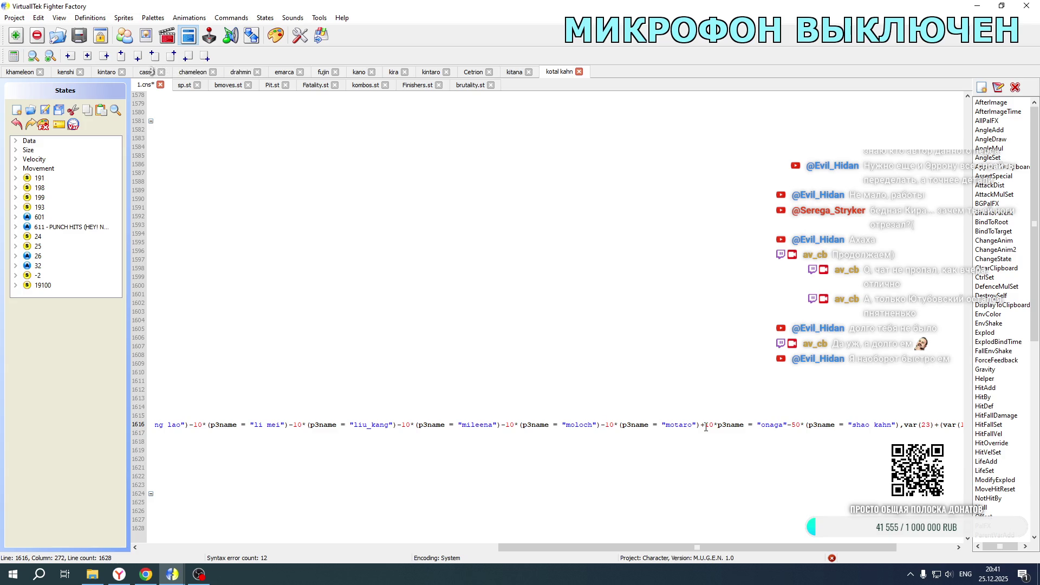
pyautogui.hotkey('shift', 'Home')
pyautogui.click(703, 425)
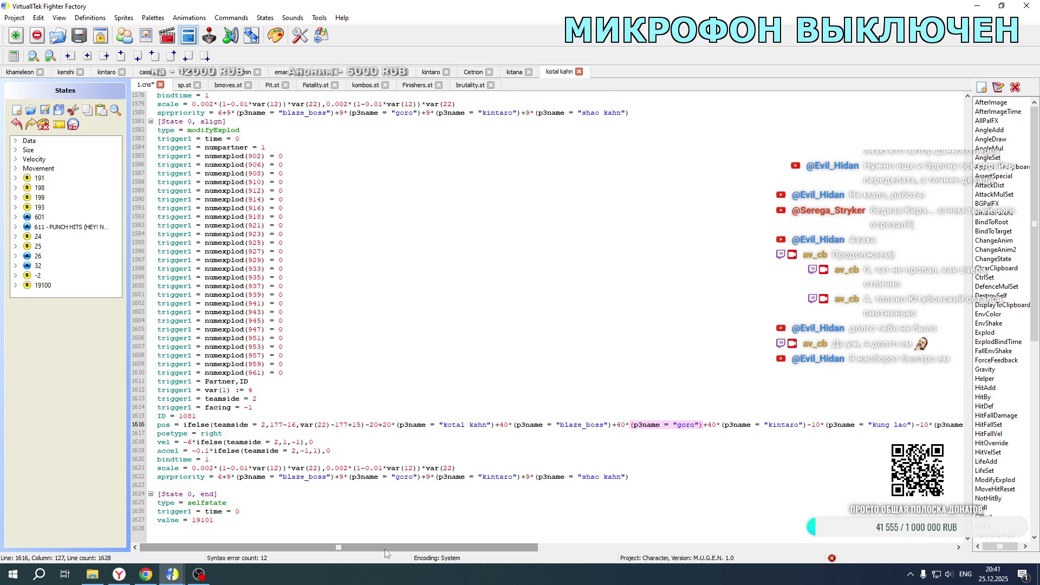
pyautogui.hotkey('ctrl', 'z')
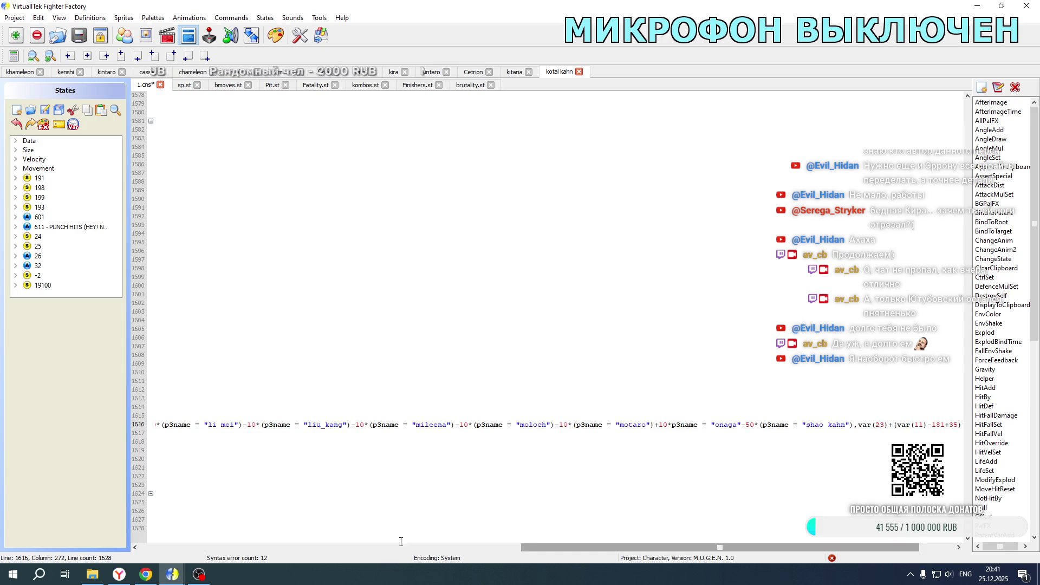
pyautogui.moveTo(654, 425); pyautogui.dragTo(659, 425)
pyautogui.write('-')
pyautogui.moveTo(740, 426); pyautogui.dragTo(747, 425)
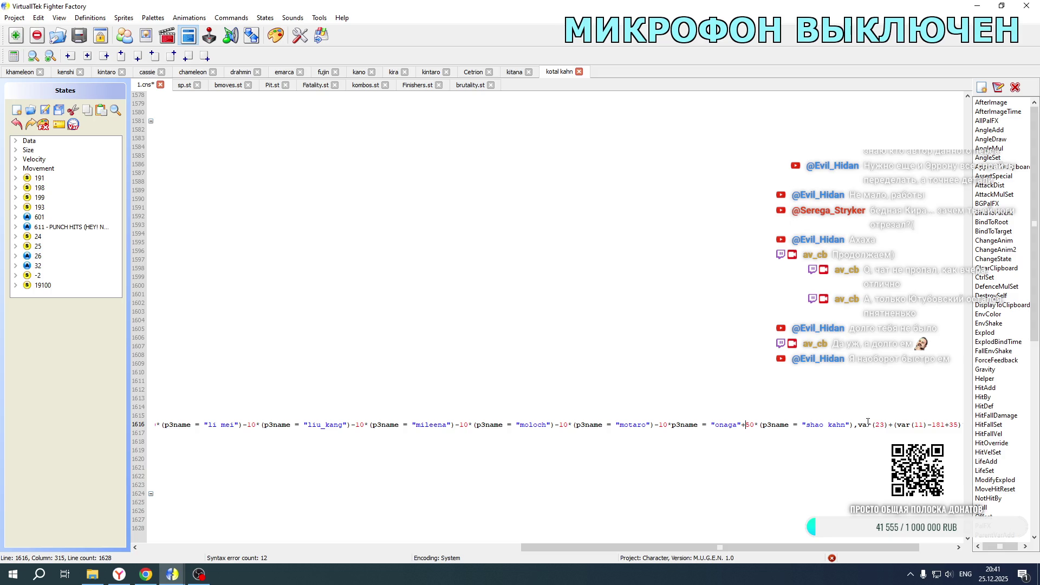
pyautogui.moveTo(735, 548); pyautogui.dragTo(353, 548)
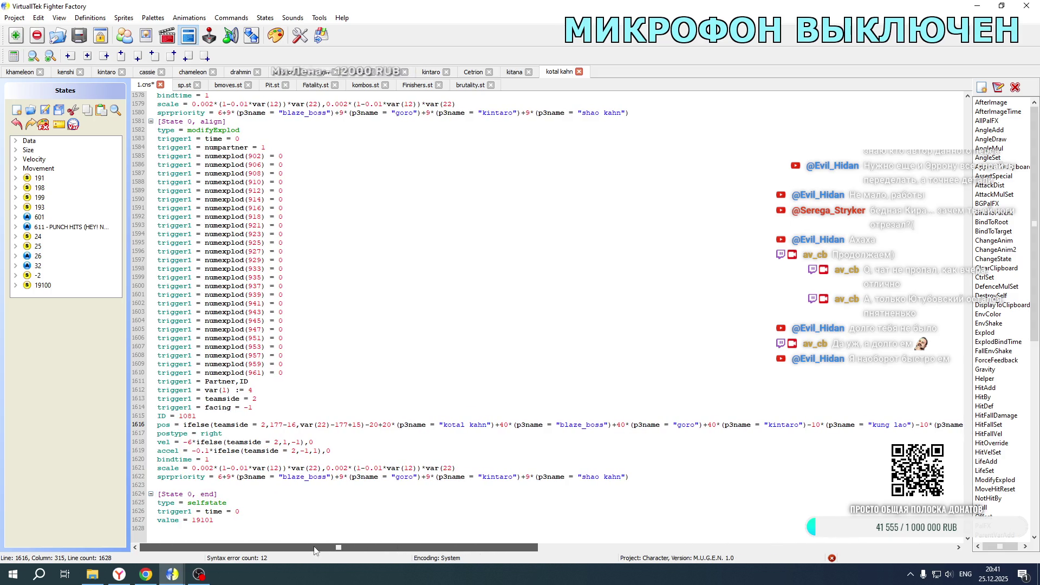
# - In Khameleon's Fatality.st, select the whole Kotal Kahn explod block
pyautogui.click(15, 72)
pyautogui.scroll(-8, 230, 232)
pyautogui.click(162, 130)
pyautogui.moveTo(162, 130)
pyautogui.mouseDown()
pyautogui.moveTo(270, 396)
pyautogui.moveTo(268, 555)
pyautogui.moveTo(379, 304)
pyautogui.moveTo(292, 241)
pyautogui.moveTo(651, 311)
pyautogui.mouseUp()
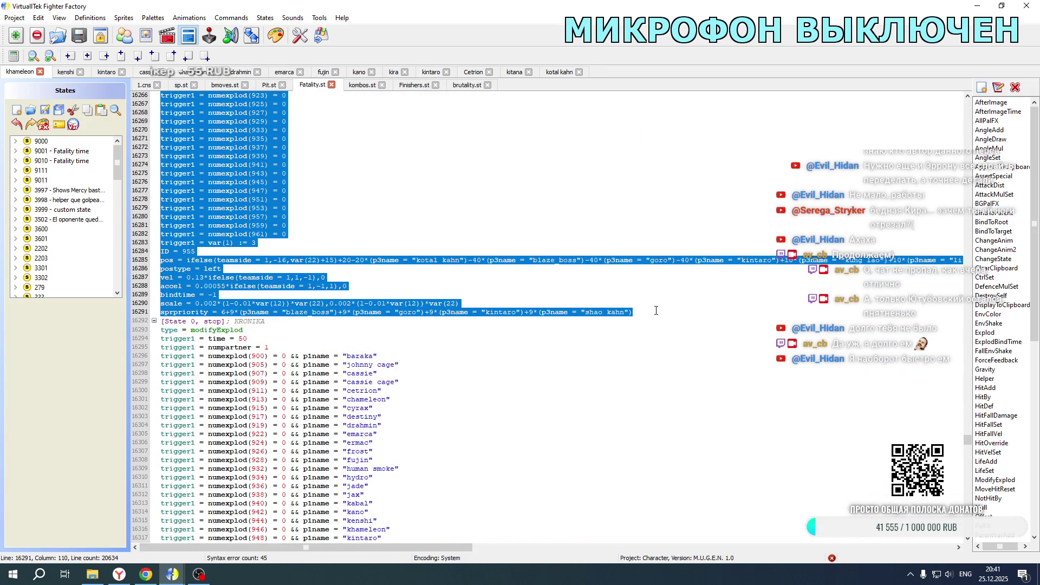
# - Paste a duplicate of the Kotal Kahn explod block below the original
pyautogui.hotkey('ctrl', 'c')
pyautogui.click(642, 312)
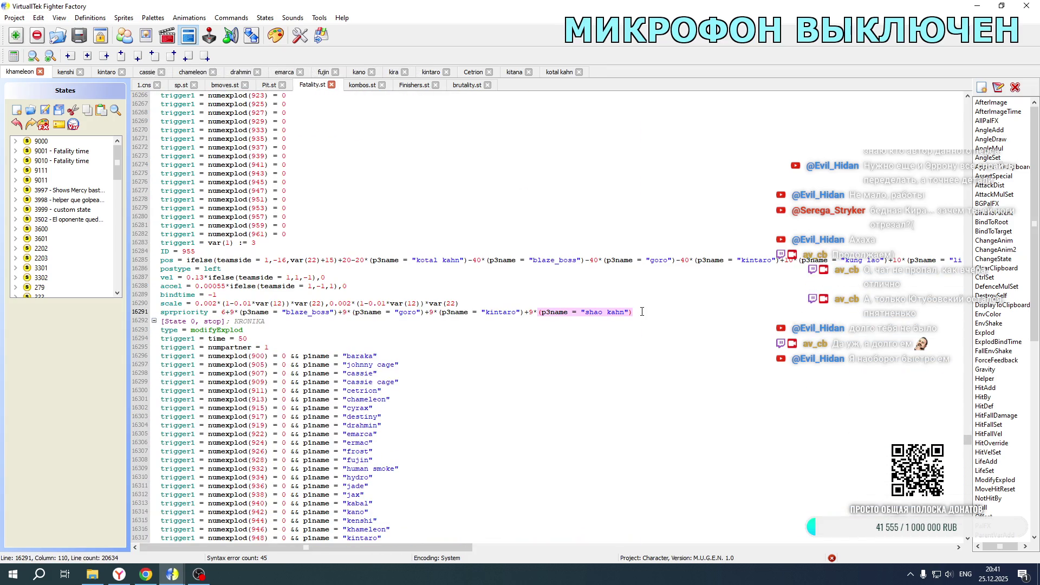
pyautogui.press('Return')
pyautogui.press('Return')
pyautogui.hotkey('ctrl', 'v')
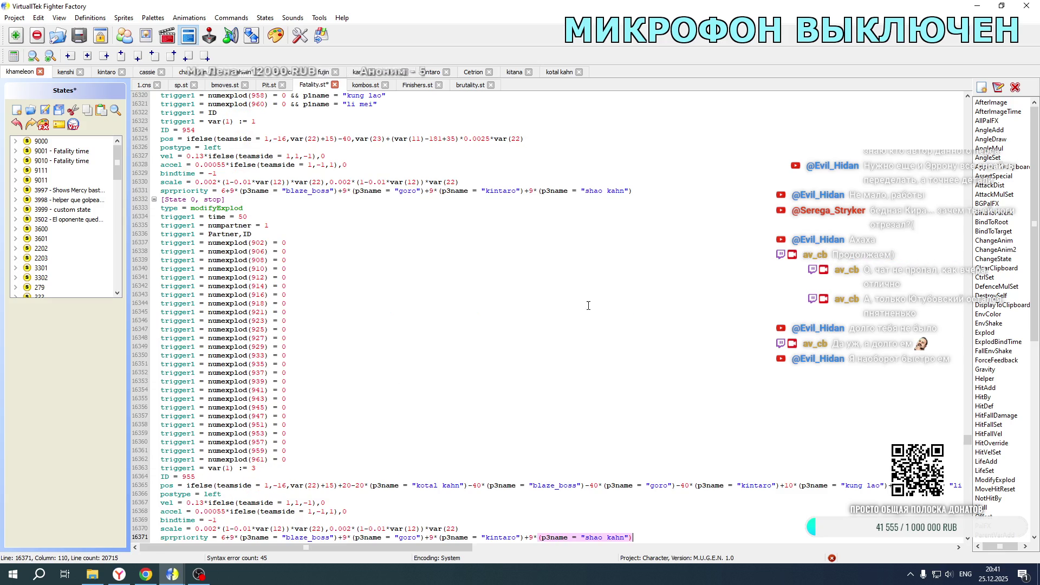
# - Replace the new block's pos line with Kotal Kahn's mirrored pos expression
pyautogui.click(559, 72)
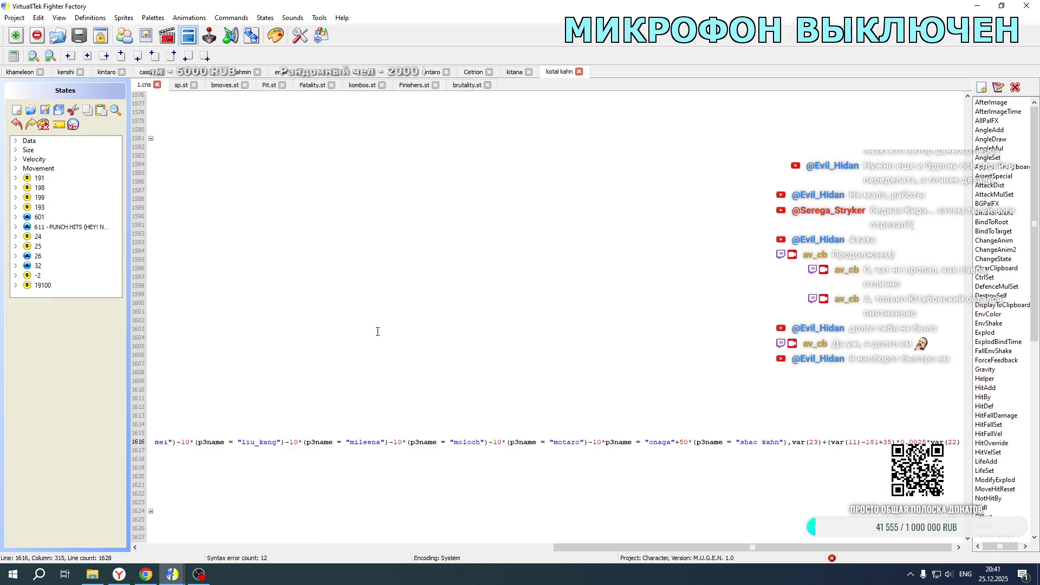
pyautogui.moveTo(786, 442)
pyautogui.mouseDown()
pyautogui.moveTo(84, 440)
pyautogui.moveTo(365, 441)
pyautogui.mouseUp()
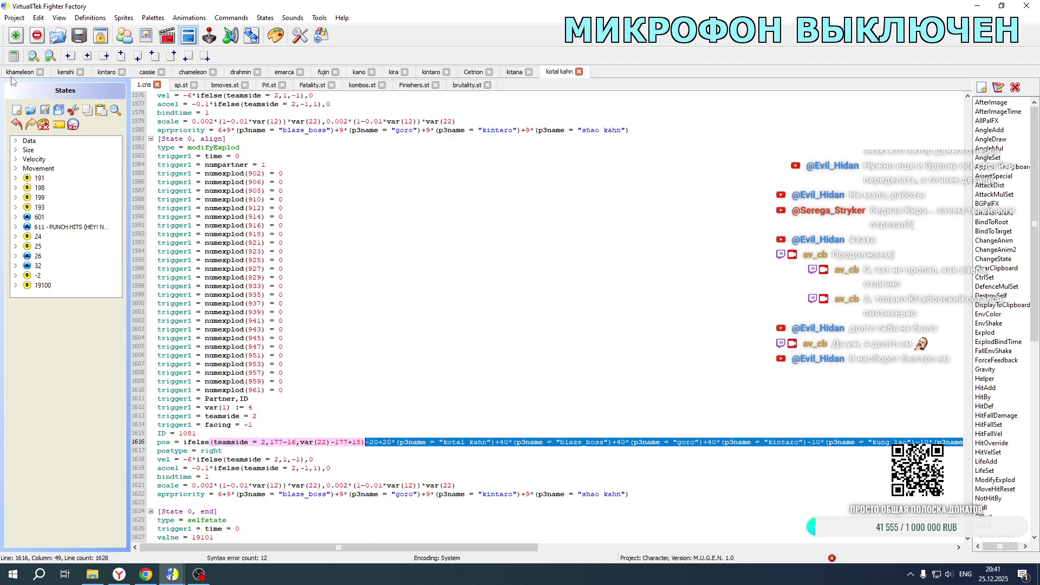
pyautogui.click(16, 72)
pyautogui.scroll(-20, 244, 260)
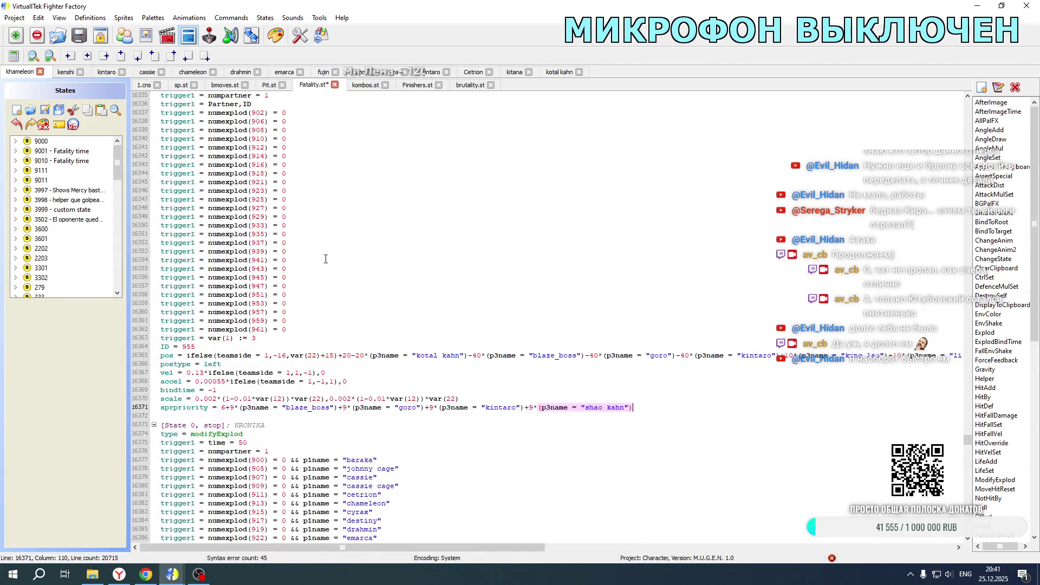
pyautogui.click(341, 355)
pyautogui.hotkey('shift', 'Up')
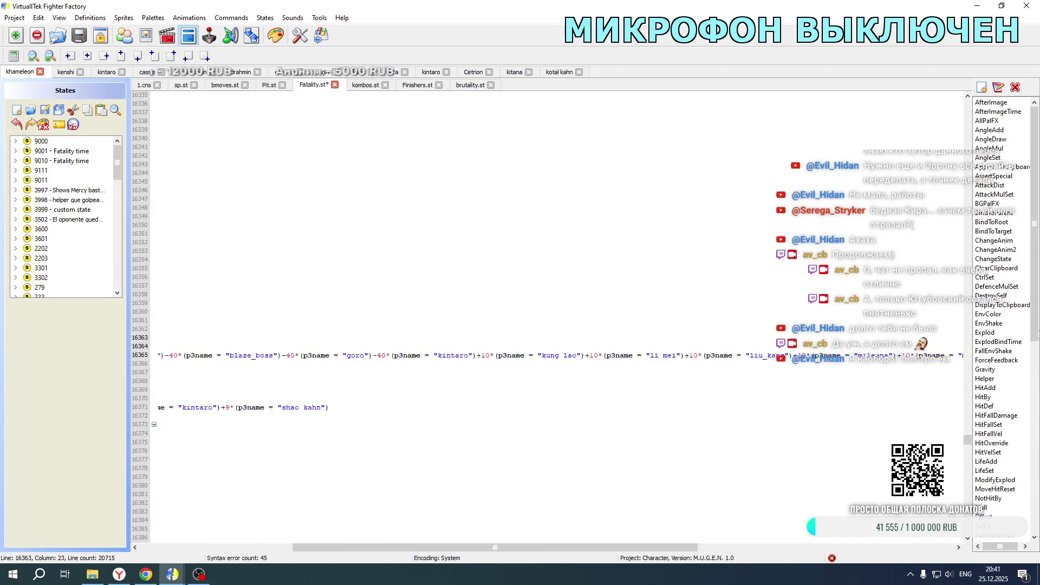
pyautogui.hscroll(10, 341, 355)
pyautogui.hotkey('shift', 'Down')
pyautogui.hotkey('shift', 'Left')
pyautogui.hotkey('shift', 'Left')
pyautogui.hotkey('shift', 'Left')
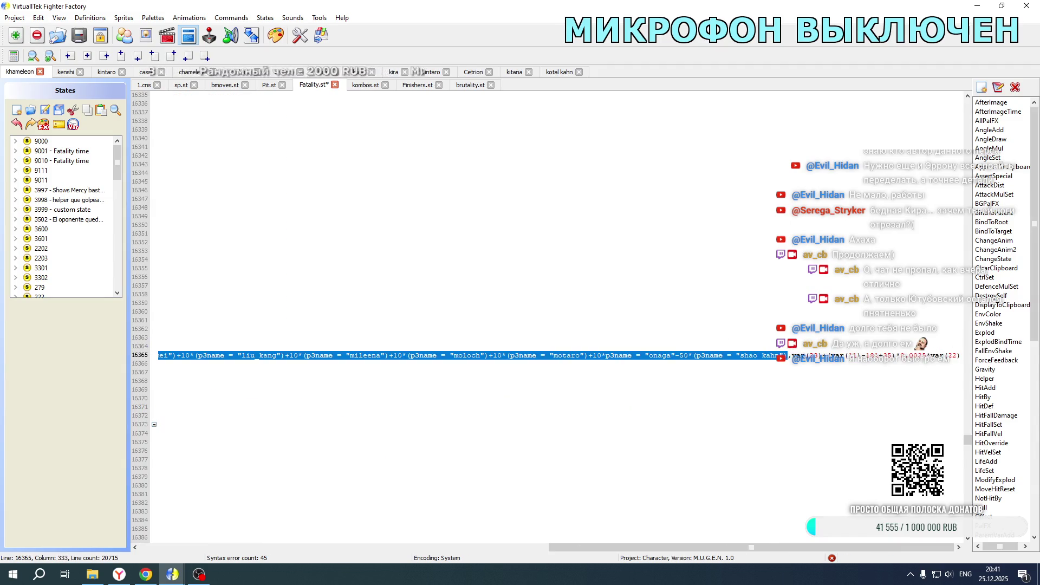
pyautogui.hotkey('ctrl', 'v')
pyautogui.moveTo(708, 547); pyautogui.dragTo(299, 548)
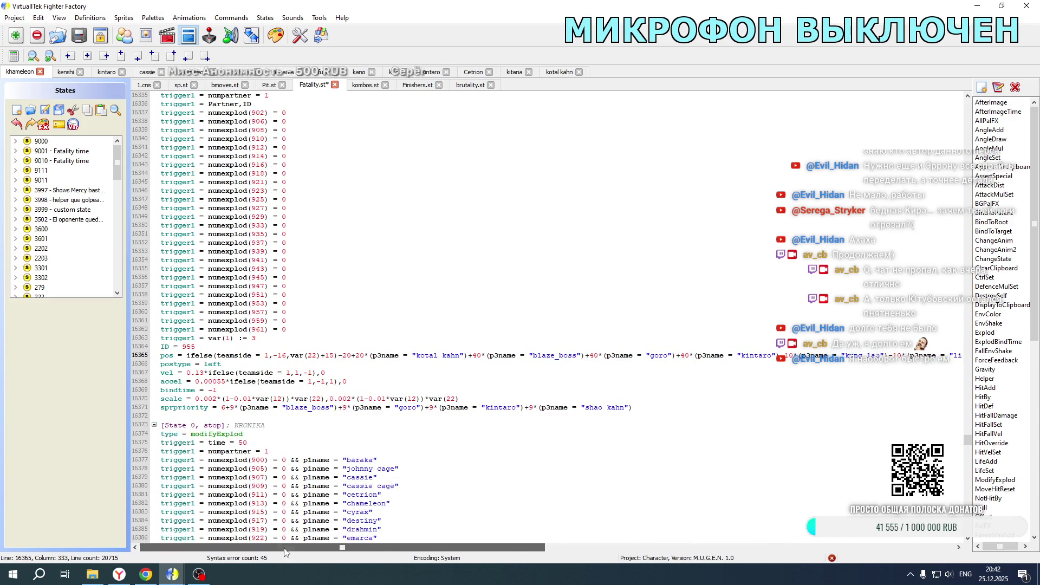
# - Make vel and accel negative, set postype right and teamside 2 in pos, vel and accel
pyautogui.click(196, 381)
pyautogui.write('-')
pyautogui.click(187, 372)
pyautogui.write('-')
pyautogui.moveTo(204, 364); pyautogui.dragTo(224, 364)
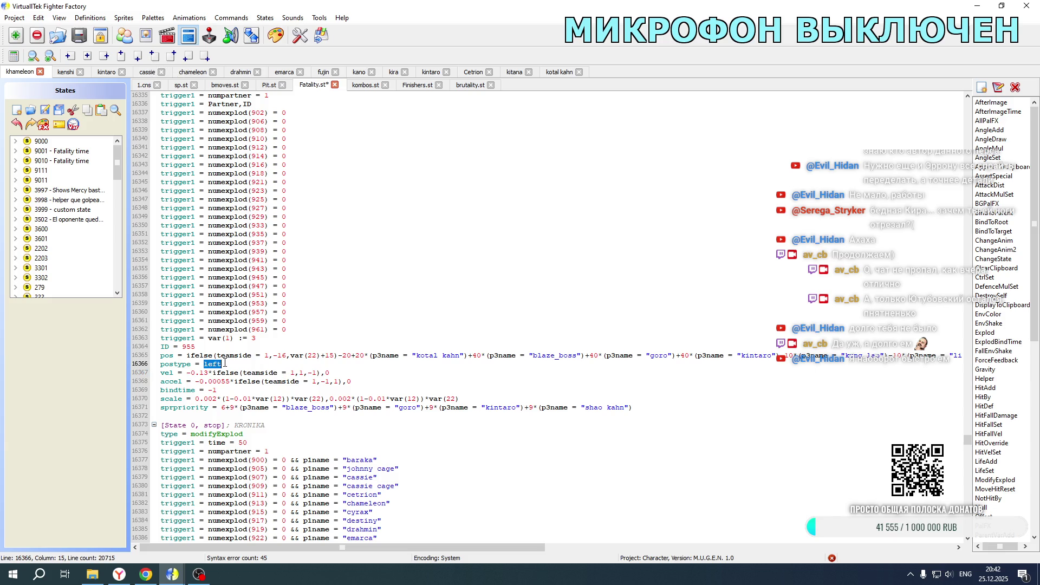
pyautogui.write('right')
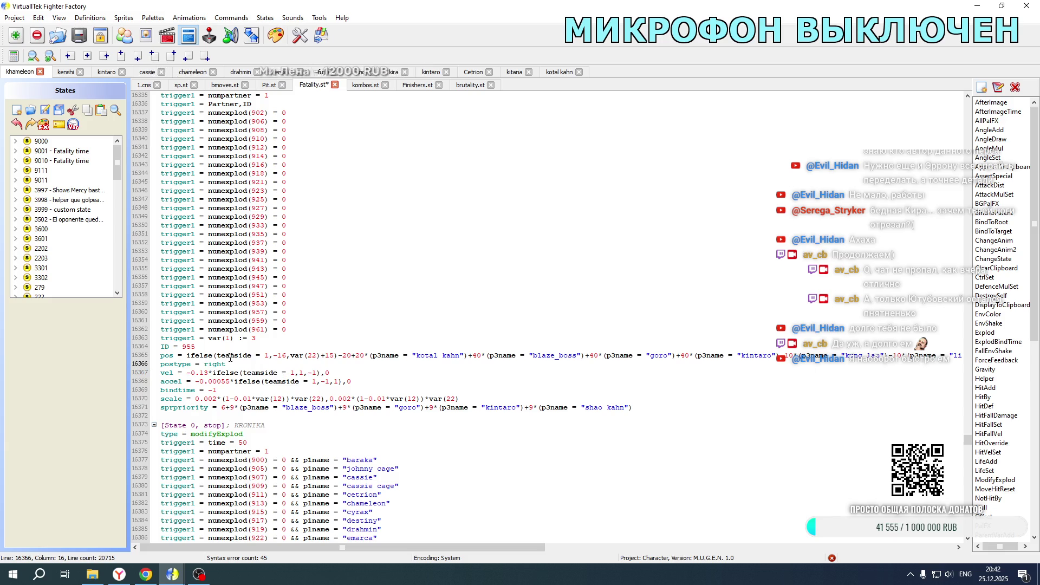
pyautogui.doubleClick(266, 355)
pyautogui.write('2')
pyautogui.doubleClick(293, 373)
pyautogui.write('2')
pyautogui.doubleClick(312, 381)
pyautogui.write('2')
# - Set var(1) to 4 and the ID to 1081, then select Kotal Kahn's trigger lines
pyautogui.doubleClick(254, 338)
pyautogui.write('4')
pyautogui.doubleClick(196, 346)
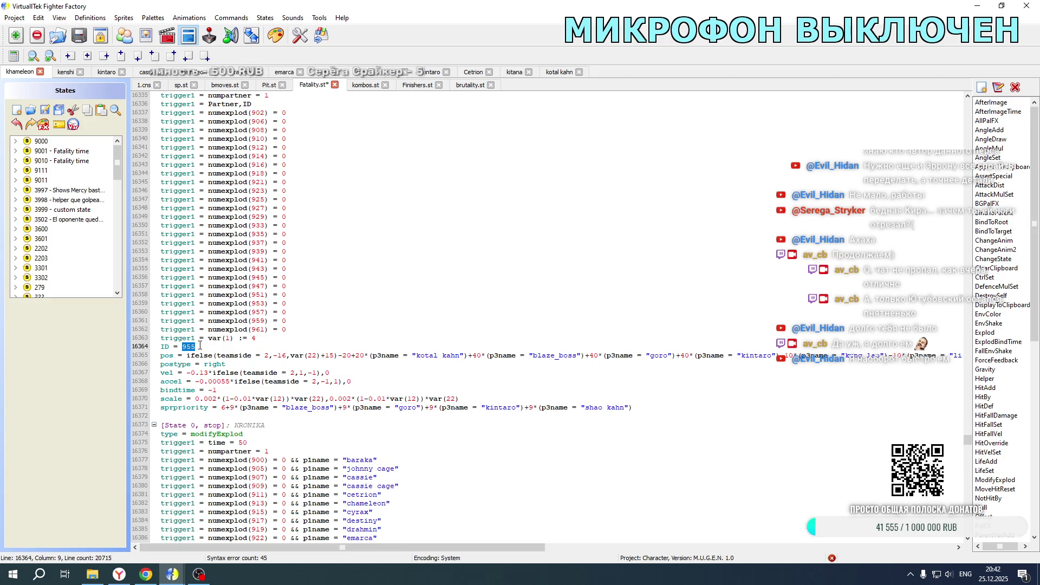
pyautogui.write('1081')
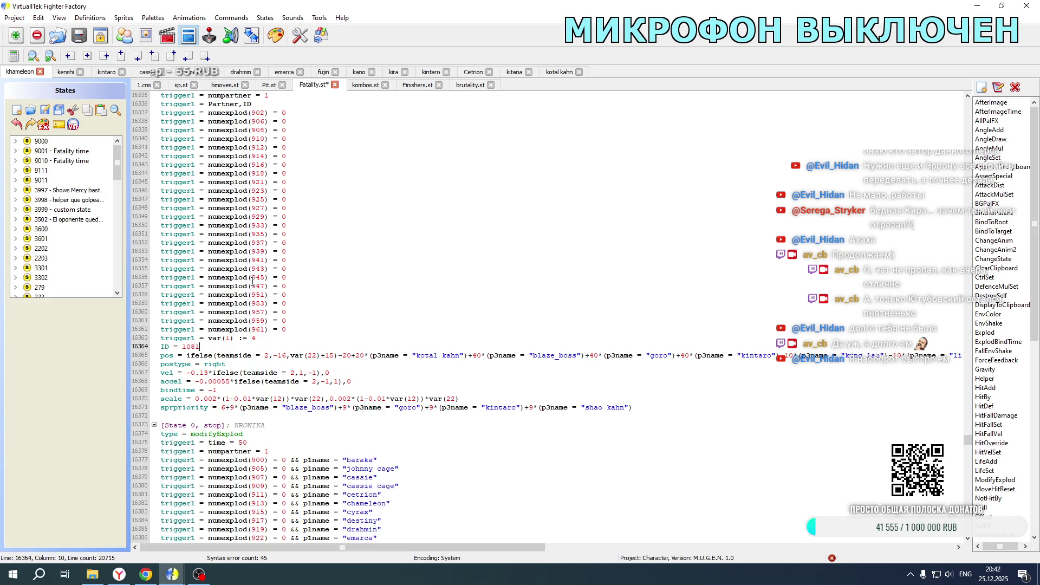
pyautogui.click(552, 72)
pyautogui.moveTo(254, 425)
pyautogui.mouseDown()
pyautogui.moveTo(159, 422)
pyautogui.moveTo(259, 409)
pyautogui.mouseUp()
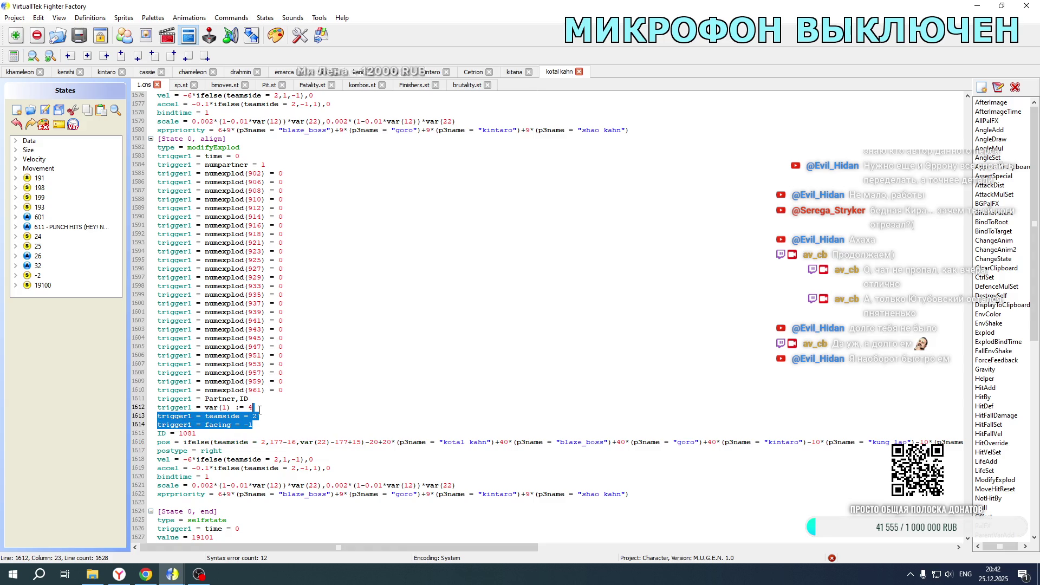
# - Paste the teamside and facing triggers into both explod blocks, setting the earlier var(1) value to 2
pyautogui.click(20, 71)
pyautogui.hotkey('ctrl', 'v')
pyautogui.scroll(11, 263, 338)
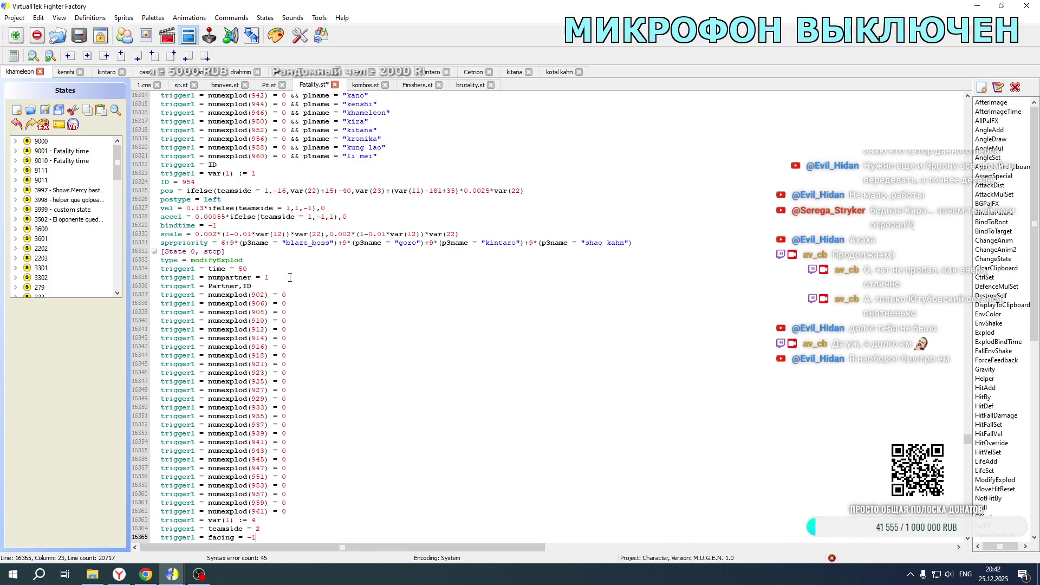
pyautogui.click(261, 278)
pyautogui.hotkey('ctrl', 'v')
pyautogui.press('Up')
pyautogui.press('Up')
pyautogui.press('BackSpace')
pyautogui.write('2')
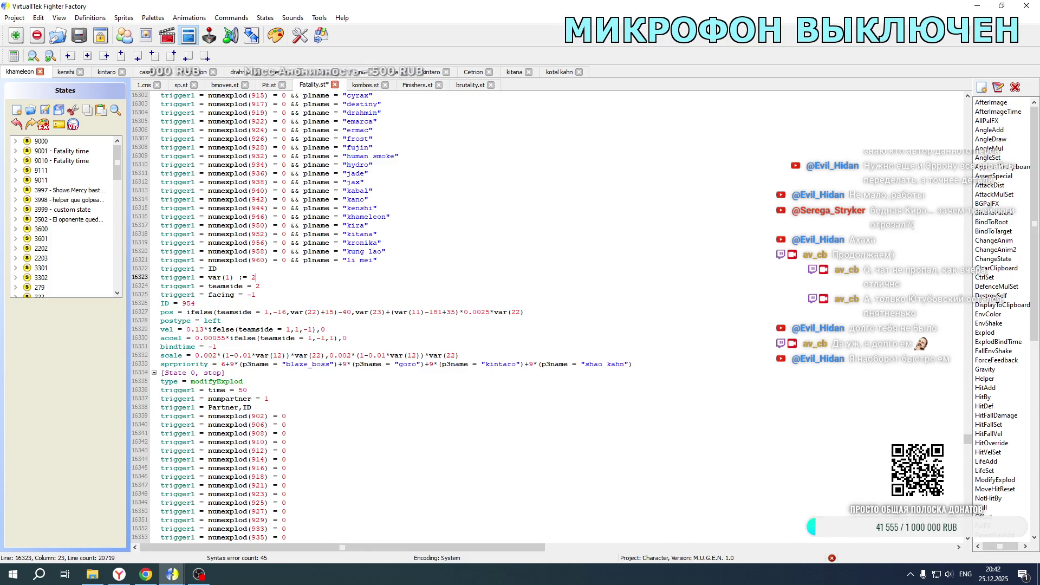
# - Change ID 954 to 1080 with teamside 2, negative vel and accel, and postype right
pyautogui.doubleClick(189, 303)
pyautogui.write('1080')
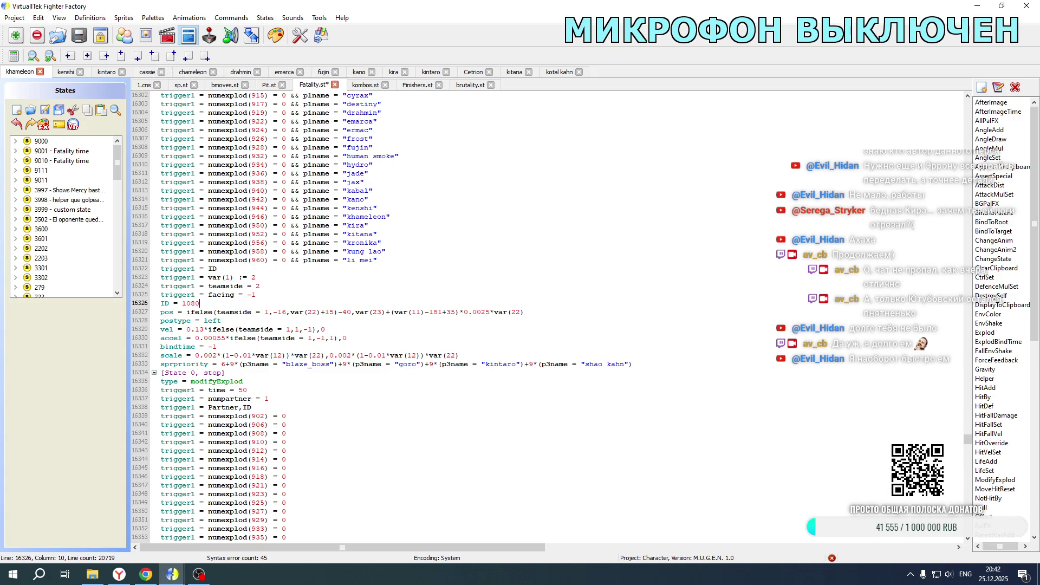
pyautogui.doubleClick(267, 312)
pyautogui.write('2')
pyautogui.doubleClick(290, 329)
pyautogui.write('2')
pyautogui.doubleClick(310, 338)
pyautogui.write('2')
pyautogui.click(186, 330)
pyautogui.write('-')
pyautogui.click(196, 338)
pyautogui.write('-')
pyautogui.doubleClick(219, 320)
pyautogui.write('rigth')
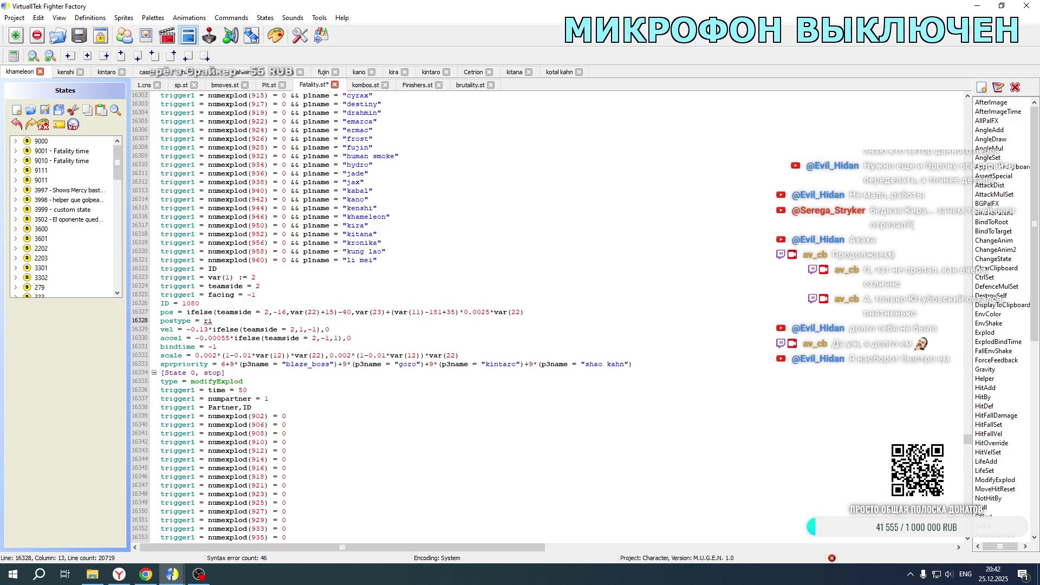
pyautogui.write('ht')
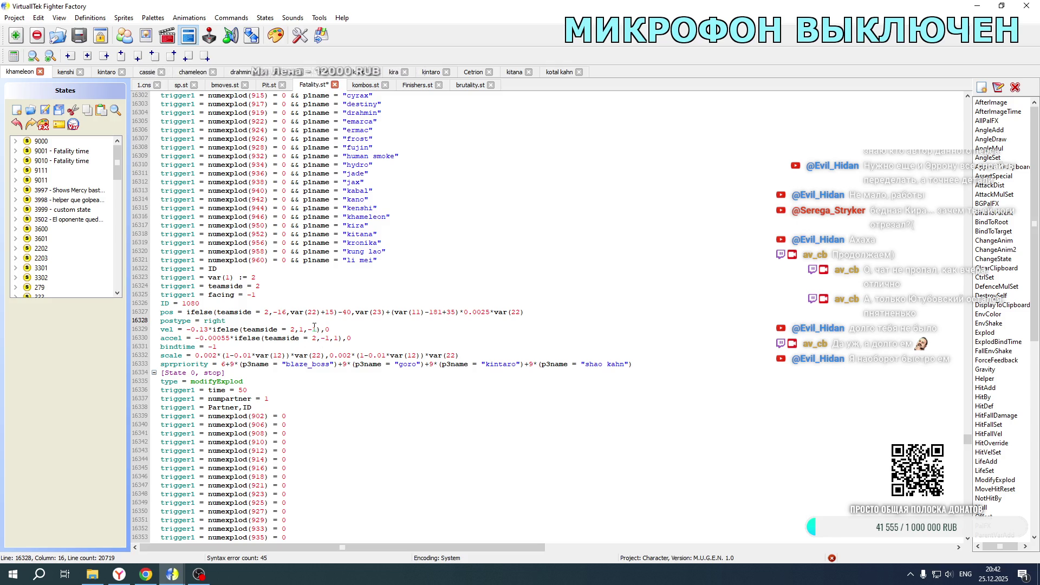
# - Compare against Kotal Kahn's code and save Khameleon's Fatality.st
pyautogui.scroll(-13, 310, 310)
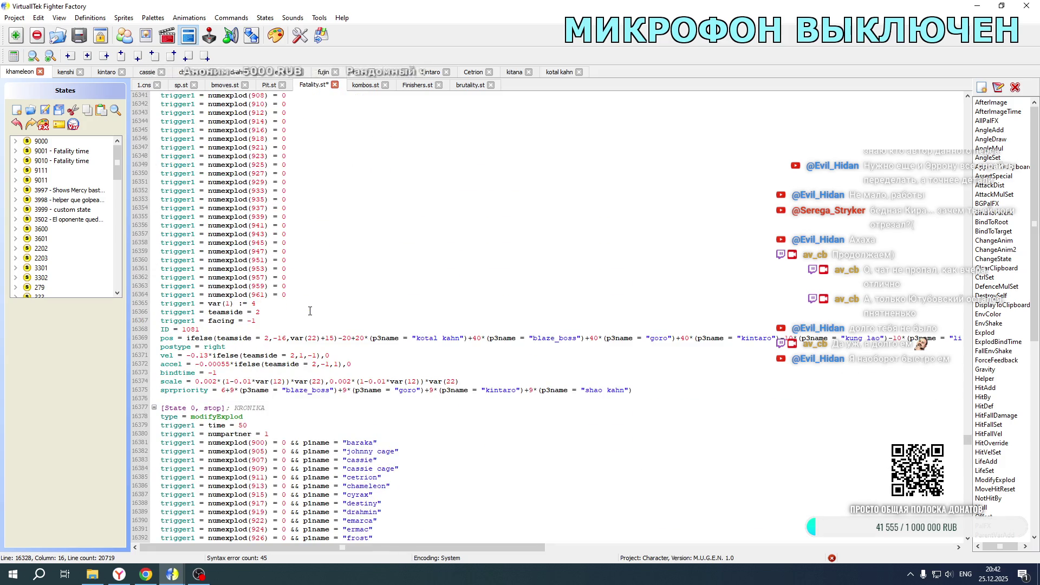
pyautogui.click(557, 73)
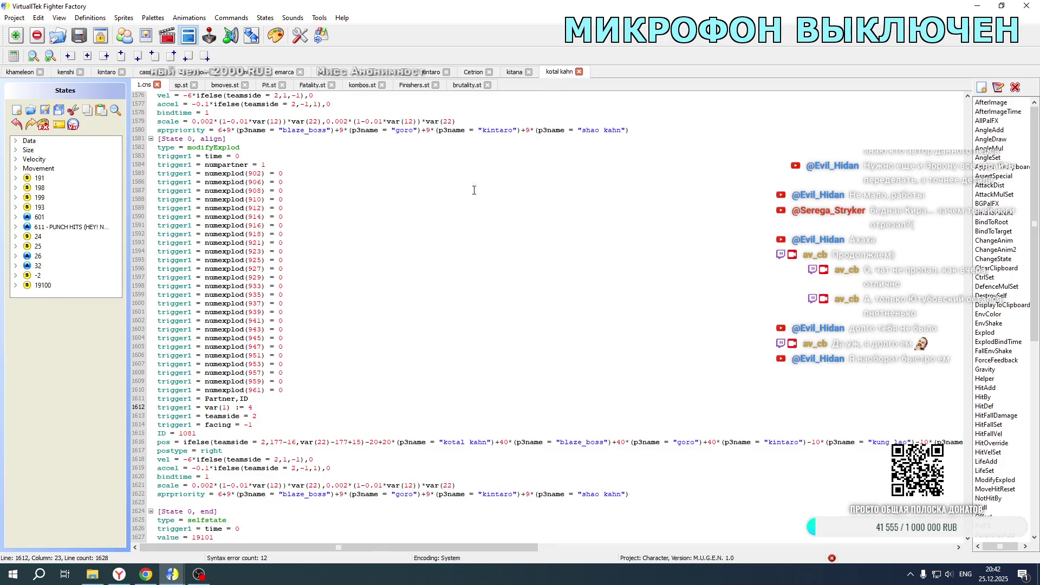
pyautogui.click(20, 72)
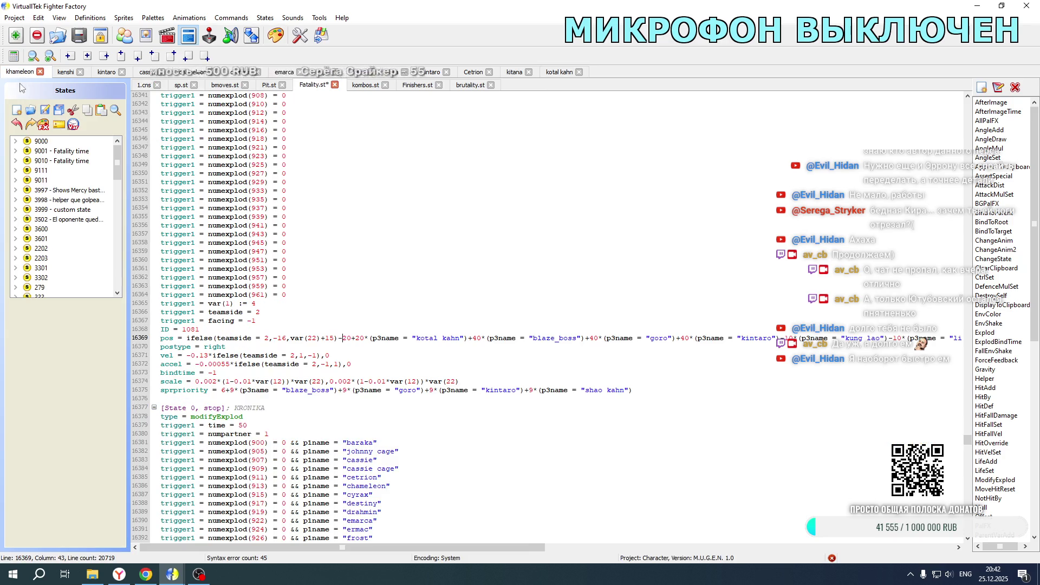
pyautogui.click(46, 110)
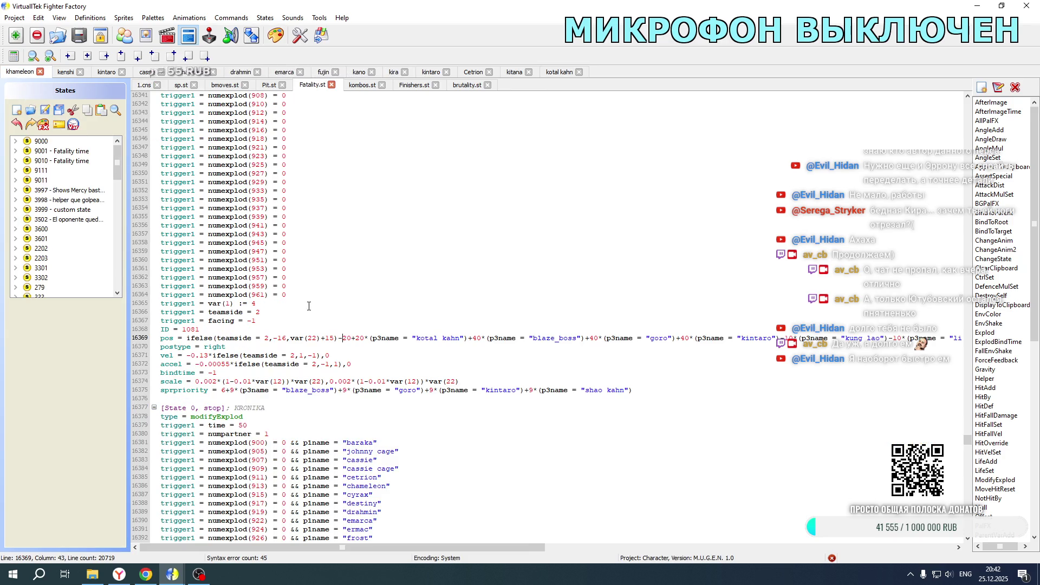
# - Copy the teamside and facing triggers into the ID 954 block after var(1) := 1
pyautogui.scroll(11, 309, 306)
pyautogui.scroll(-6, 308, 306)
pyautogui.scroll(18, 308, 306)
pyautogui.scroll(-7, 309, 306)
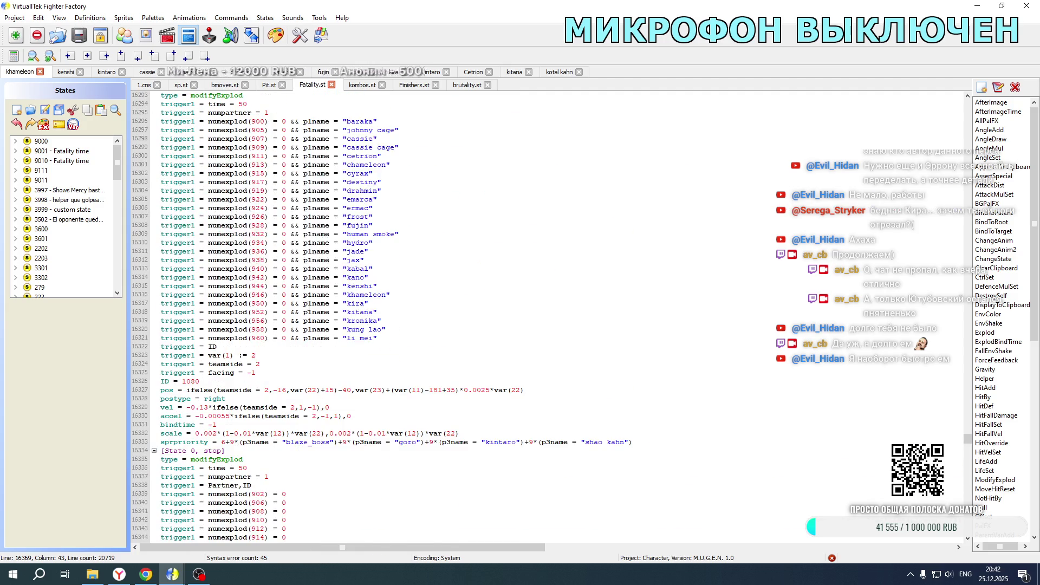
pyautogui.moveTo(258, 373); pyautogui.dragTo(260, 355)
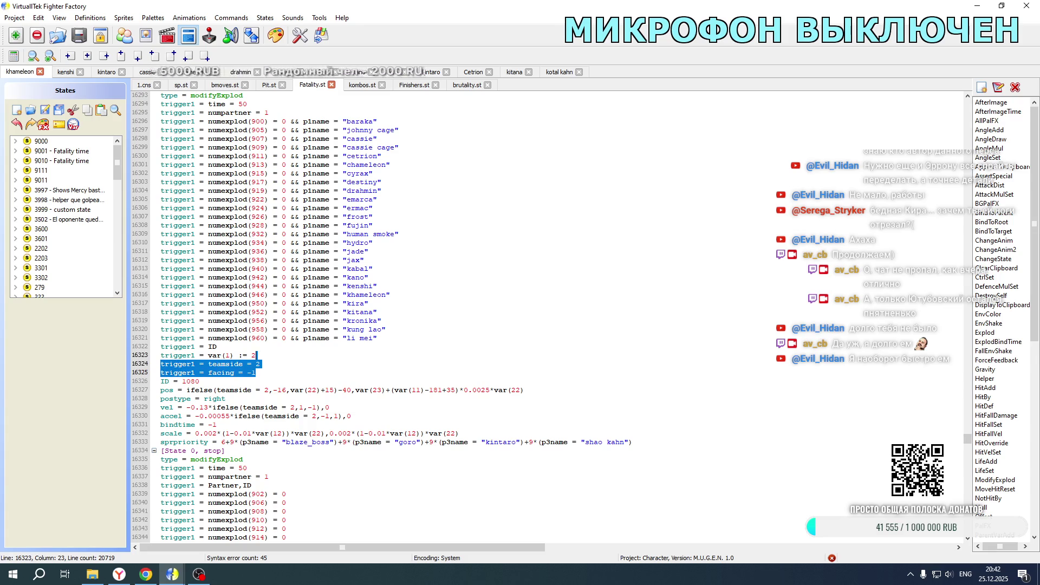
pyautogui.hotkey('ctrl', 'c')
pyautogui.scroll(11, 260, 325)
pyautogui.click(257, 294)
pyautogui.hotkey('ctrl', 'v')
# - Set those triggers to teamside 1 and facing 1, paste into the block above, and launch Mortal Kombat New Age
pyautogui.doubleClick(258, 303)
pyautogui.write('1')
pyautogui.click(248, 312)
pyautogui.press('Delete')
pyautogui.scroll(12, 293, 222)
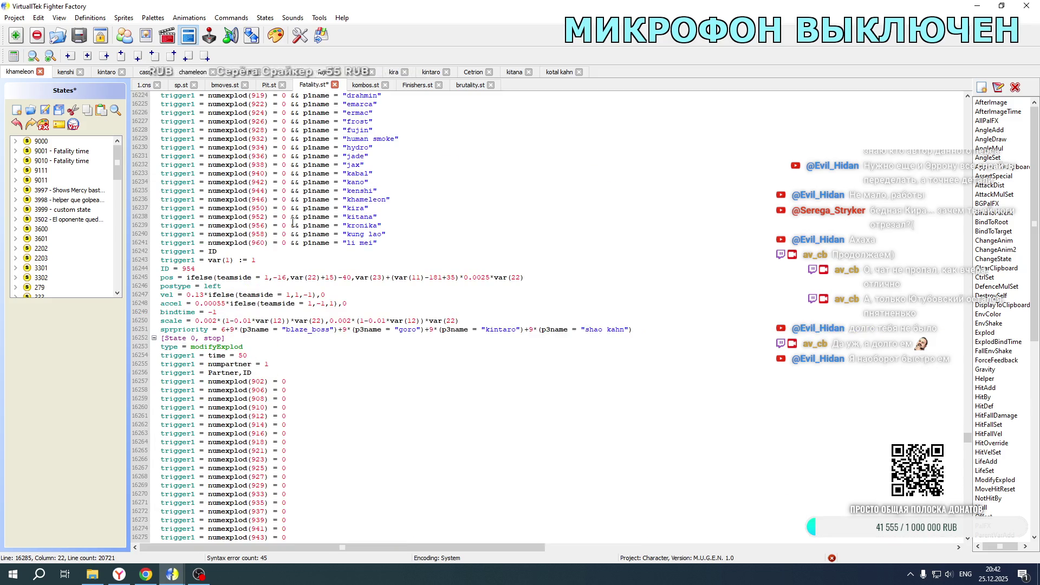
pyautogui.hotkey('ctrl', 'v')
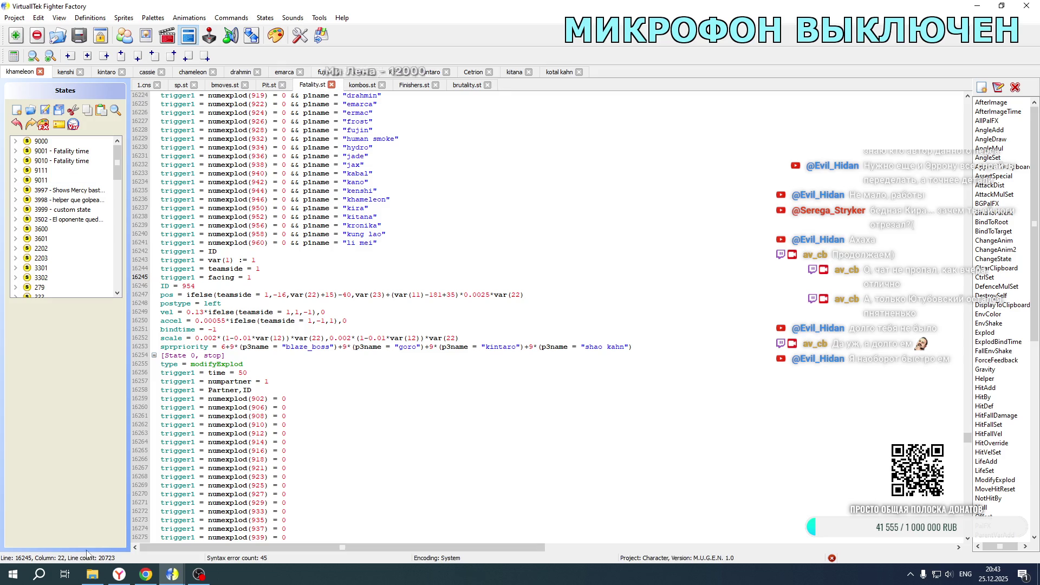
pyautogui.click(92, 574)
pyautogui.doubleClick(208, 344)
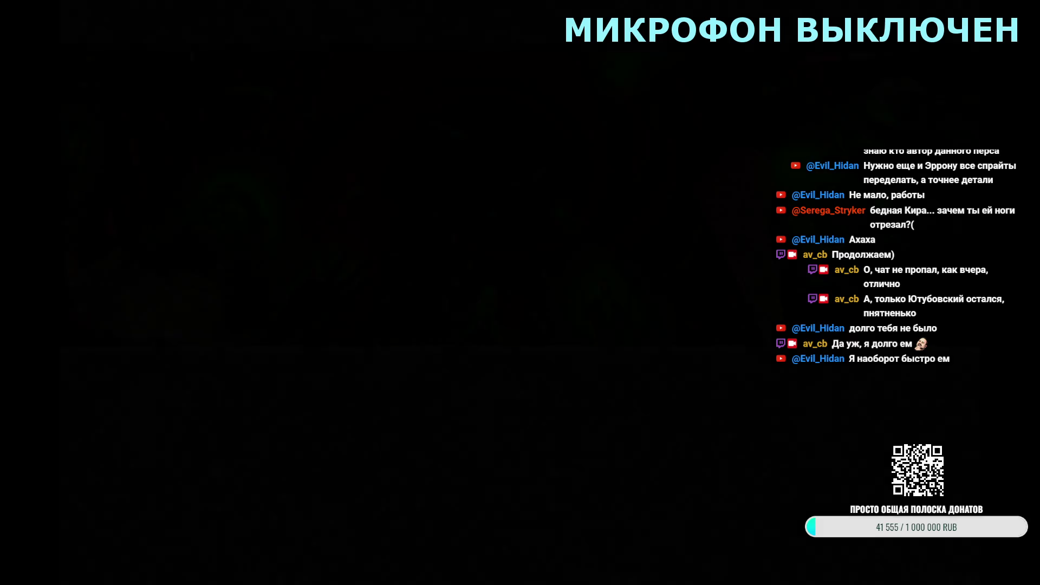
# - Choose Tag mode from the main menu and pick a team that includes Kotal Kahn
pyautogui.press('Return')
pyautogui.press('Down')
pyautogui.press('Return')
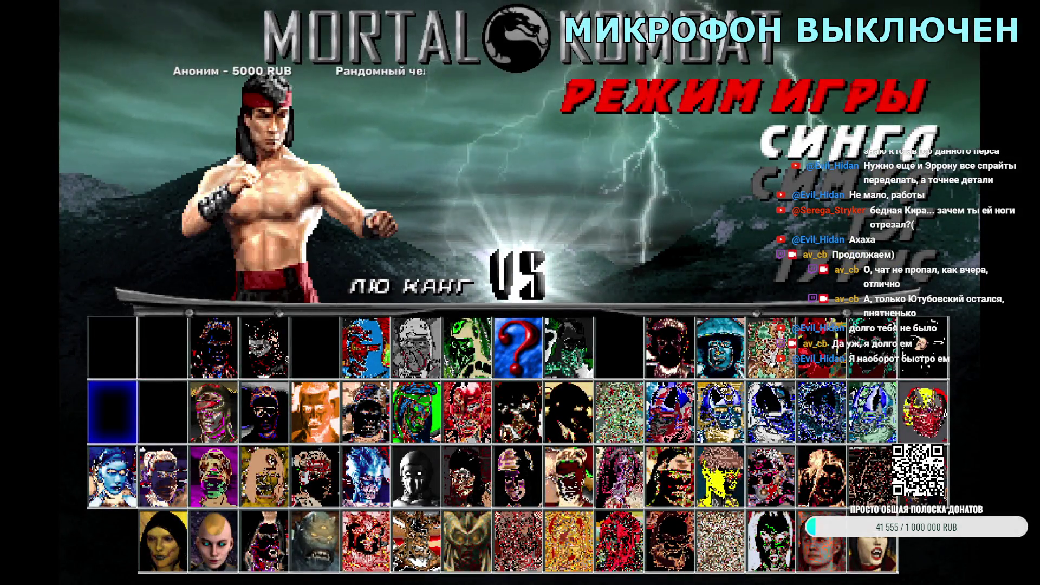
pyautogui.press('Down')
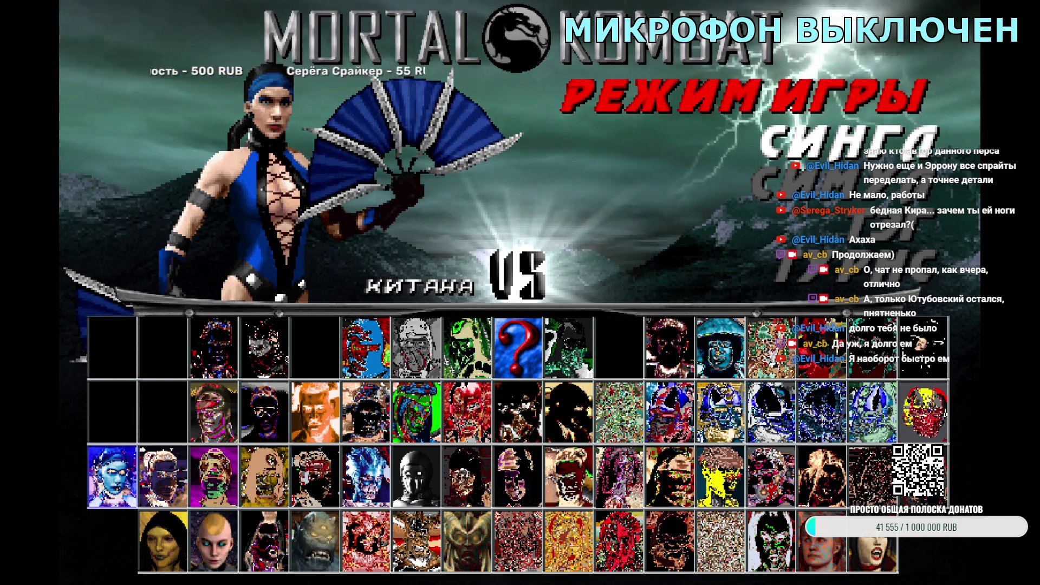
pyautogui.press('Down')
pyautogui.press('Right')
pyautogui.press('Right')
pyautogui.press('Right')
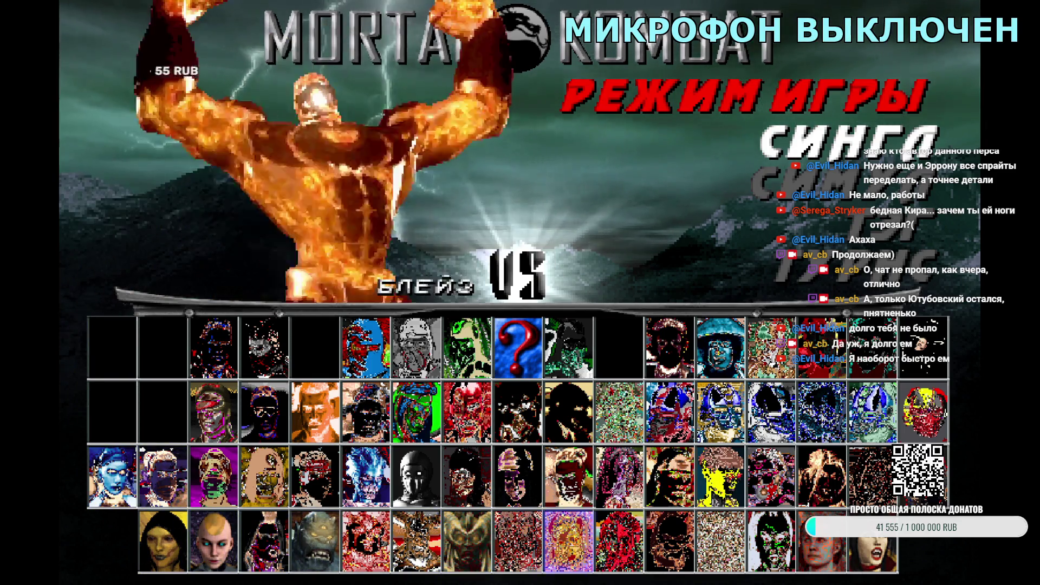
pyautogui.press('Return')
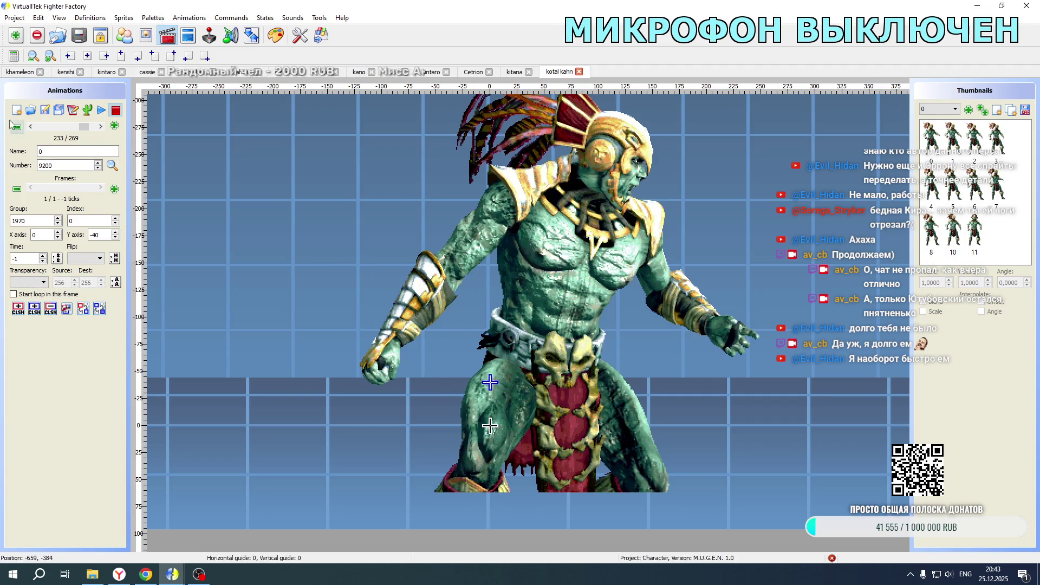
# - Erase Kotal Kahn's lower legs and loincloth from sprite 1970,0 in the image editor
pyautogui.click(152, 42)
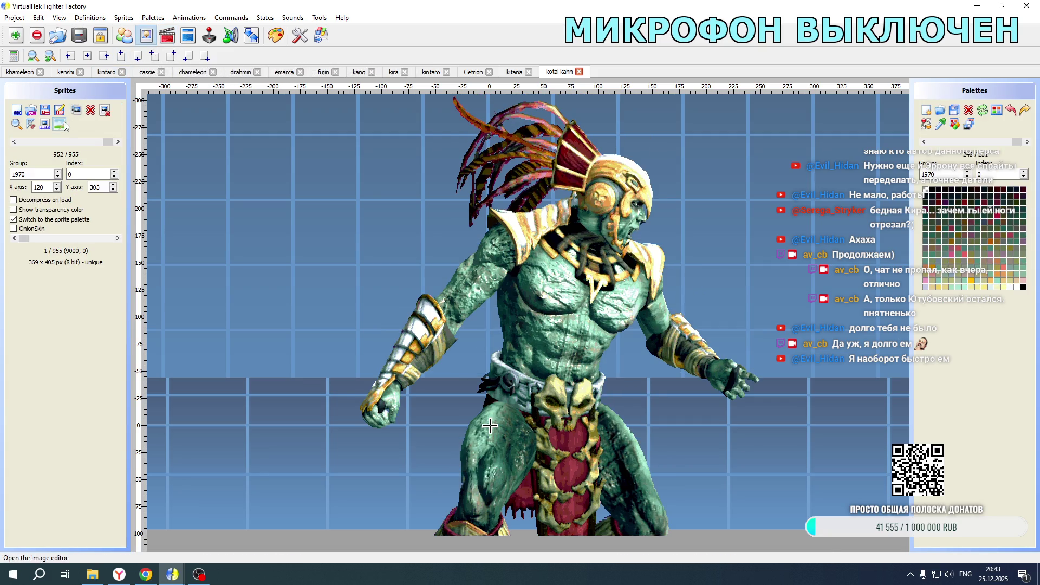
pyautogui.click(76, 110)
pyautogui.scroll(-1, 246, 391)
pyautogui.scroll(1, 246, 391)
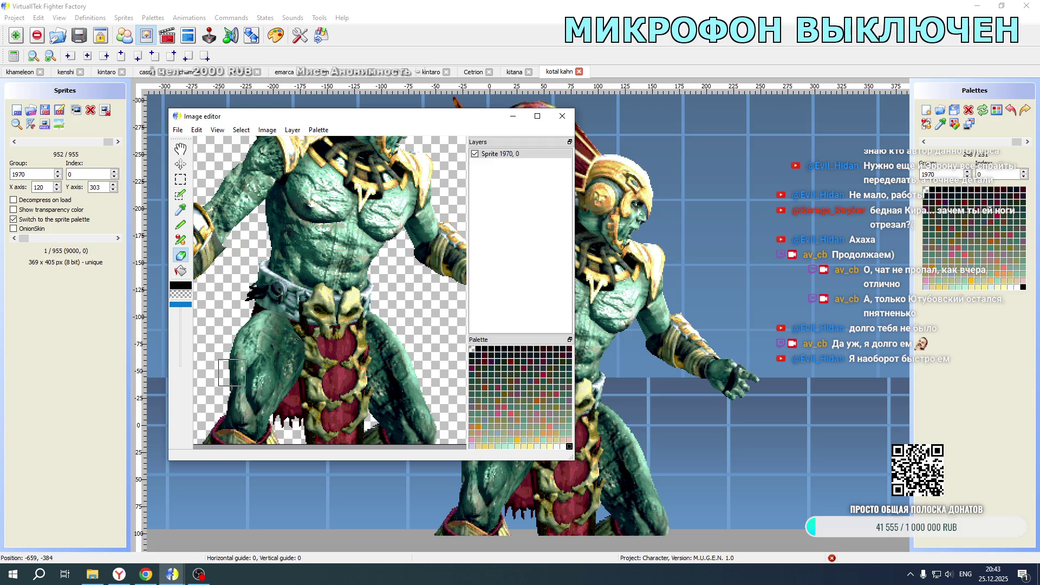
pyautogui.click(232, 372)
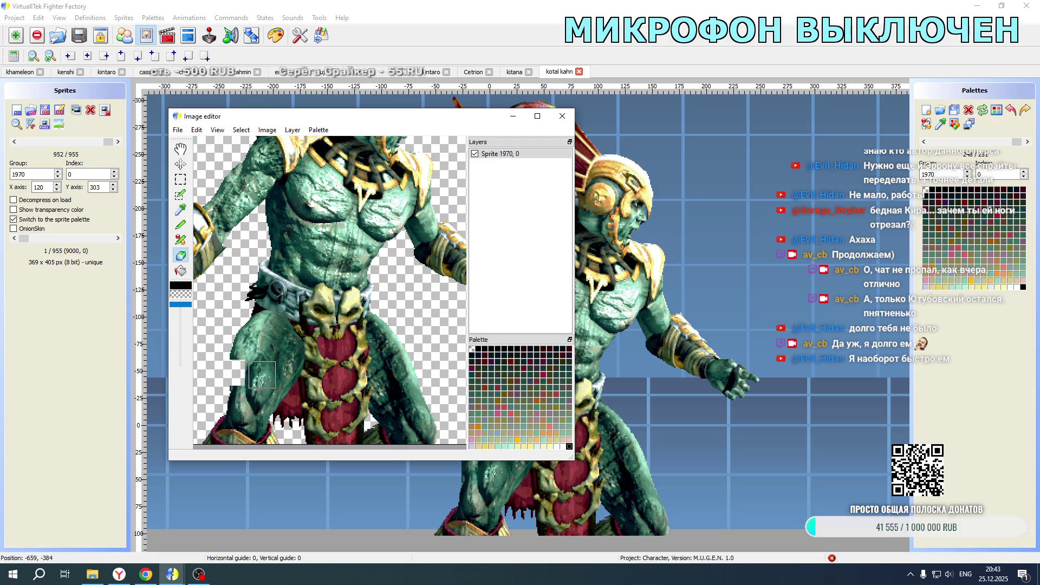
pyautogui.click(255, 372)
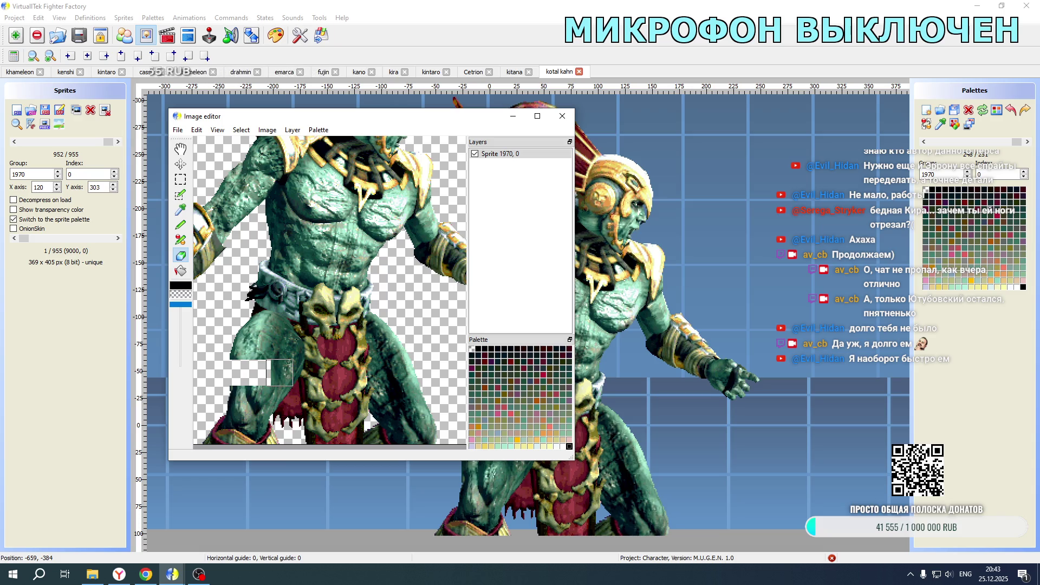
pyautogui.click(279, 372)
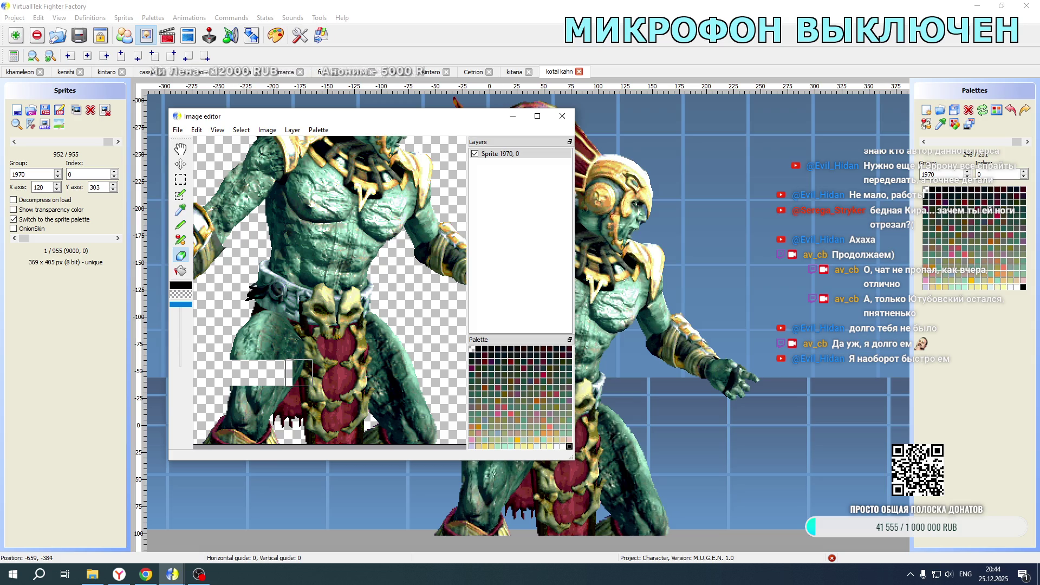
pyautogui.moveTo(470, 121)
pyautogui.mouseDown()
pyautogui.moveTo(371, 52)
pyautogui.moveTo(398, 72)
pyautogui.mouseUp()
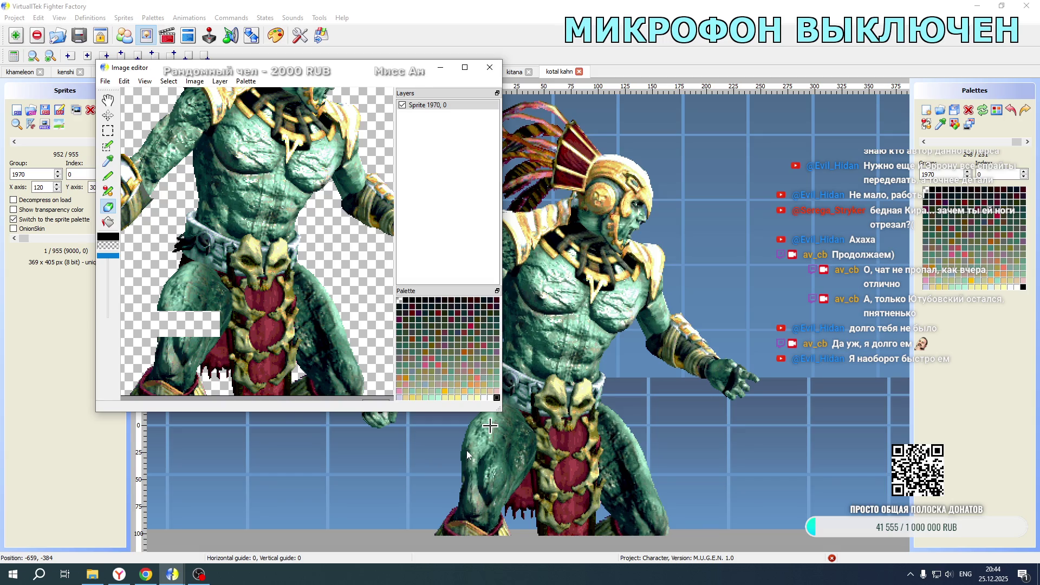
pyautogui.click(232, 325)
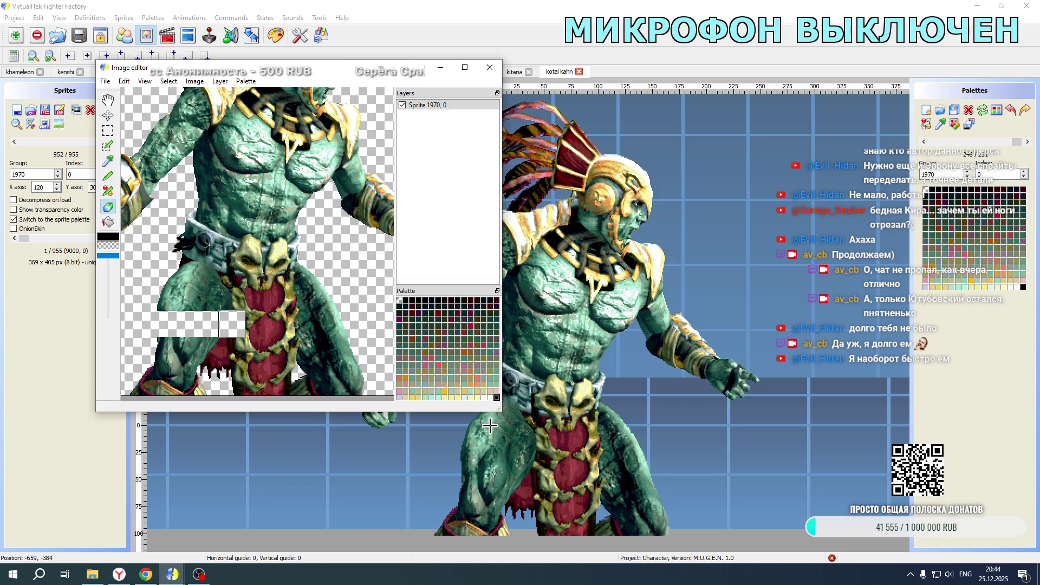
pyautogui.click(253, 324)
pyautogui.moveTo(253, 324)
pyautogui.mouseDown()
pyautogui.moveTo(339, 329)
pyautogui.moveTo(337, 343)
pyautogui.moveTo(156, 343)
pyautogui.moveTo(347, 351)
pyautogui.moveTo(133, 381)
pyautogui.moveTo(363, 385)
pyautogui.moveTo(188, 384)
pyautogui.mouseUp()
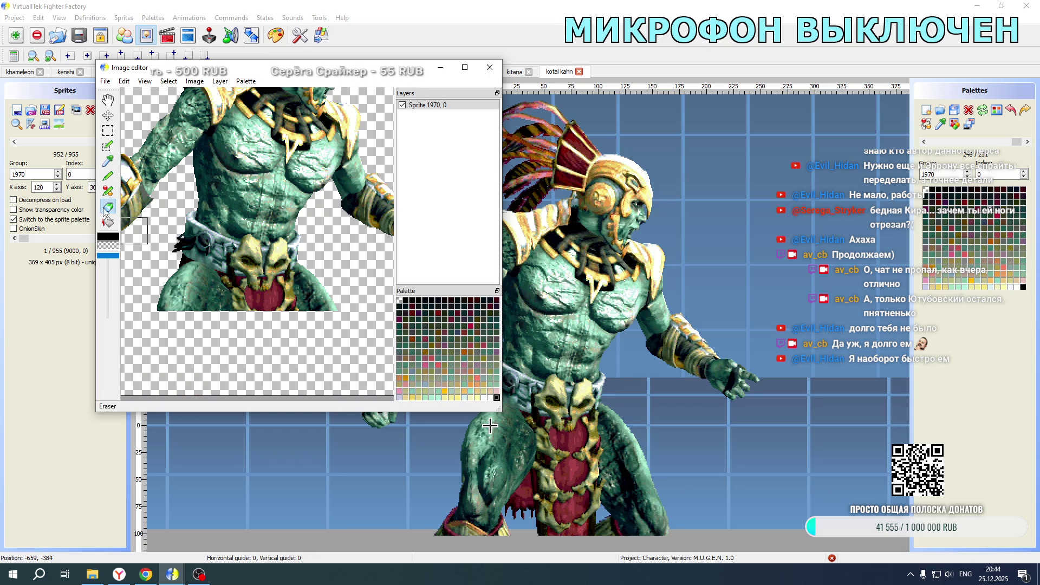
# - Save the edited sprite, close the image editor, and move to sprite 1970,1
pyautogui.click(105, 81)
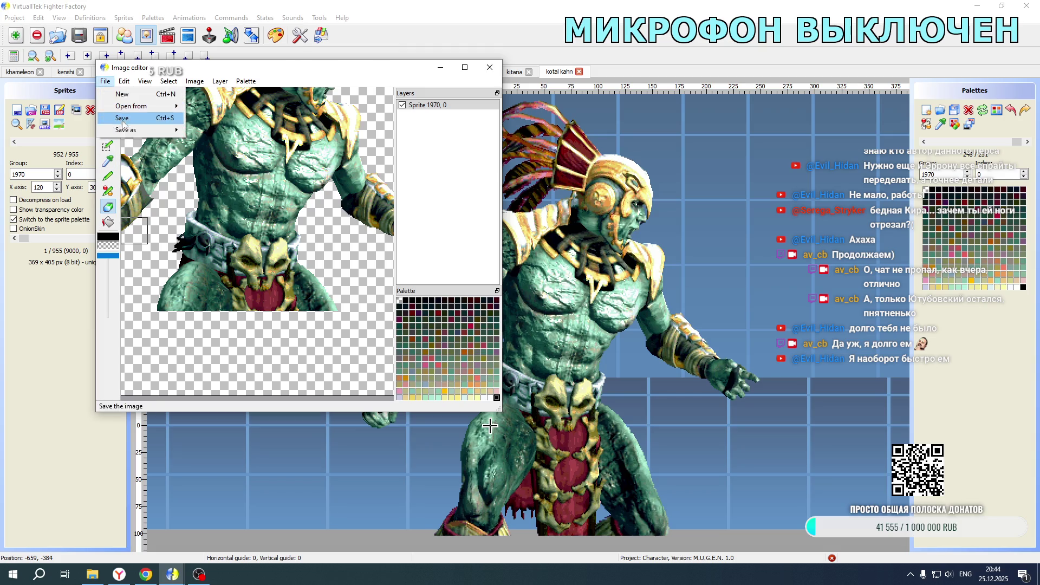
pyautogui.click(126, 124)
pyautogui.click(489, 67)
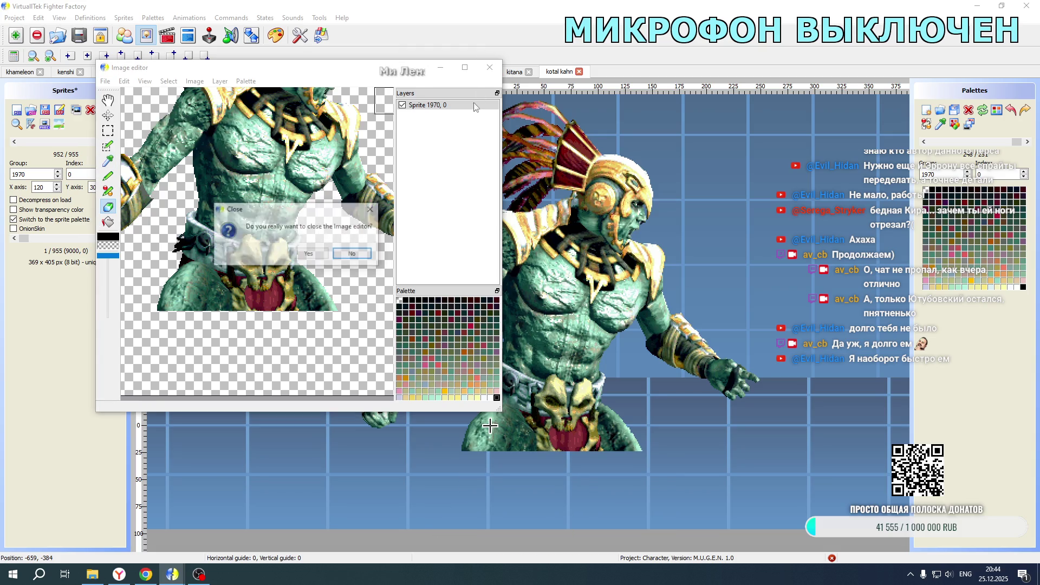
pyautogui.click(327, 252)
pyautogui.click(119, 141)
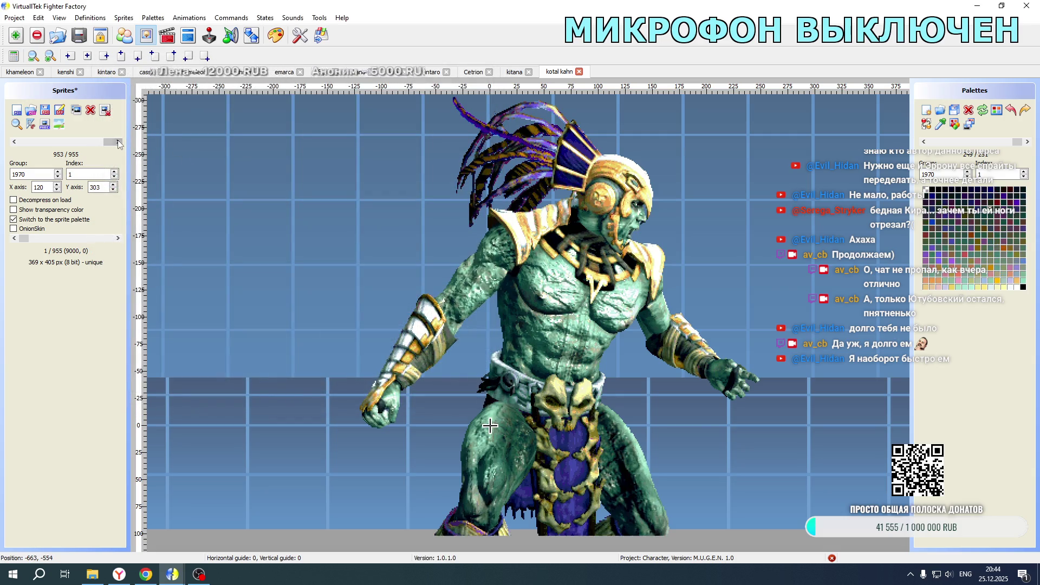
# - Erase the legs on sprite 1970,1 and save it back from the image editor
pyautogui.click(69, 123)
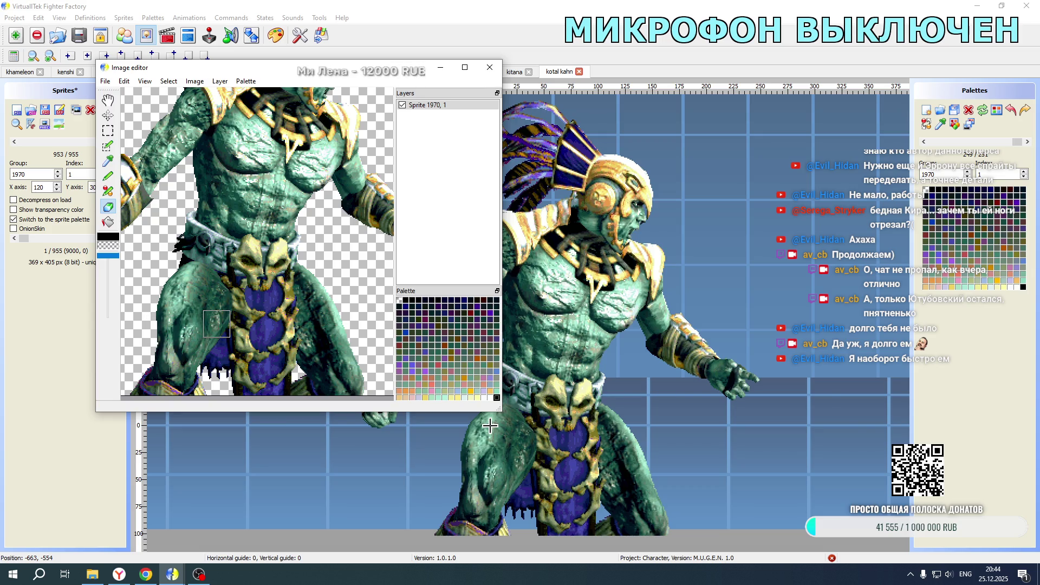
pyautogui.click(216, 324)
pyautogui.moveTo(194, 324)
pyautogui.mouseDown()
pyautogui.moveTo(165, 324)
pyautogui.moveTo(347, 323)
pyautogui.moveTo(133, 347)
pyautogui.moveTo(352, 358)
pyautogui.moveTo(346, 374)
pyautogui.moveTo(157, 388)
pyautogui.moveTo(273, 390)
pyautogui.mouseUp()
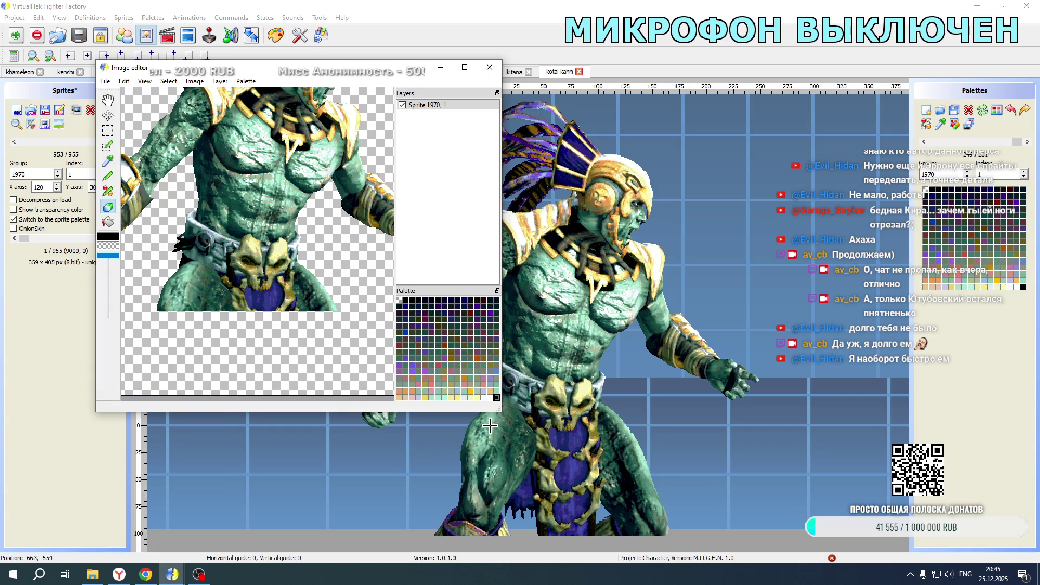
pyautogui.click(105, 81)
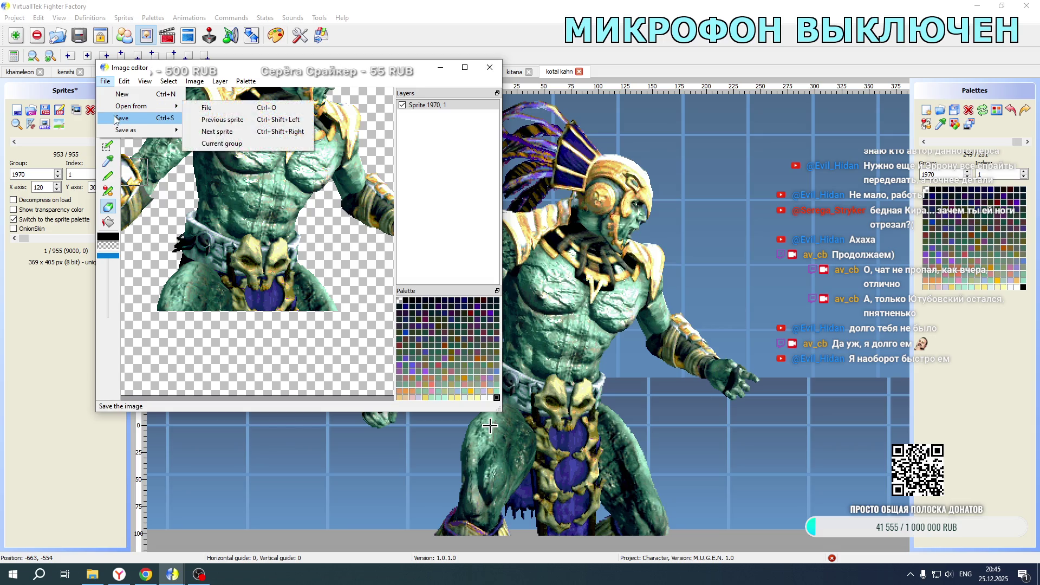
pyautogui.click(114, 119)
pyautogui.click(489, 67)
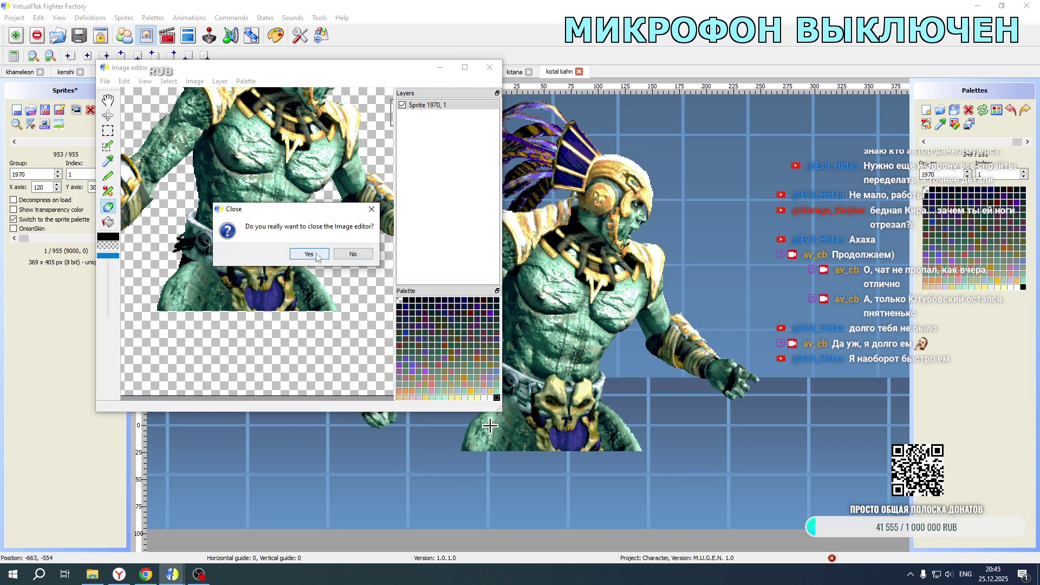
pyautogui.click(309, 255)
# - Save Kotal Kahn's sprite file and launch Mortal Kombat New Age
pyautogui.click(14, 143)
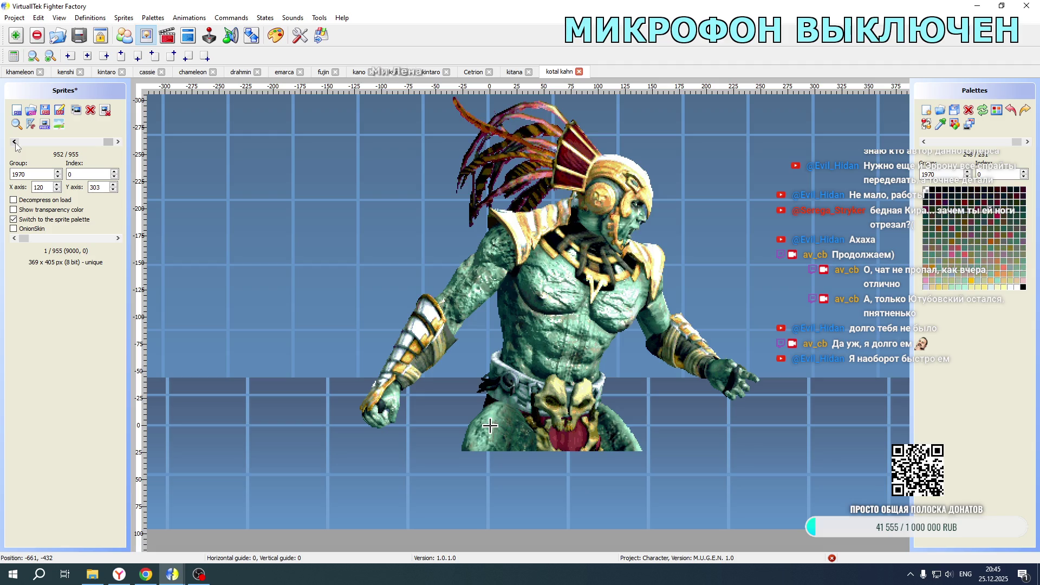
pyautogui.click(45, 110)
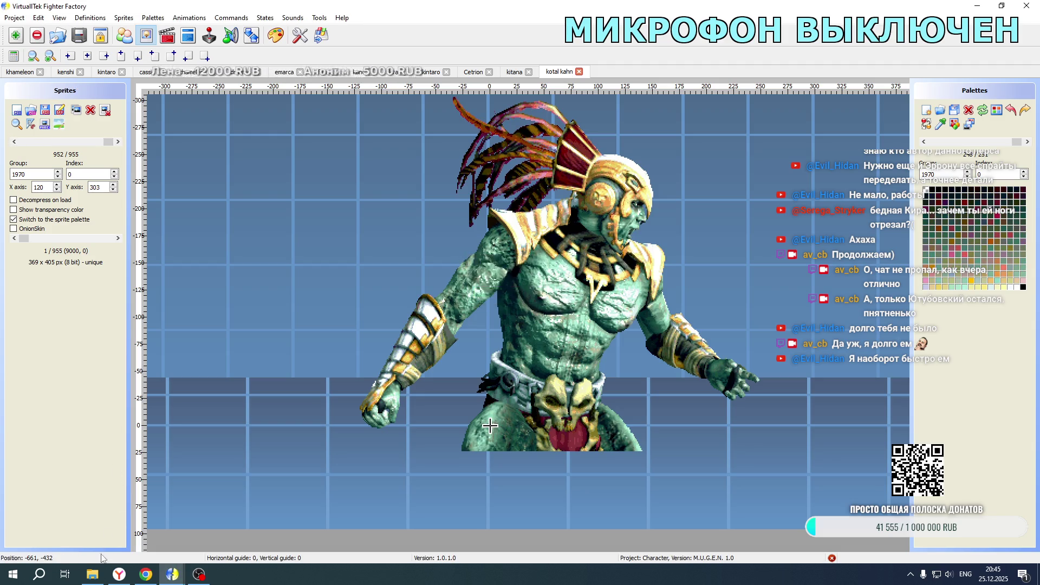
pyautogui.click(93, 574)
pyautogui.doubleClick(221, 343)
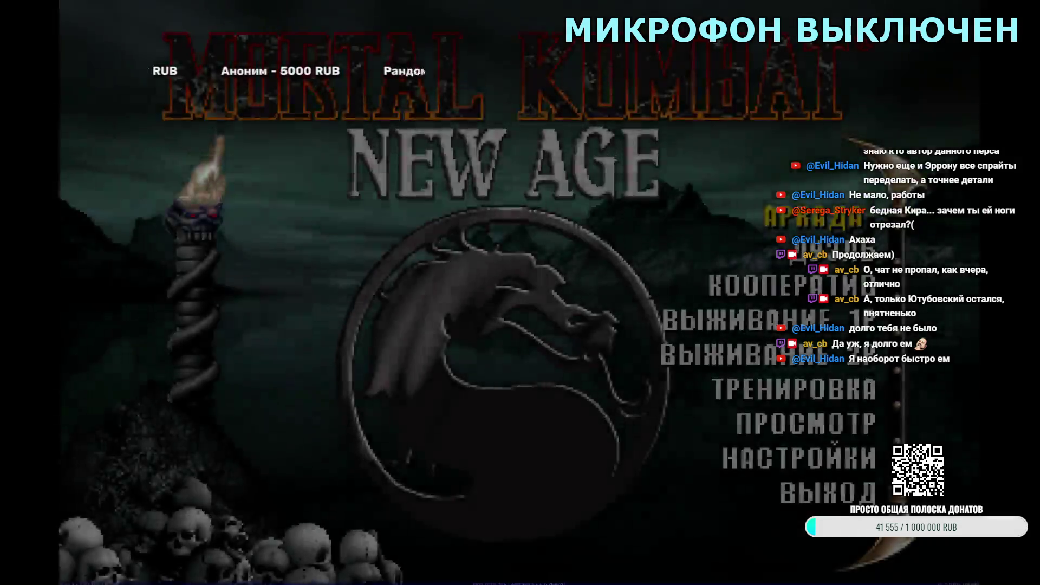
# - Start a Kotal Kahn versus Baraka match, then abandon it back to character select
pyautogui.press('Return')
pyautogui.press('Return')
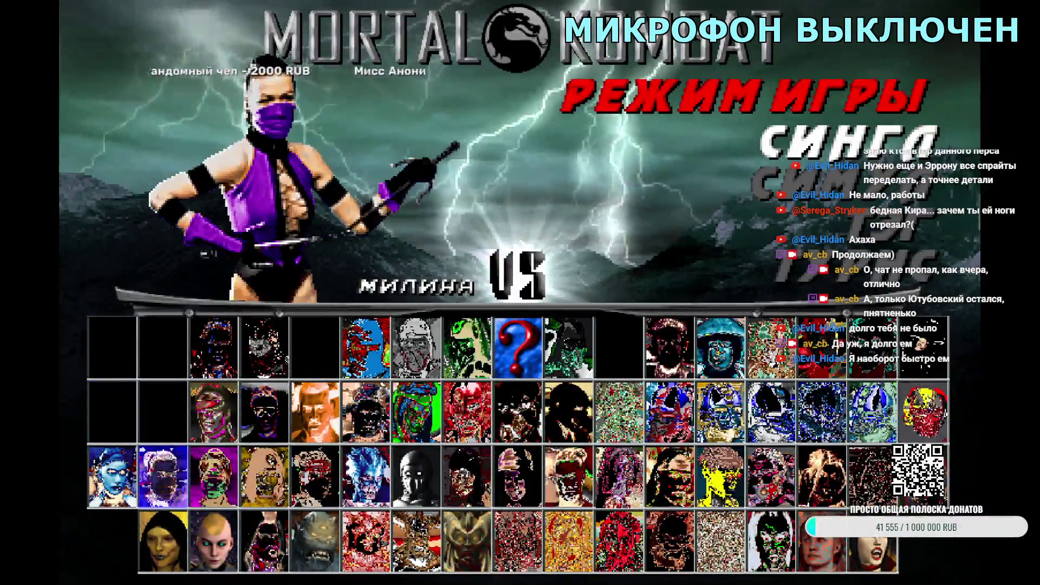
pyautogui.press('Right')
pyautogui.press('Right')
pyautogui.press('Right')
pyautogui.press('Return')
pyautogui.press('Right')
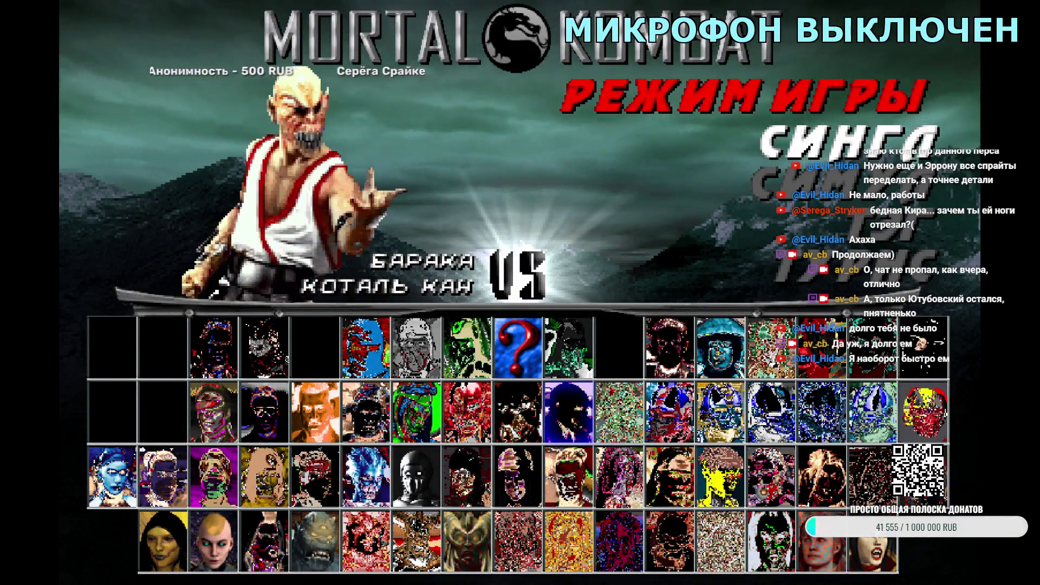
pyautogui.press('Return')
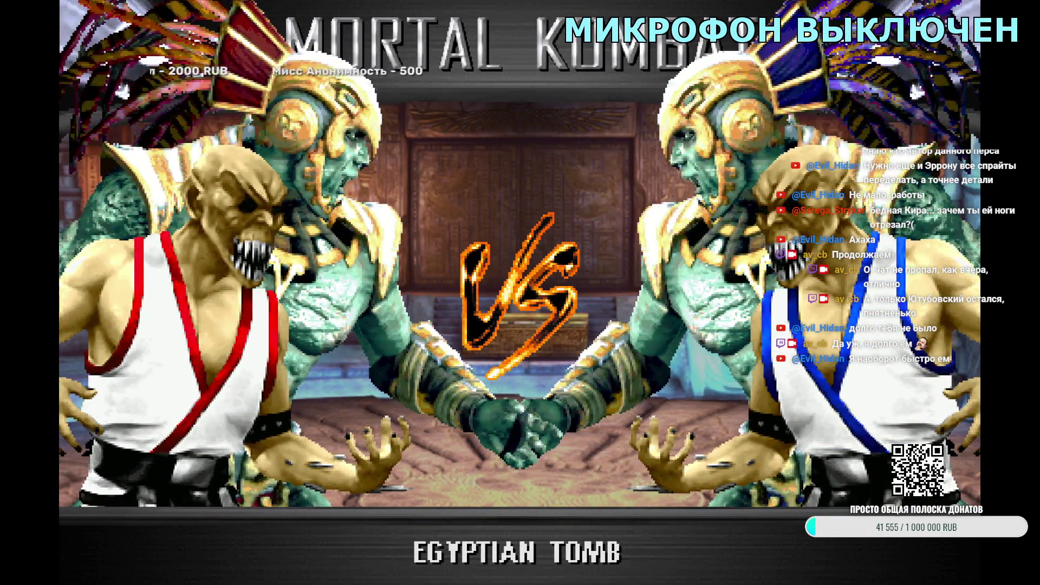
pyautogui.press('Escape')
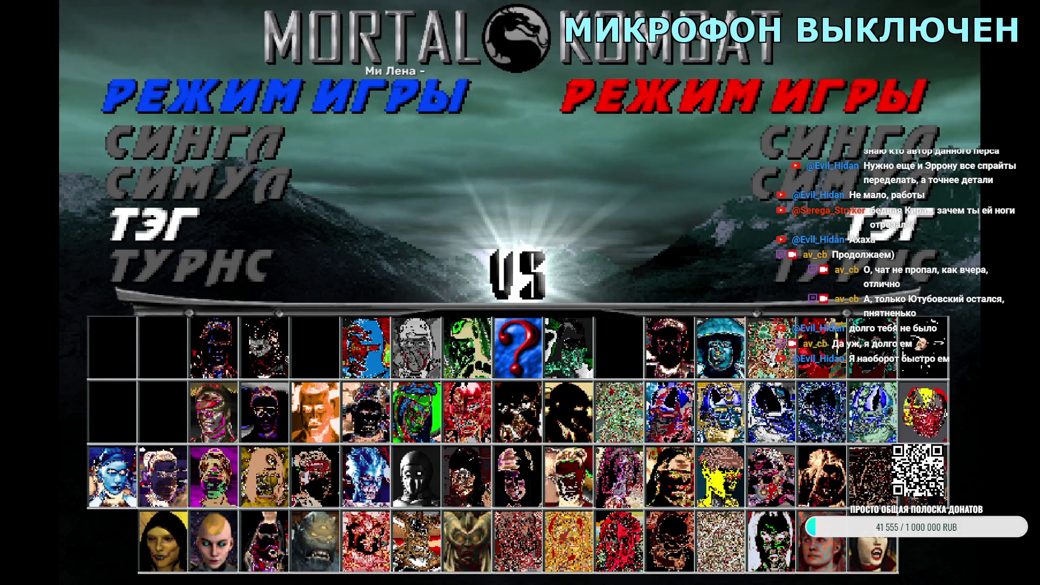
# - Start a Kotal Kahn tag match, then exit back to the team-mode choice
pyautogui.press('Return')
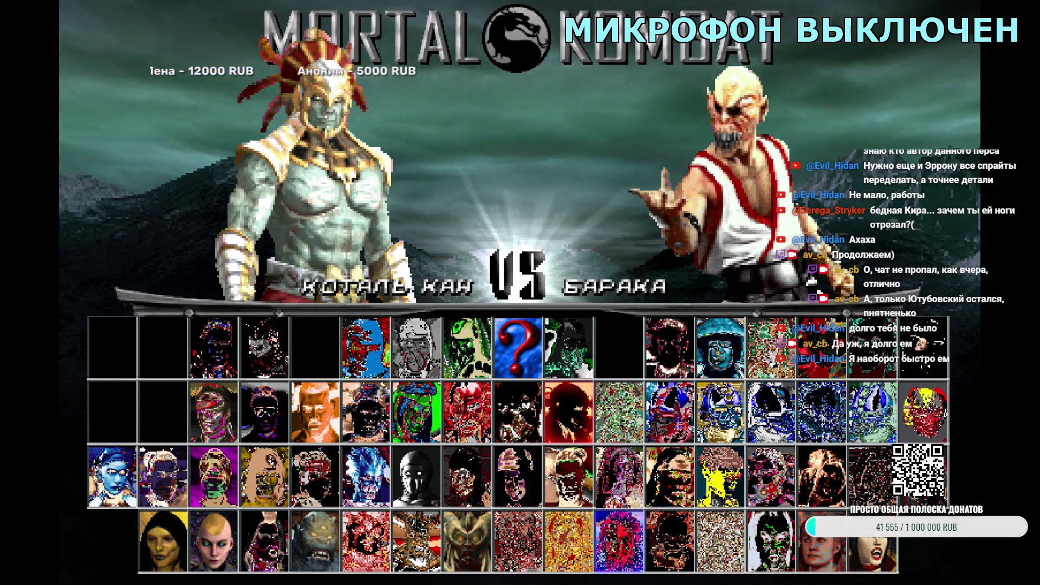
pyautogui.press('Return')
pyautogui.press('Return')
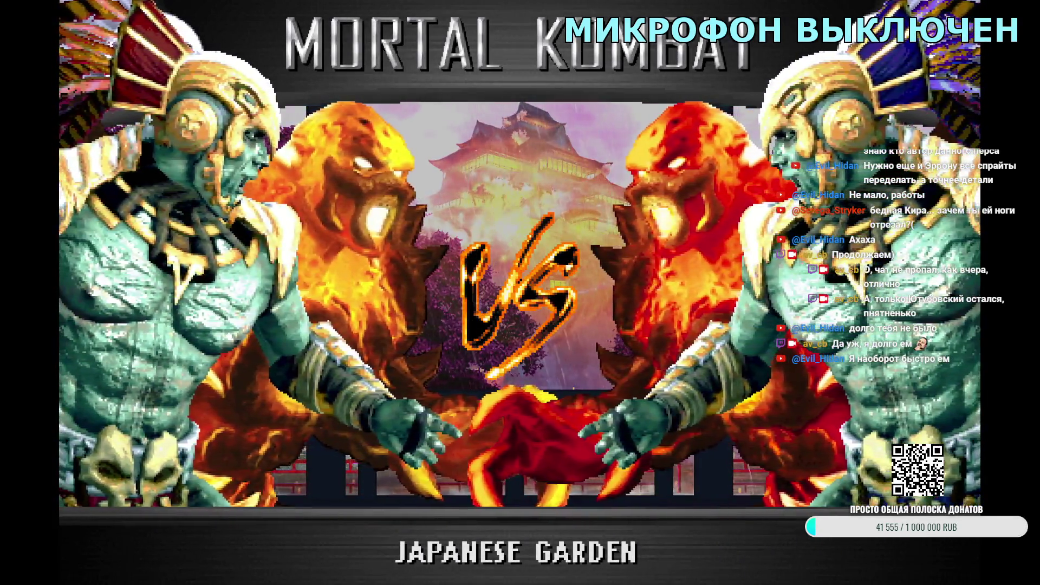
pyautogui.press('Escape')
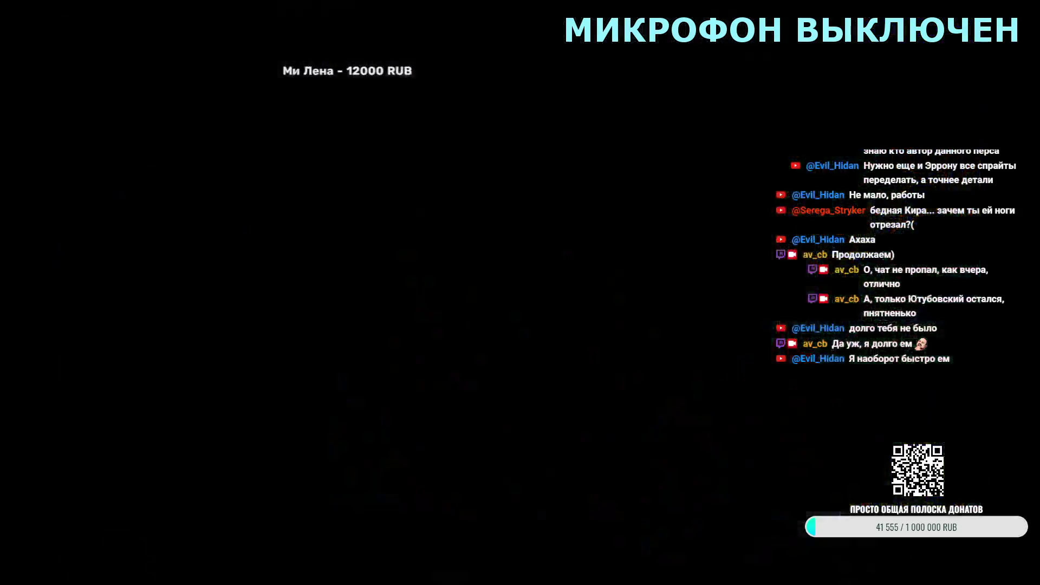
pyautogui.press('Return')
pyautogui.press('Return')
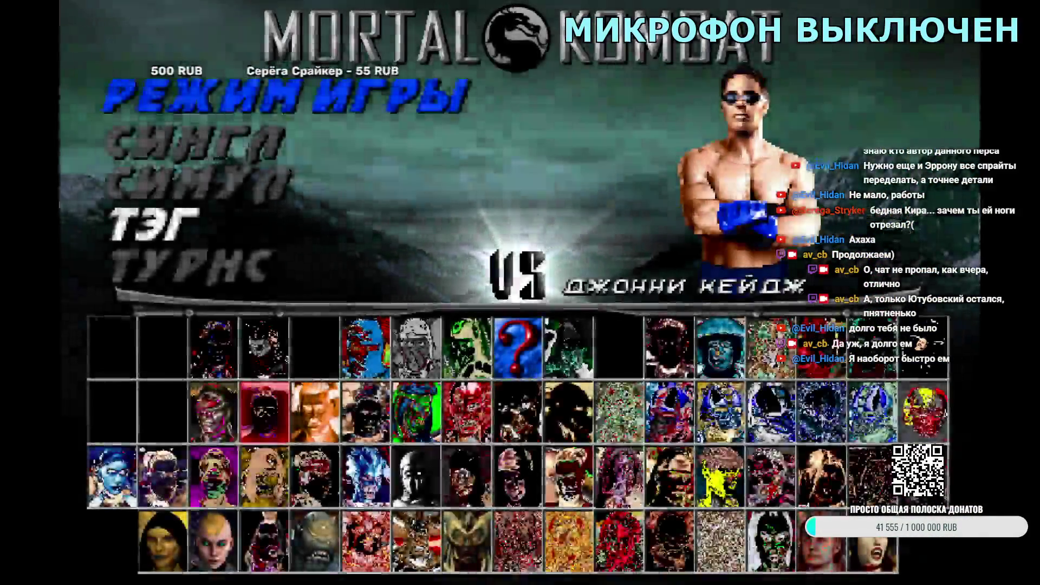
# - Team Kotal Kahn with Johnny Cage in Tag mode, play the fight, then return to select
pyautogui.press('Return')
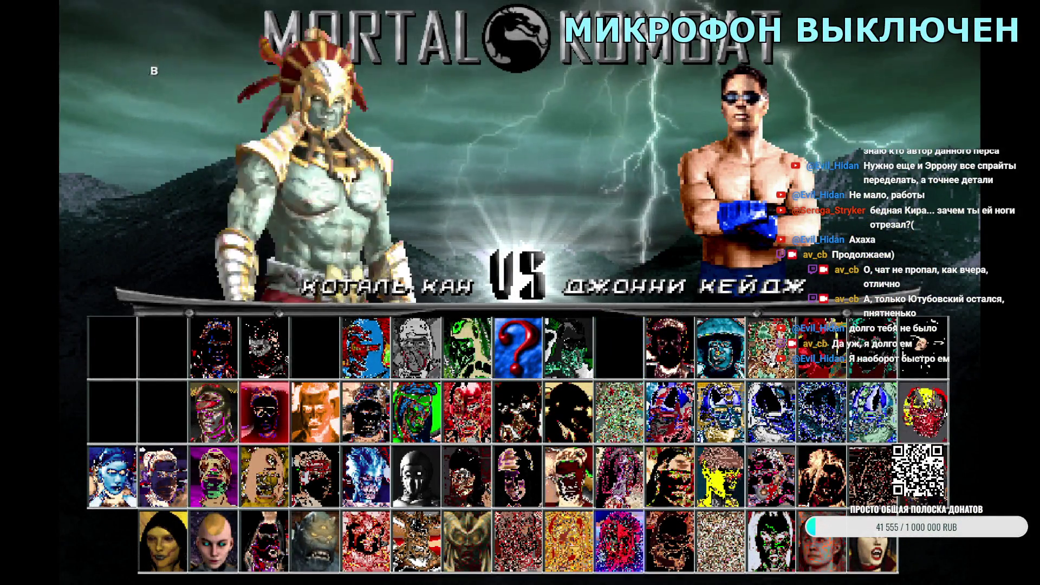
pyautogui.press('Return')
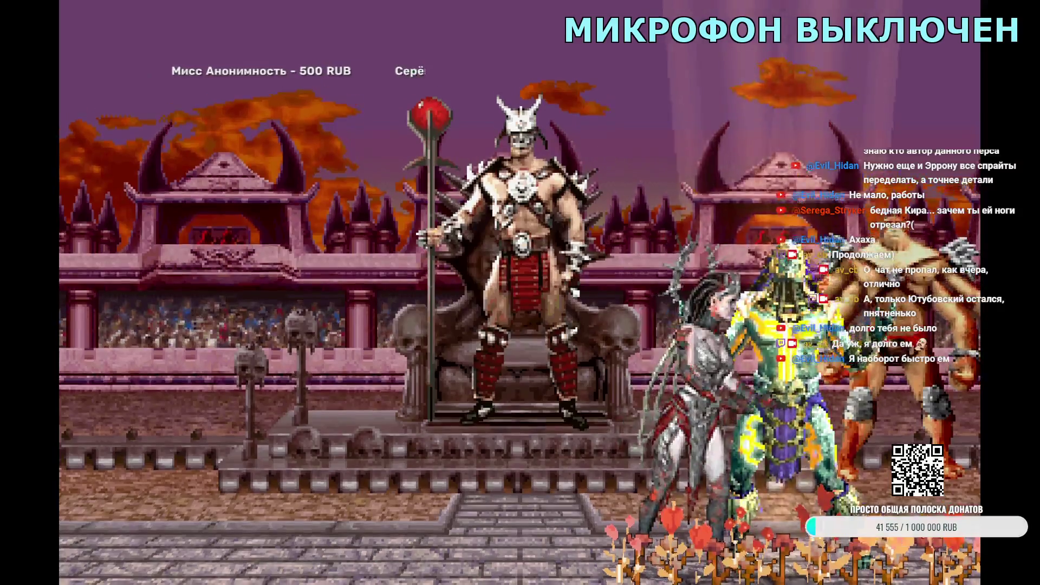
pyautogui.press('Escape')
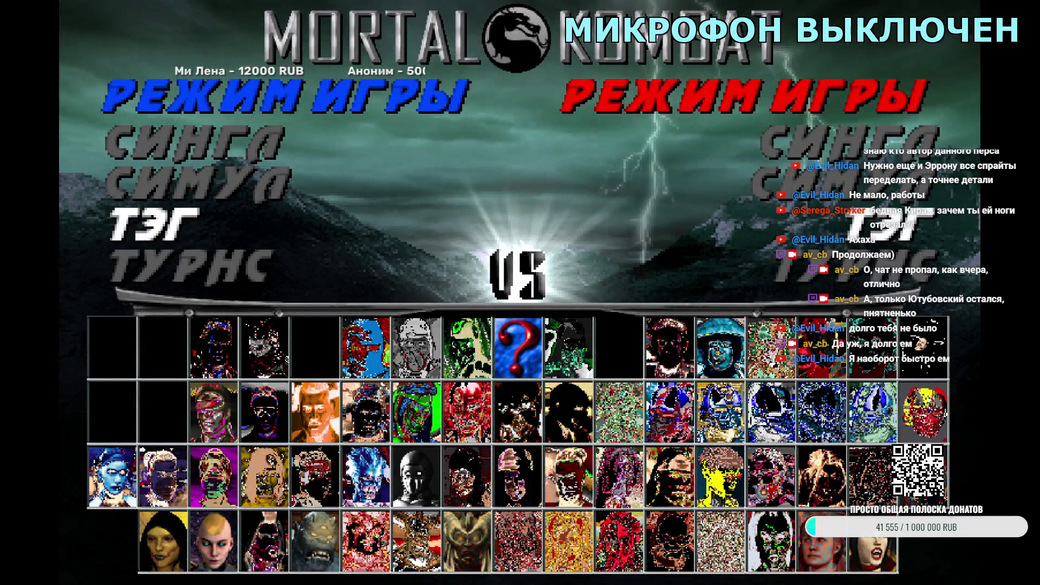
pyautogui.press('Return')
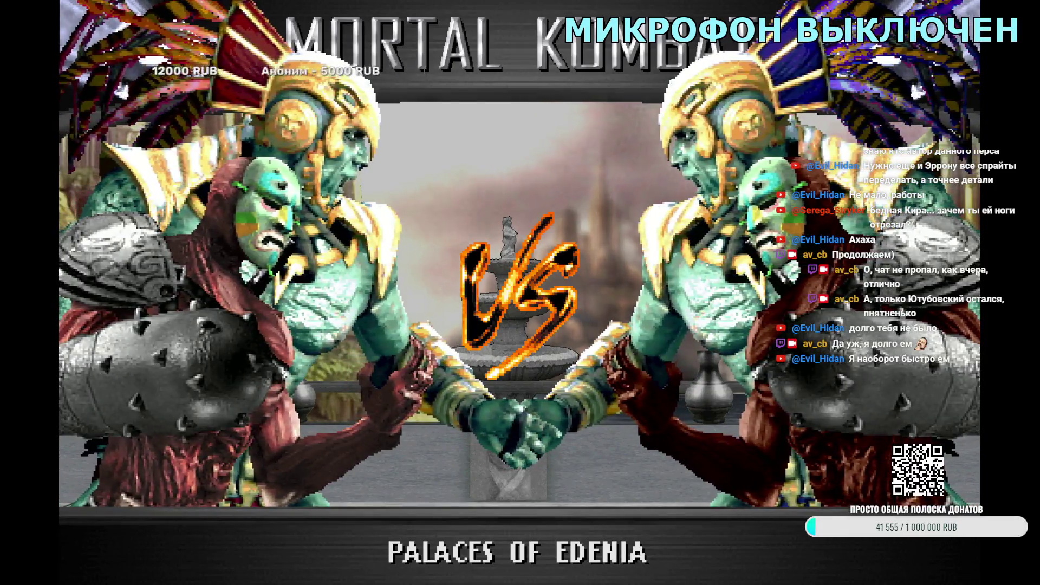
# - Pair Drahmin with Kotal Kahn for a tag intro, then leave the fight and quit the game
pyautogui.press('Escape')
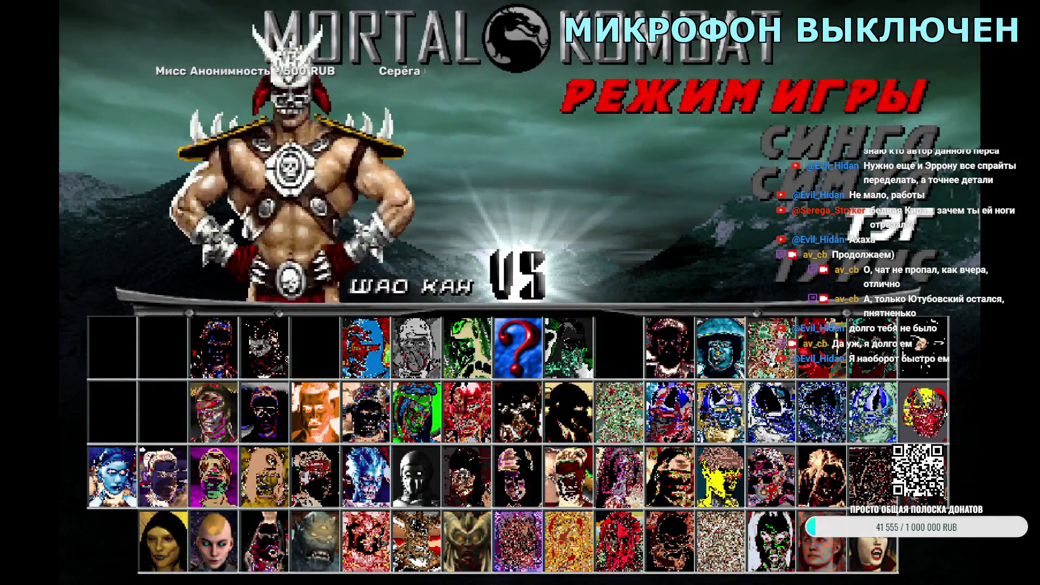
pyautogui.press('Up')
pyautogui.press('Up')
pyautogui.press('Right')
pyautogui.press('Right')
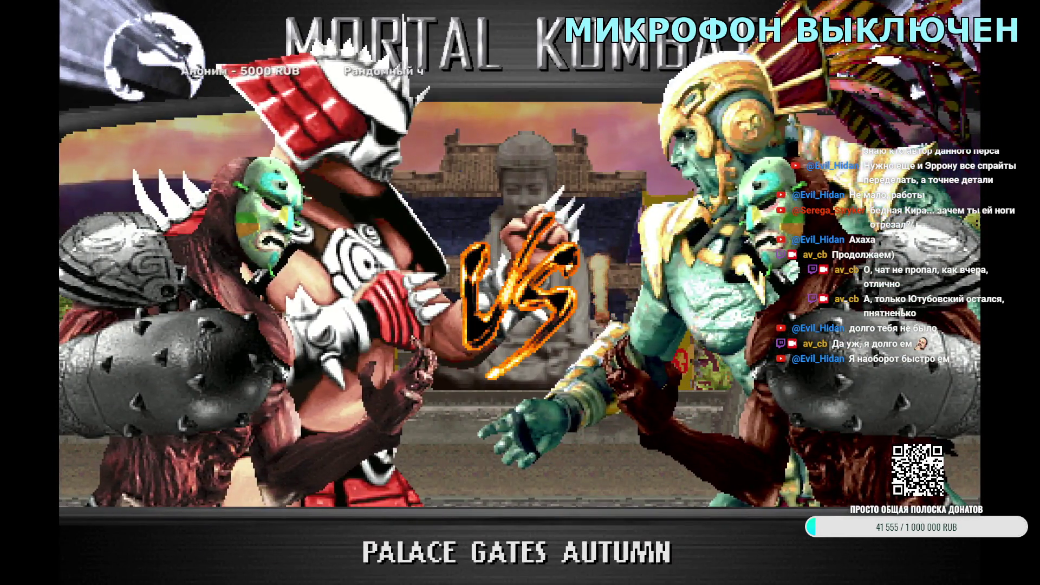
pyautogui.press('Escape')
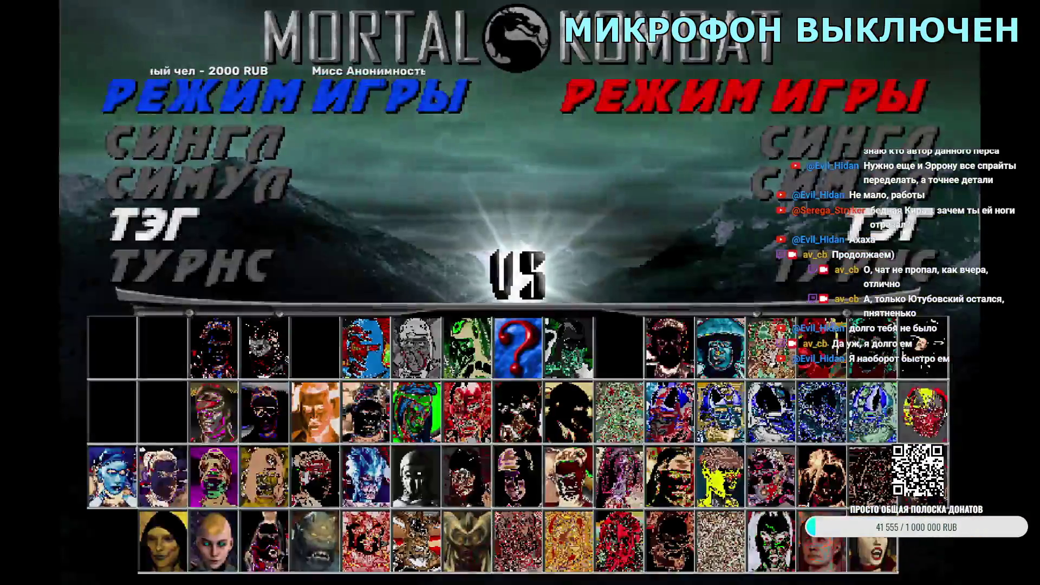
pyautogui.press('Escape')
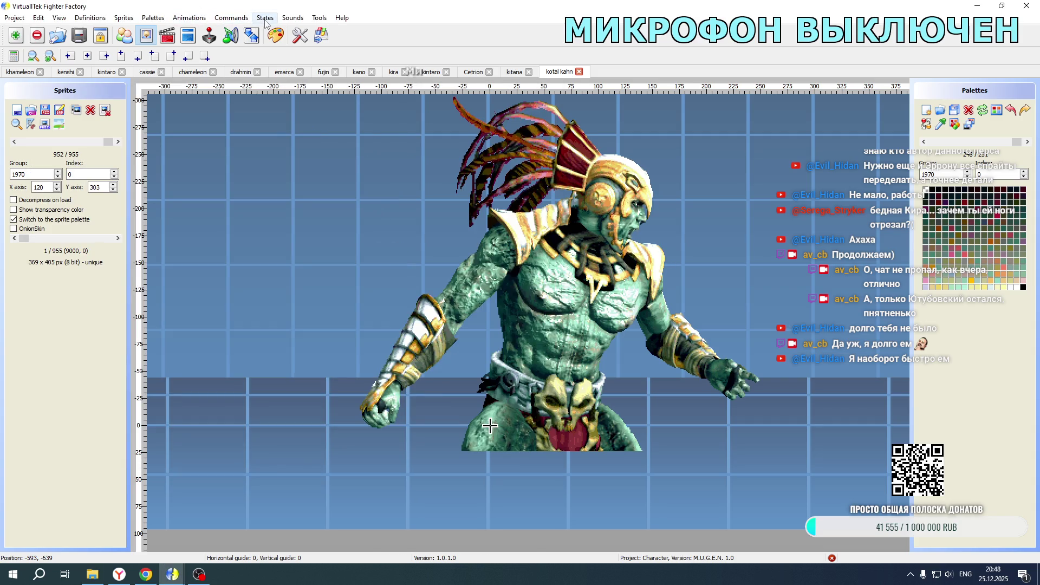
# - Open Kotal Kahn's 1.cns states code and navigate to the explod offset lines
pyautogui.click(191, 37)
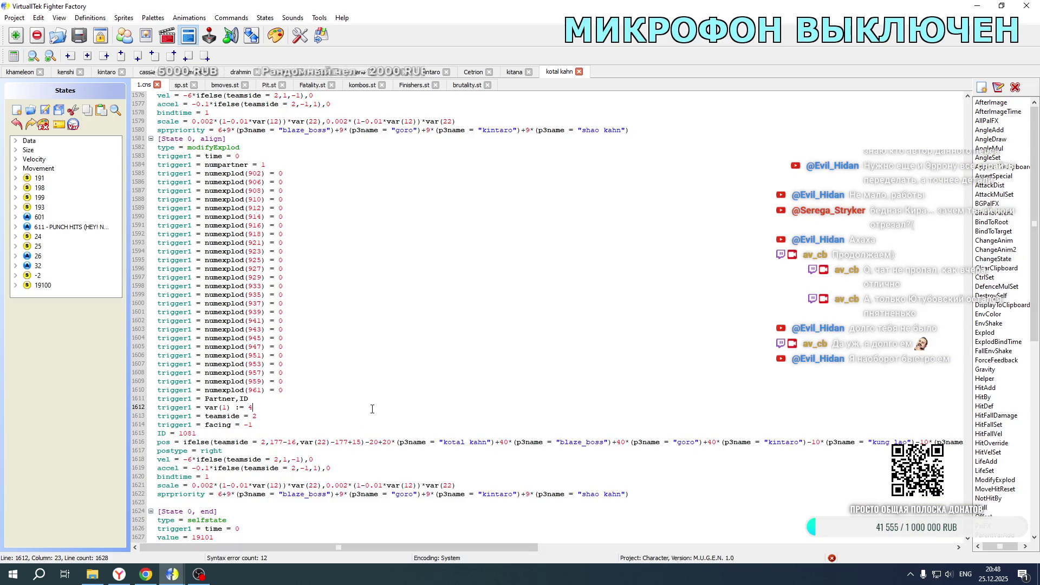
pyautogui.scroll(20, 372, 409)
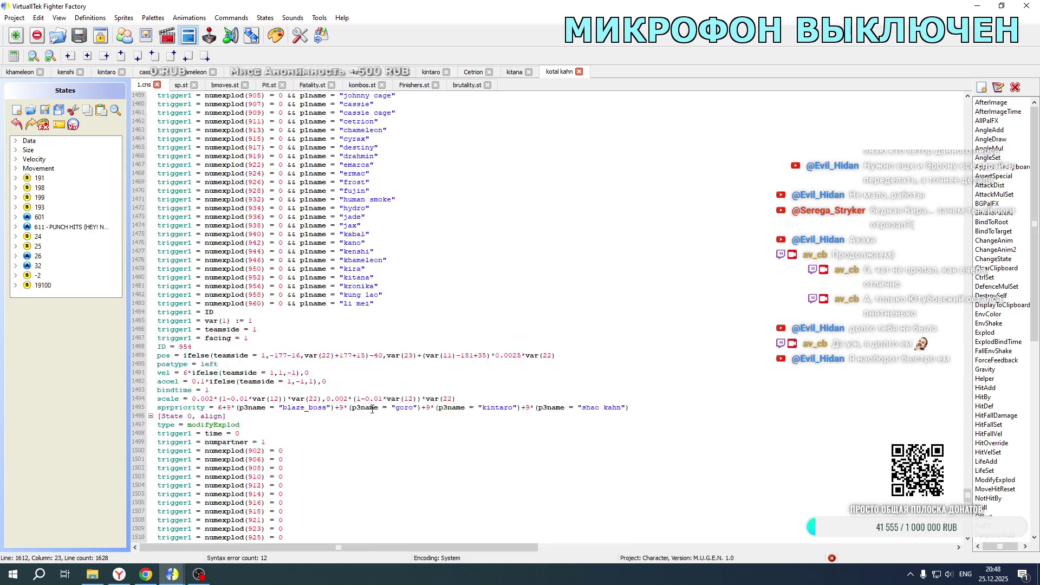
pyautogui.scroll(-13, 372, 409)
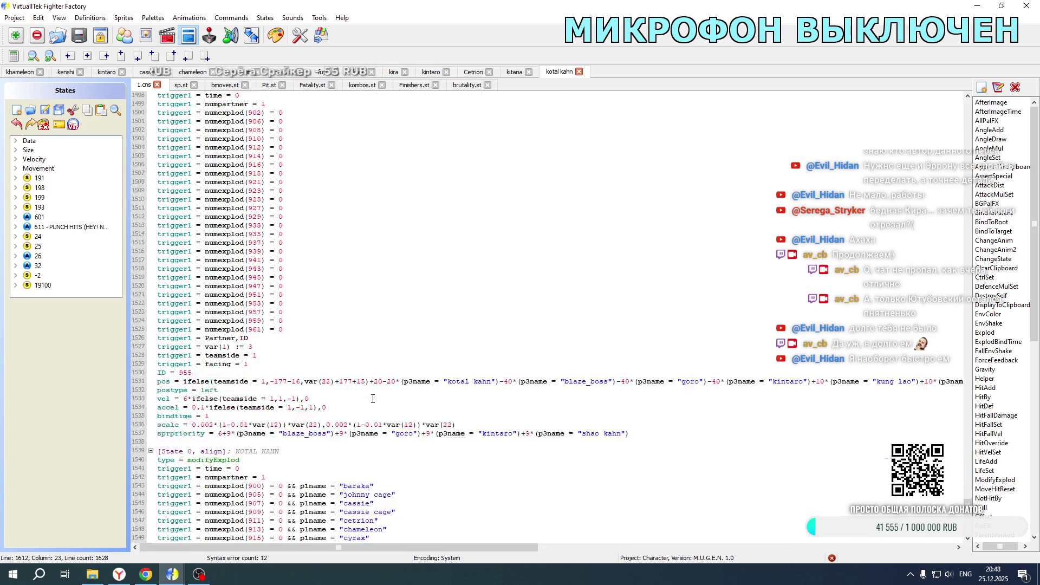
pyautogui.scroll(-1, 372, 399)
pyautogui.write('30')
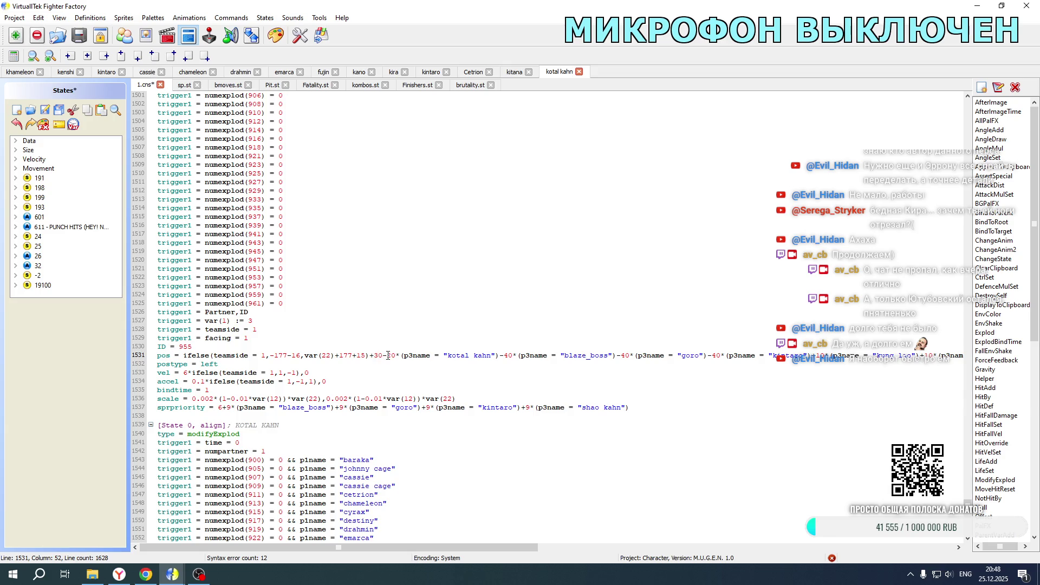
pyautogui.scroll(-14, 378, 383)
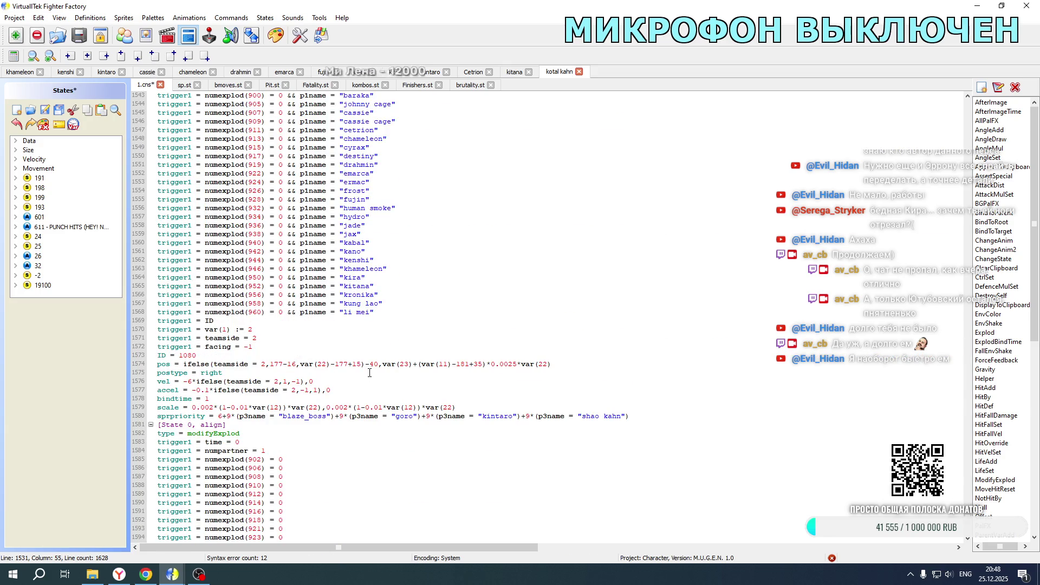
pyautogui.scroll(-12, 370, 374)
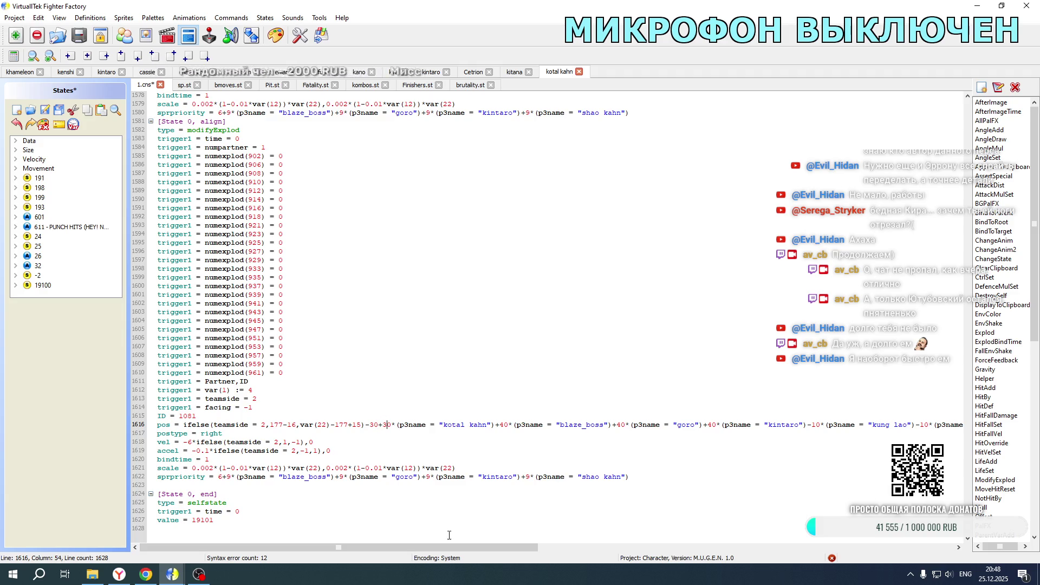
pyautogui.moveTo(449, 547)
pyautogui.mouseDown()
pyautogui.moveTo(690, 542)
pyautogui.moveTo(452, 538)
pyautogui.moveTo(828, 525)
pyautogui.mouseUp()
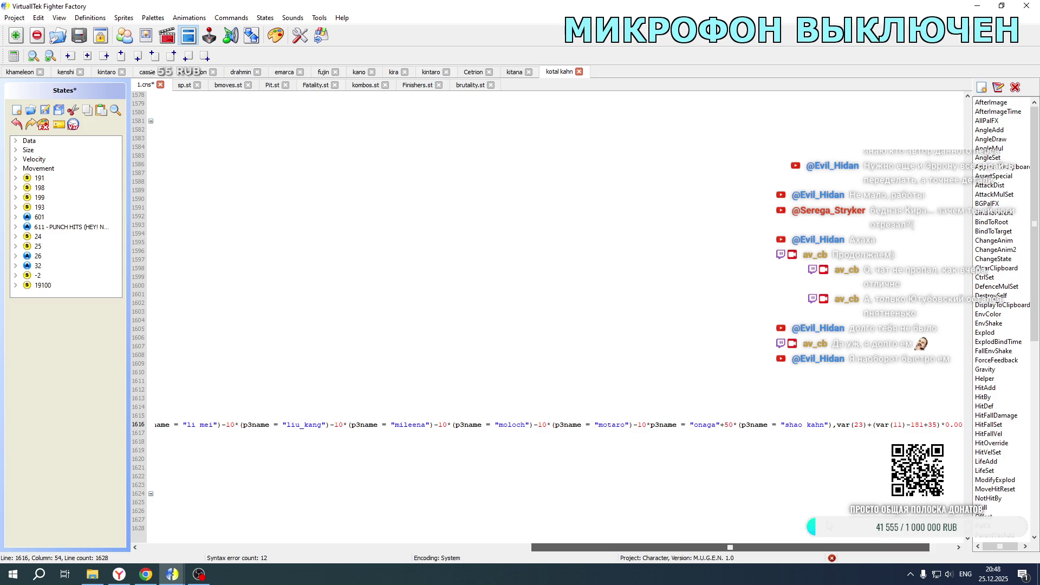
pyautogui.moveTo(828, 524); pyautogui.dragTo(830, 525)
pyautogui.scroll(14, 798, 384)
pyautogui.scroll(7, 799, 384)
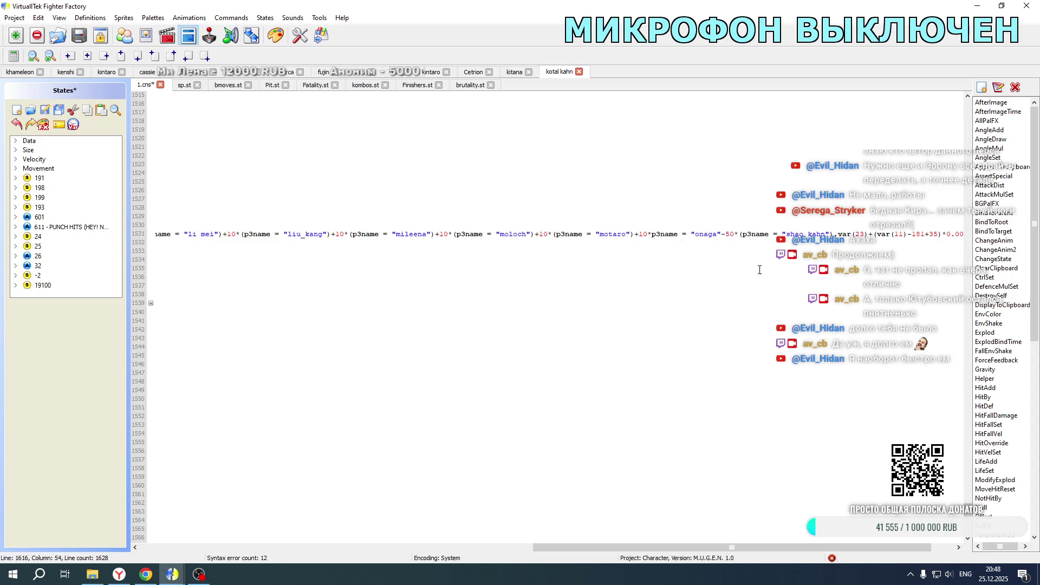
# - Select the Onaga offset 50 on line 1531, check line 1616, and switch to Khameleon
pyautogui.doubleClick(730, 233)
pyautogui.scroll(-20, 747, 299)
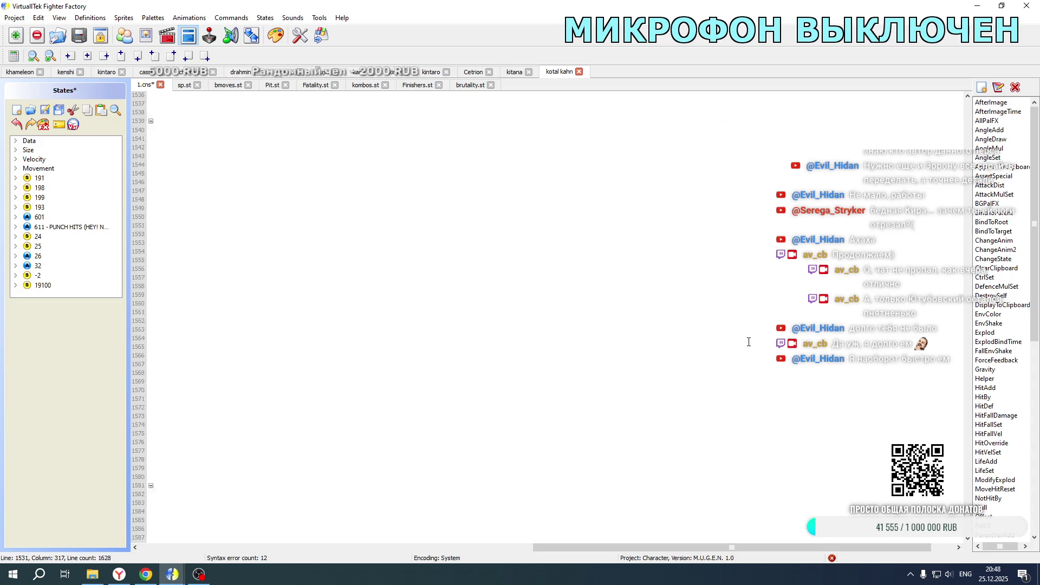
pyautogui.click(722, 424)
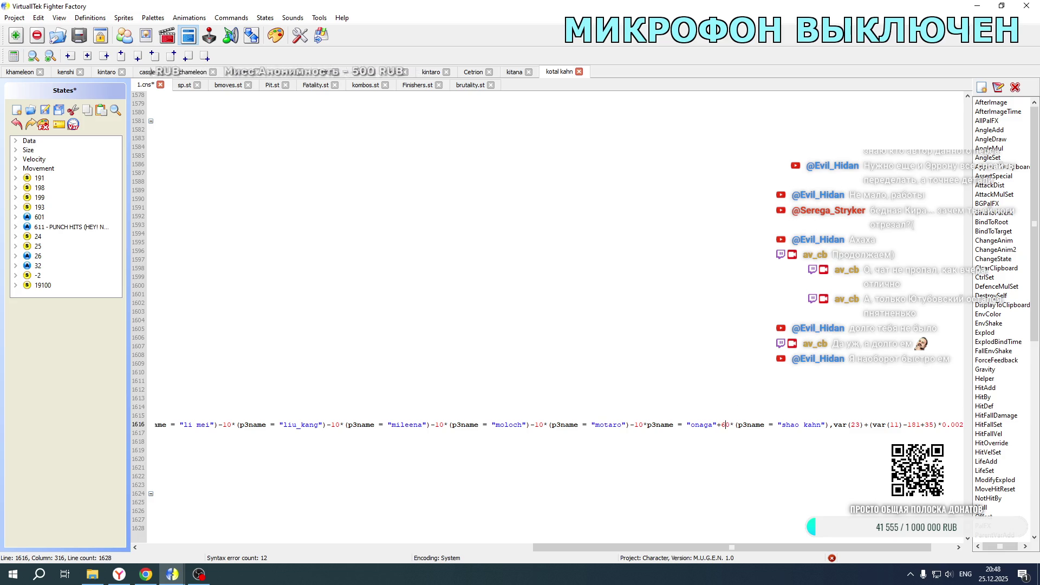
pyautogui.click(24, 72)
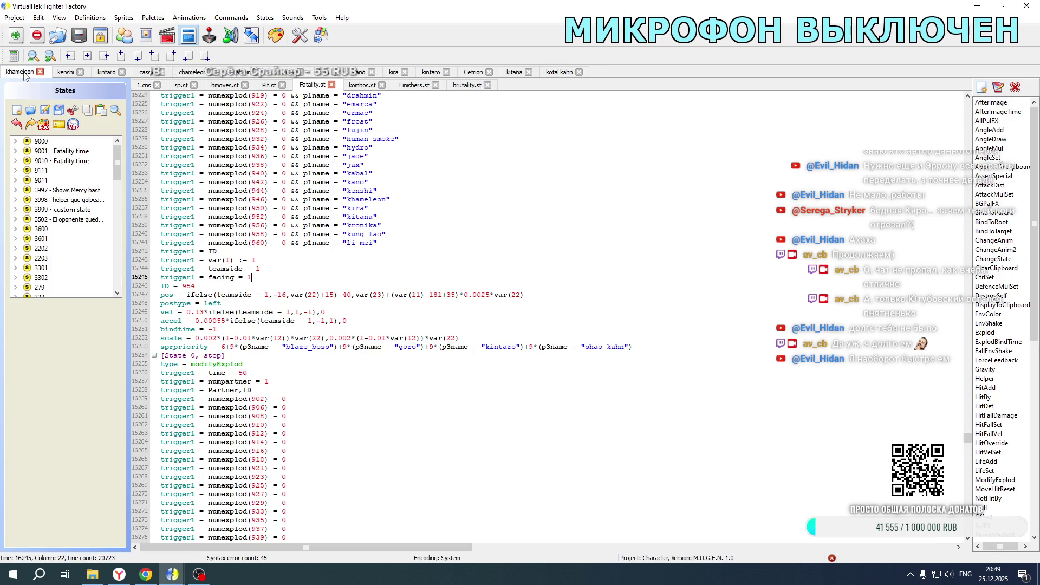
# - Set the Onaga offsets on Fatality.st lines 16289 and 16373 to -60 and +60, then open the game folder
pyautogui.scroll(-11, 257, 415)
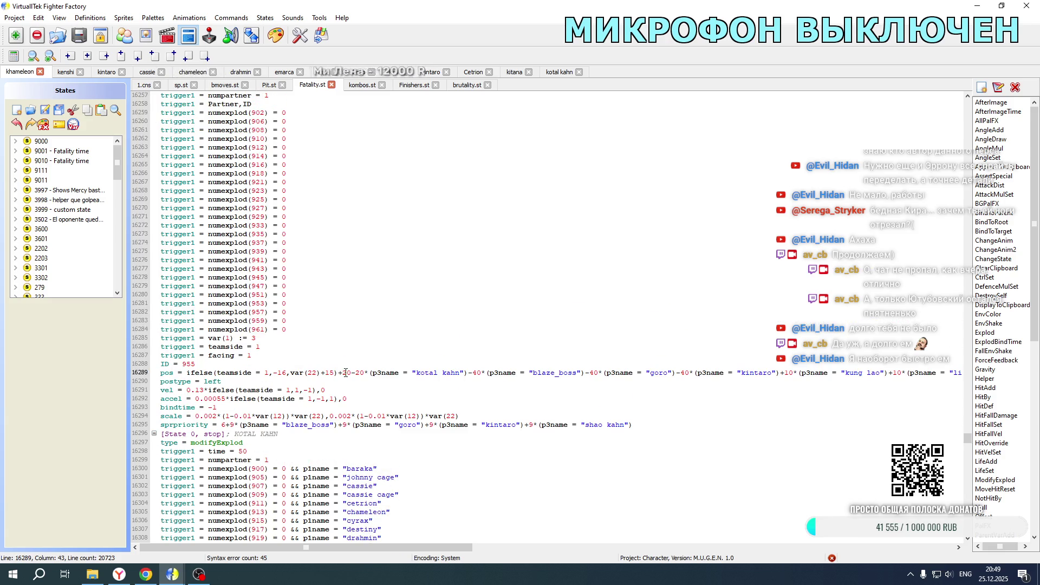
pyautogui.write('3')
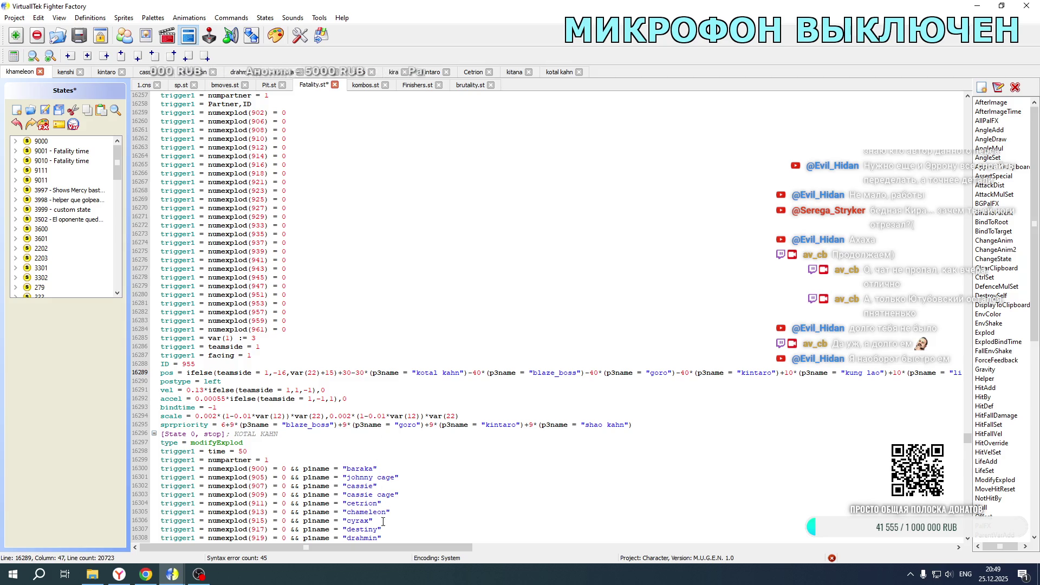
pyautogui.moveTo(383, 547); pyautogui.dragTo(797, 547)
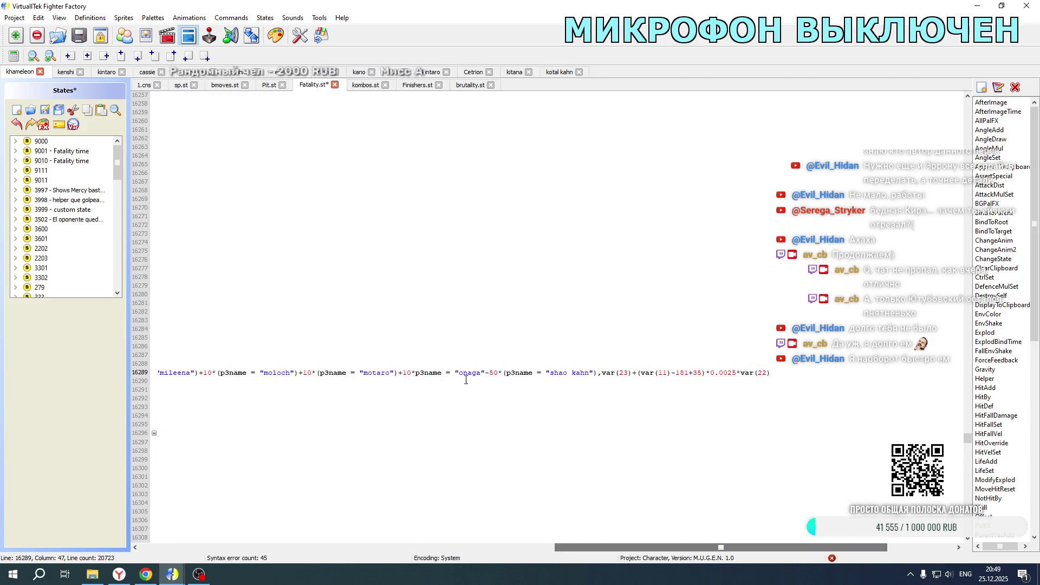
pyautogui.click(496, 373)
pyautogui.press('Right')
pyautogui.scroll(-20, 492, 376)
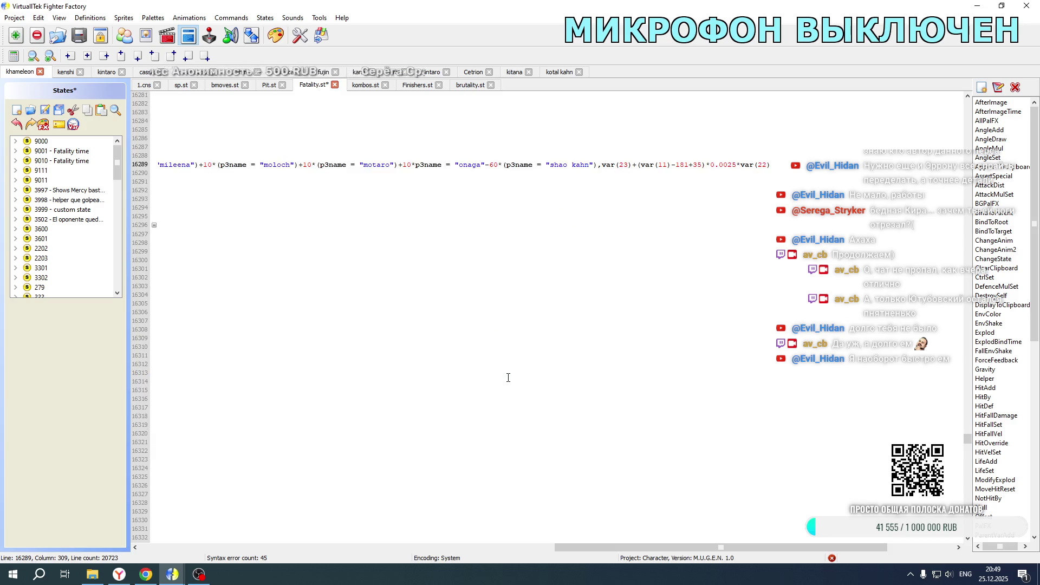
pyautogui.moveTo(485, 477); pyautogui.dragTo(493, 477)
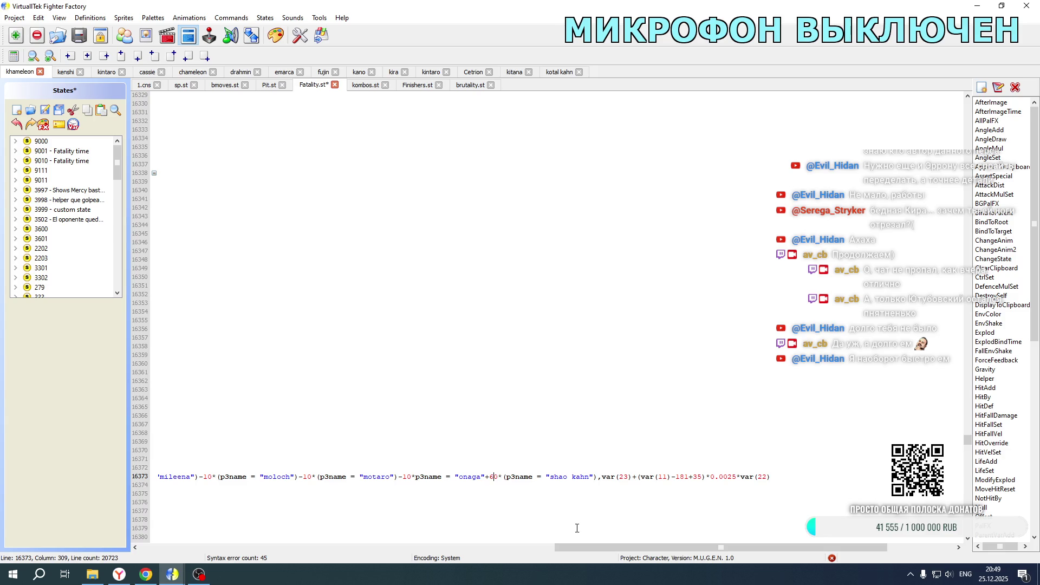
pyautogui.moveTo(585, 547); pyautogui.dragTo(187, 547)
pyautogui.doubleClick(309, 477)
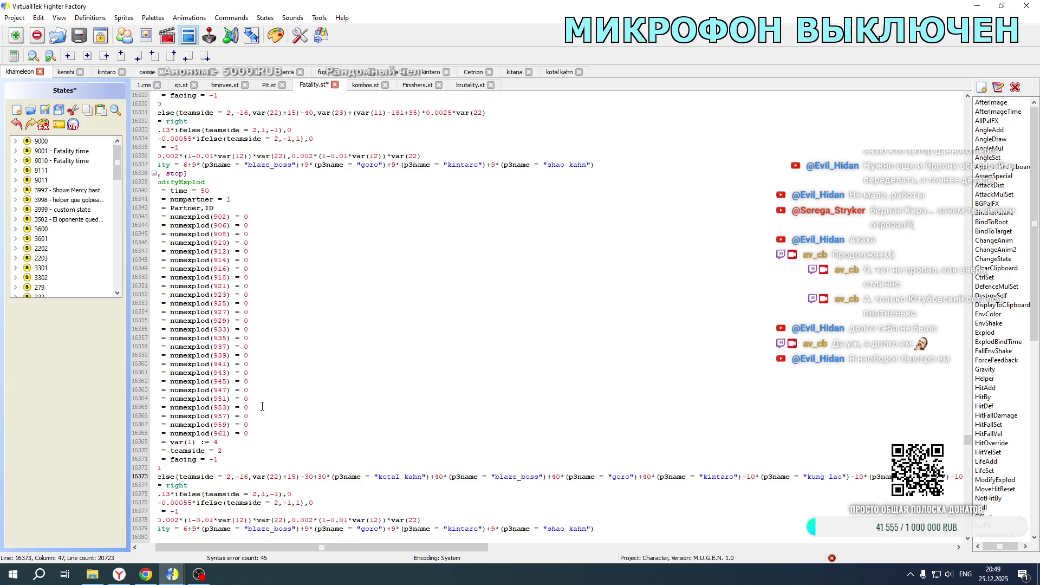
pyautogui.click(92, 576)
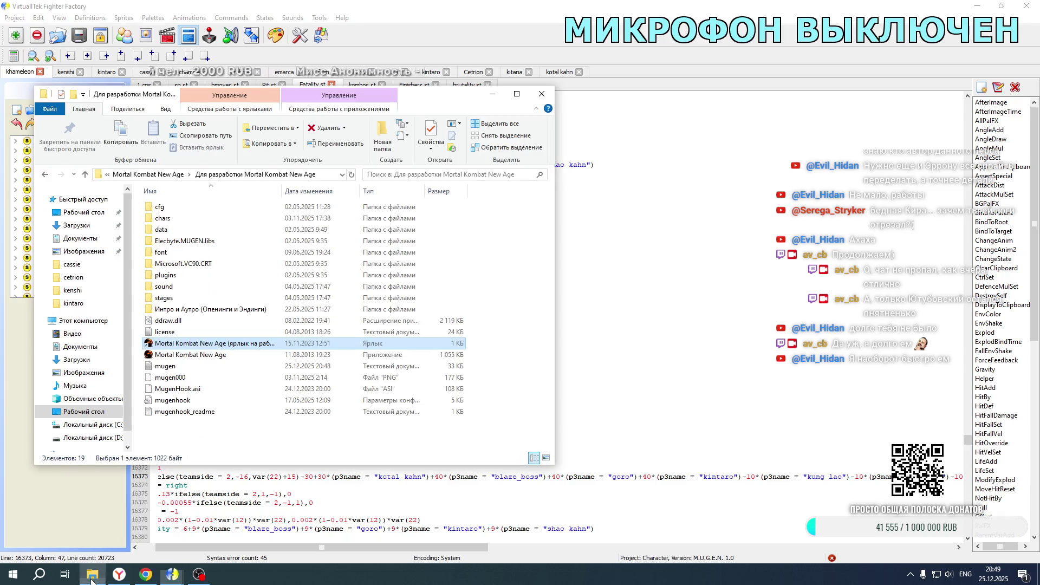
# - Launch the game in ДУЭЛЬ mode and pick Kotal Kahn and Baraka for player one
pyautogui.doubleClick(268, 342)
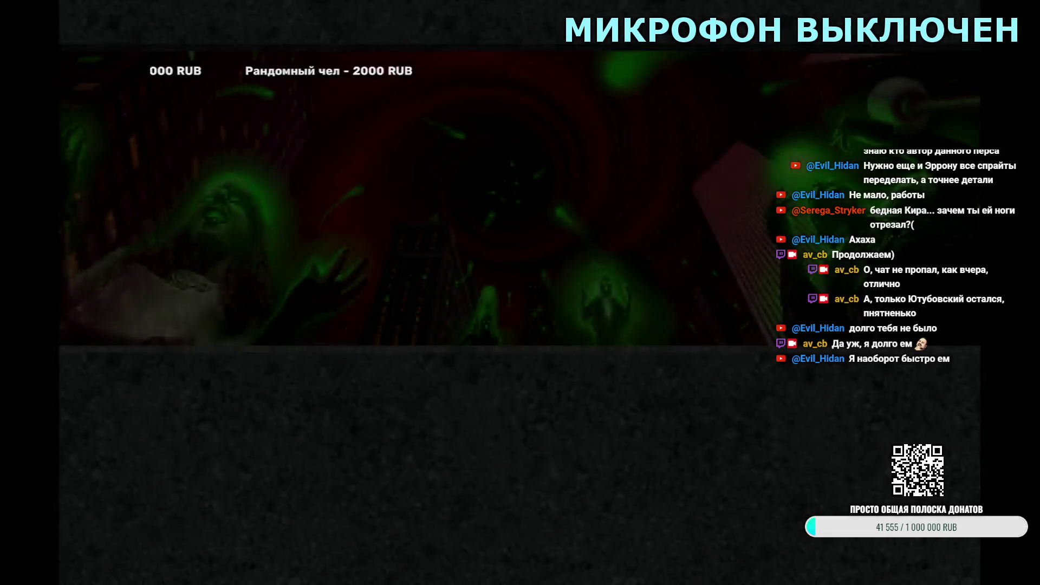
pyautogui.press('Down')
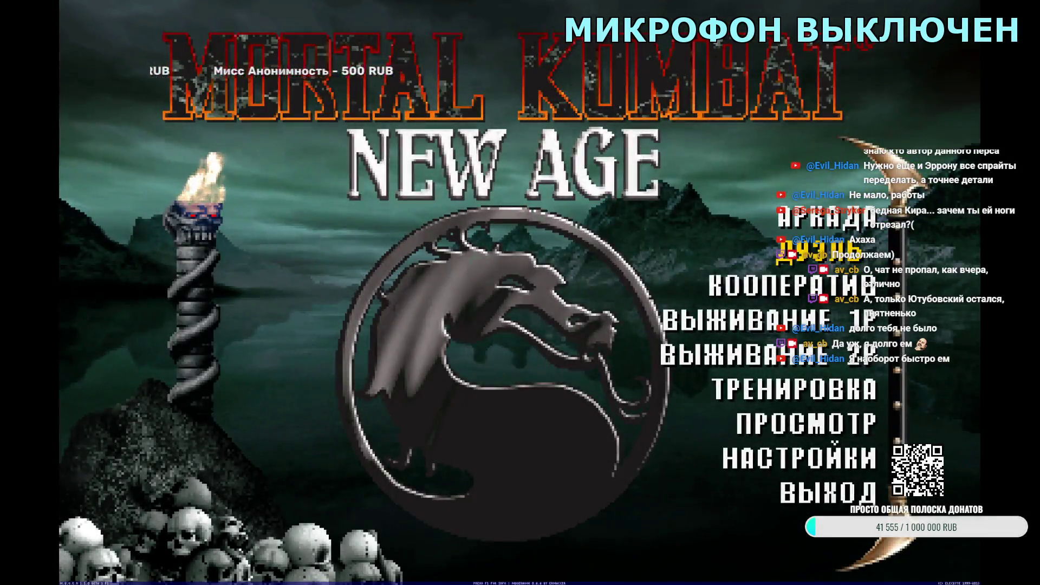
pyautogui.press('Return')
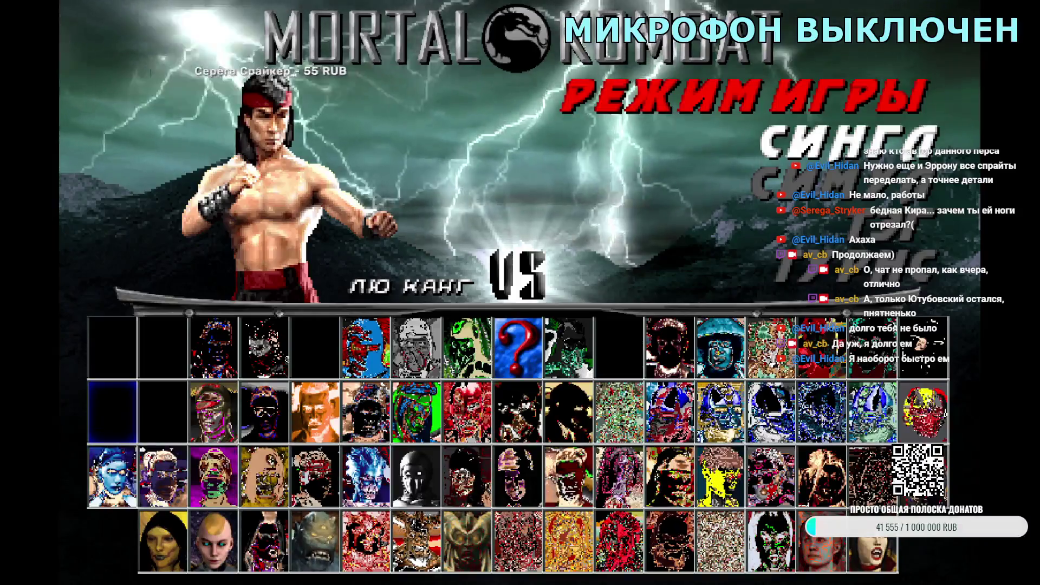
pyautogui.press('Right')
pyautogui.press('Right')
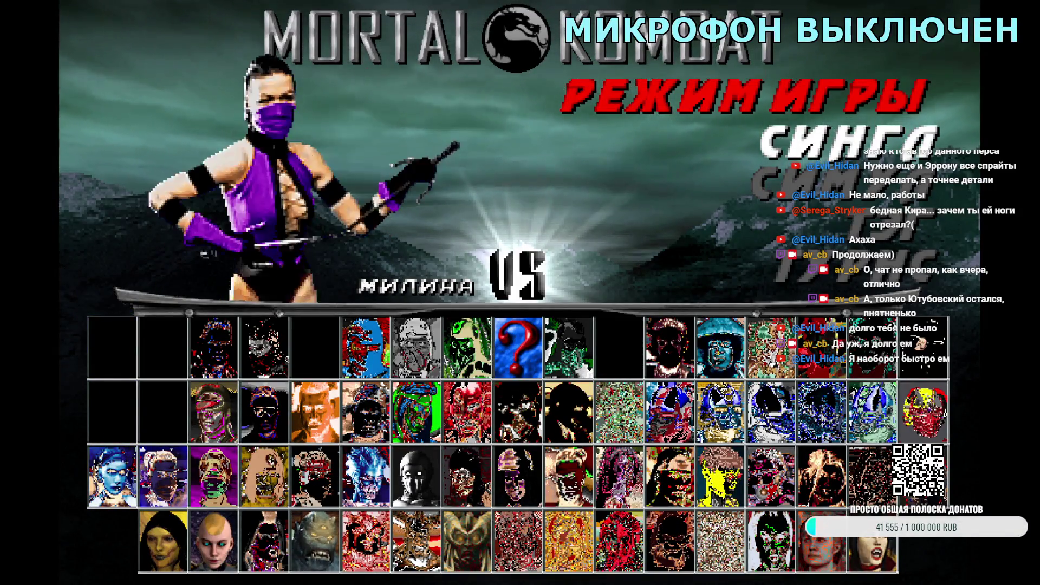
pyautogui.press('Right')
pyautogui.press('Right')
pyautogui.press('Return')
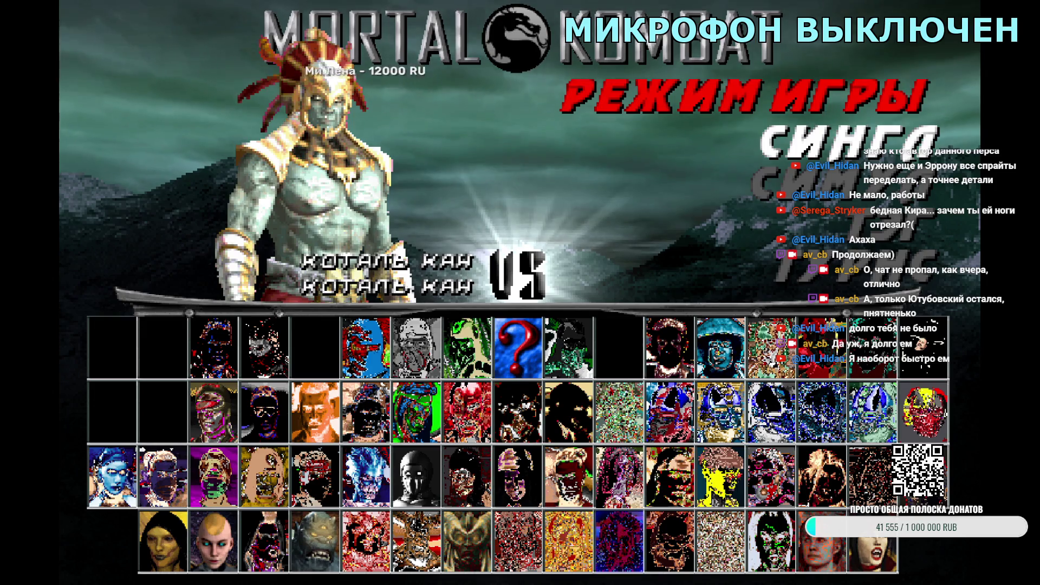
pyautogui.press('Right')
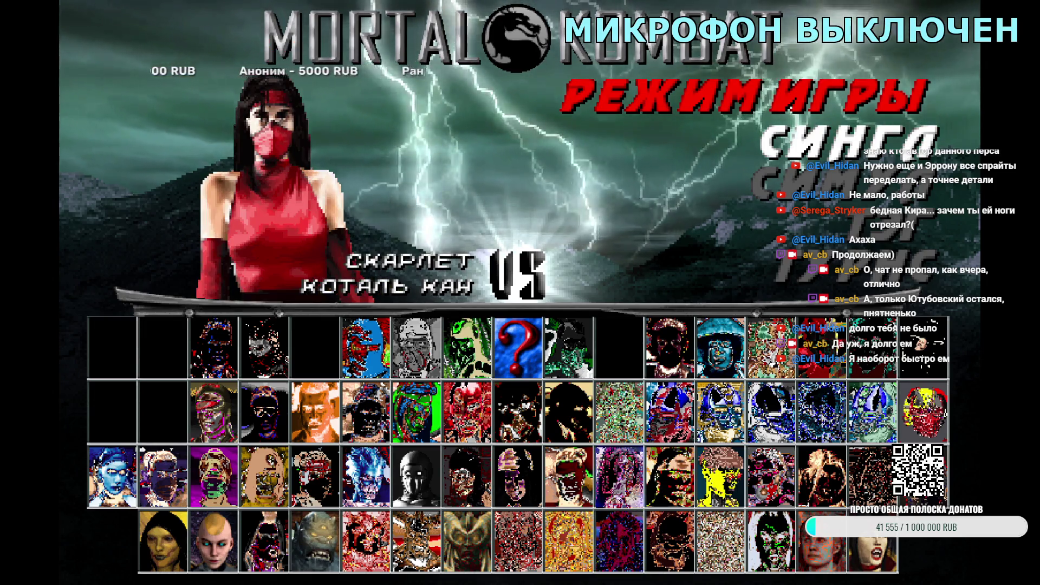
pyautogui.press('Right')
pyautogui.press('Right')
pyautogui.press('Return')
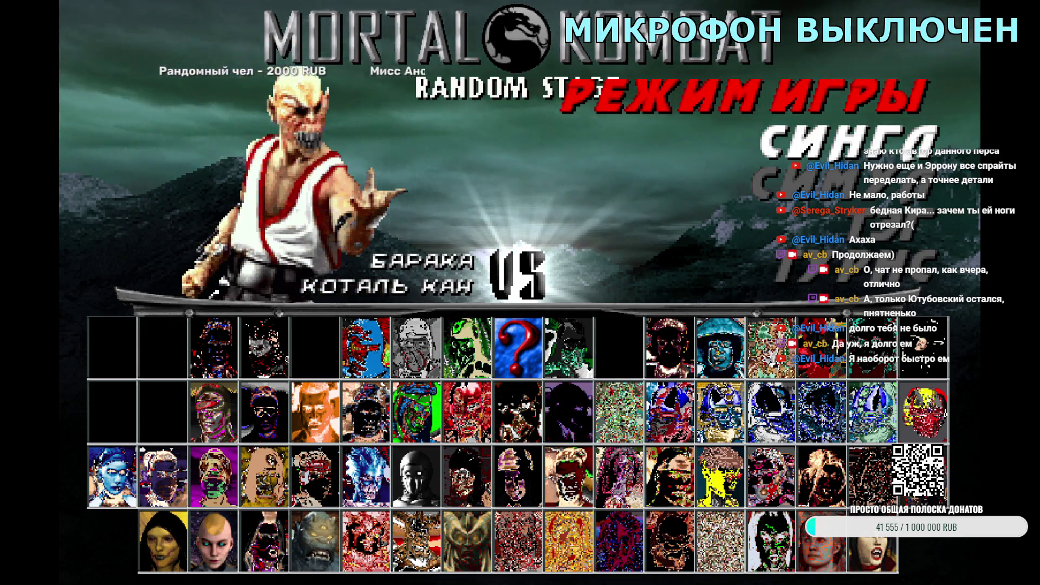
# - Pick Blaze and Kotal Kahn for player two and start the fight
pyautogui.press('Return')
pyautogui.press('Left')
pyautogui.press('Left')
pyautogui.press('Left')
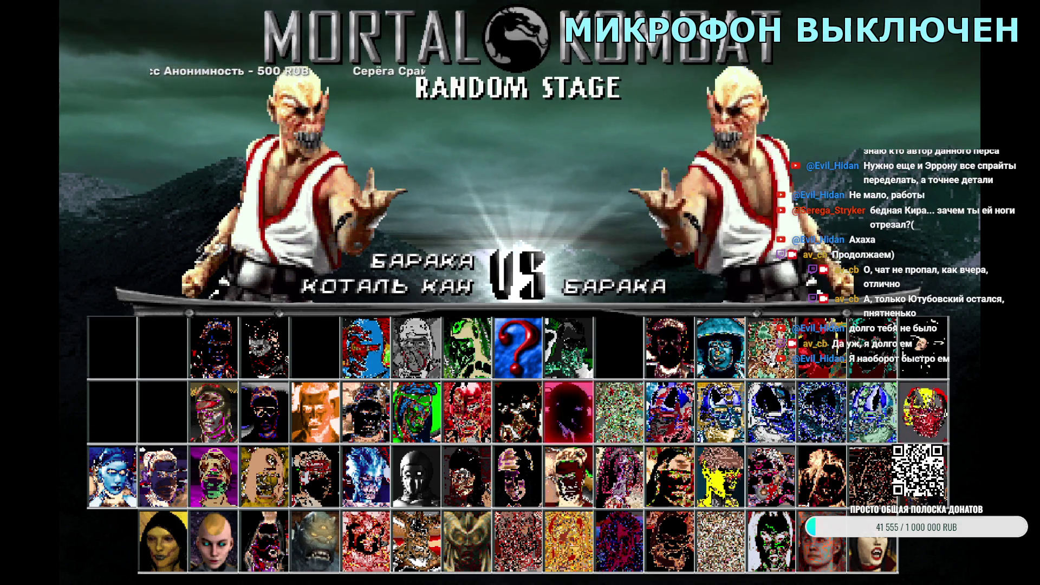
pyautogui.press('Right')
pyautogui.press('Return')
pyautogui.press('Left')
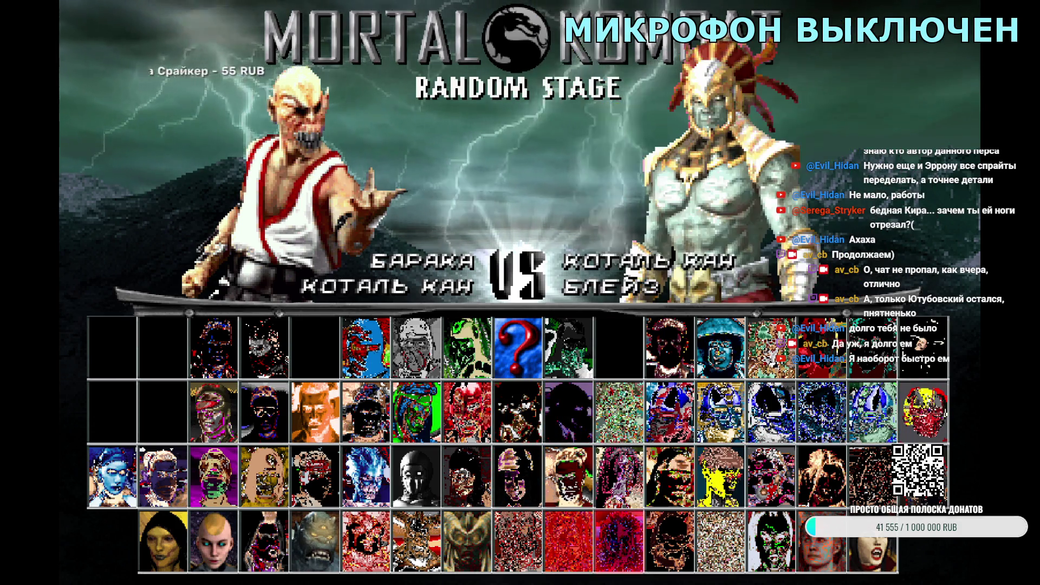
pyautogui.press('Return')
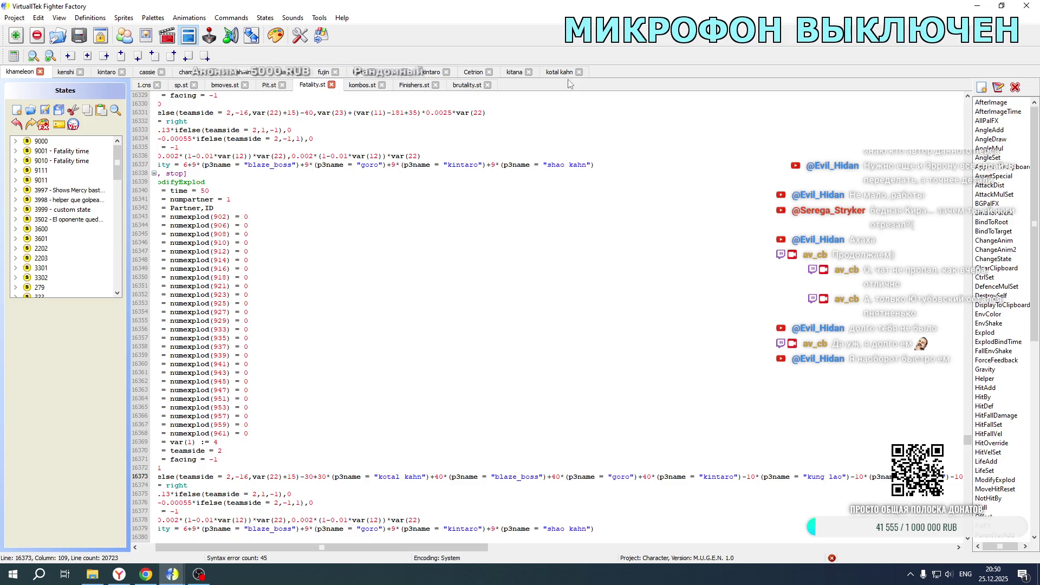
# - In Kotal Kahn's 1.cns, replace the per-opponent offset terms on line 1531 with pasted ones
pyautogui.click(564, 75)
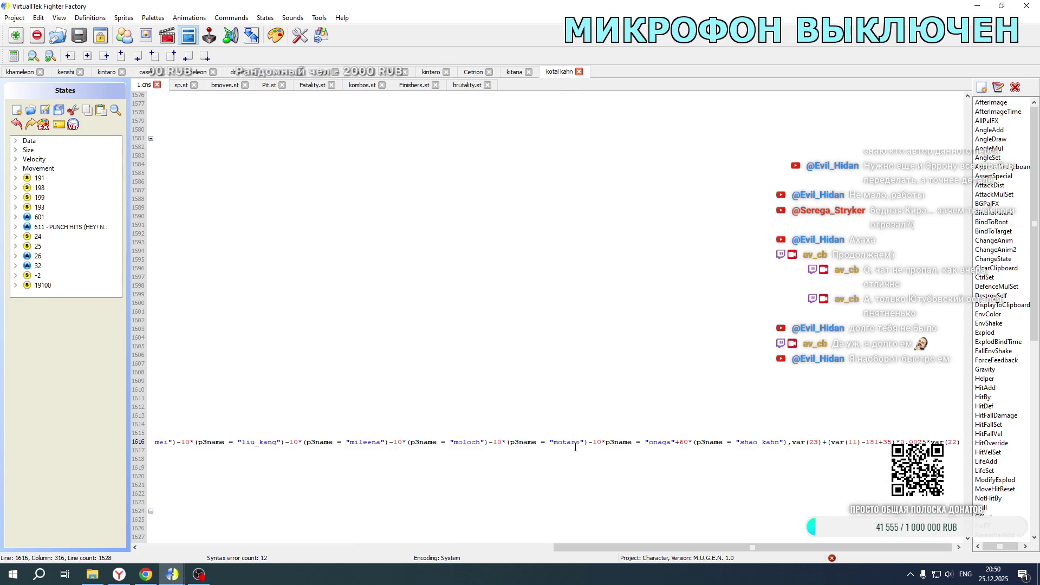
pyautogui.moveTo(568, 540); pyautogui.dragTo(114, 545)
pyautogui.scroll(14, 307, 385)
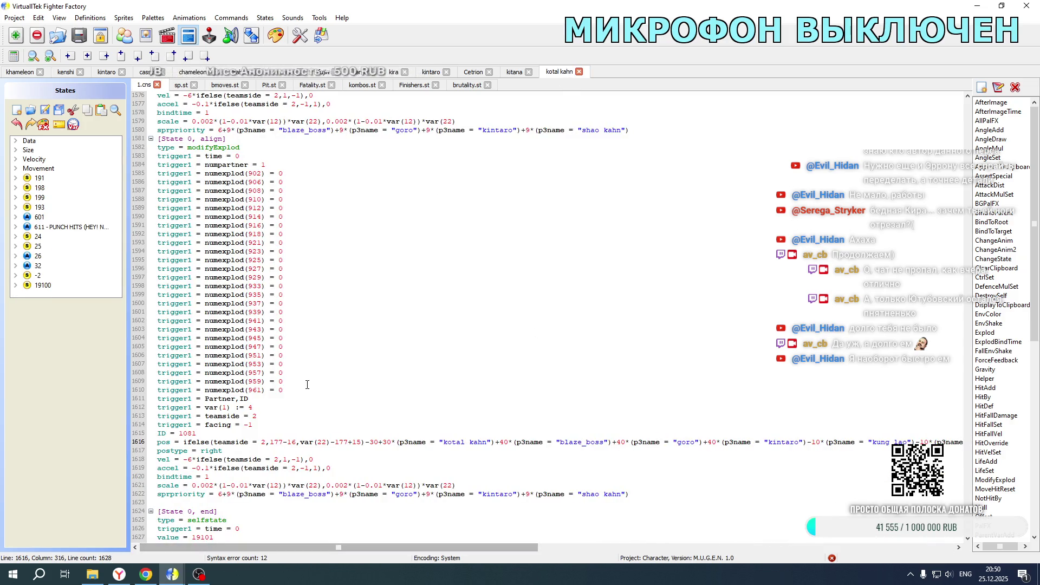
pyautogui.scroll(9, 307, 385)
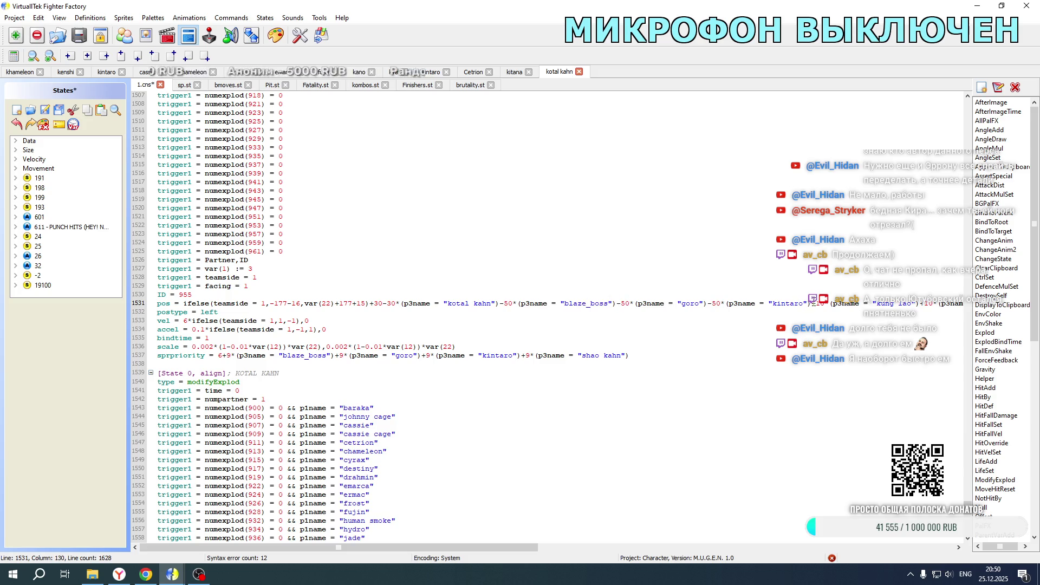
pyautogui.moveTo(811, 305); pyautogui.dragTo(899, 306)
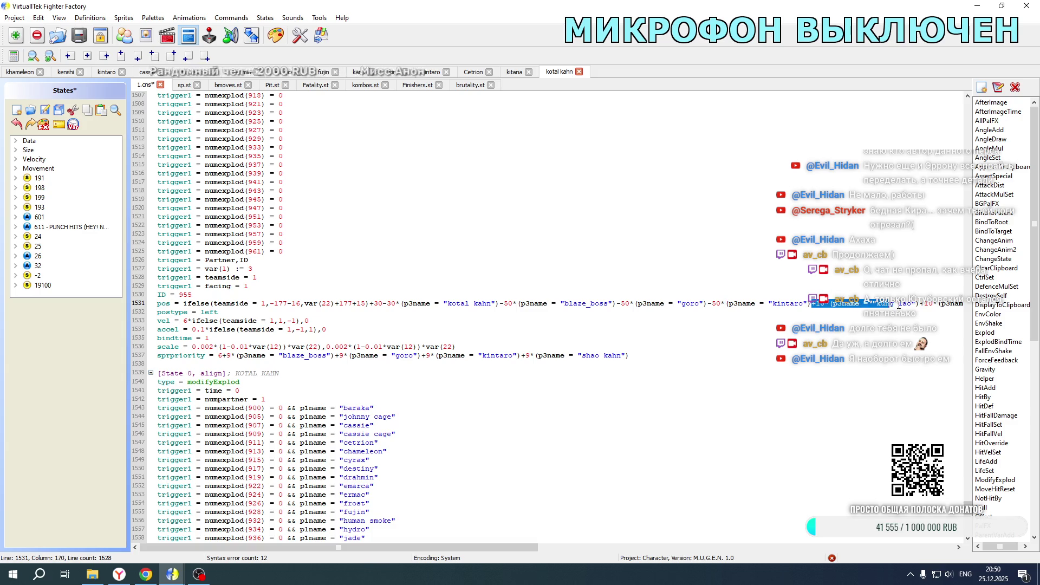
pyautogui.moveTo(961, 305); pyautogui.dragTo(741, 312)
pyautogui.moveTo(676, 313)
pyautogui.mouseDown()
pyautogui.moveTo(479, 305)
pyautogui.moveTo(968, 306)
pyautogui.moveTo(704, 299)
pyautogui.mouseUp()
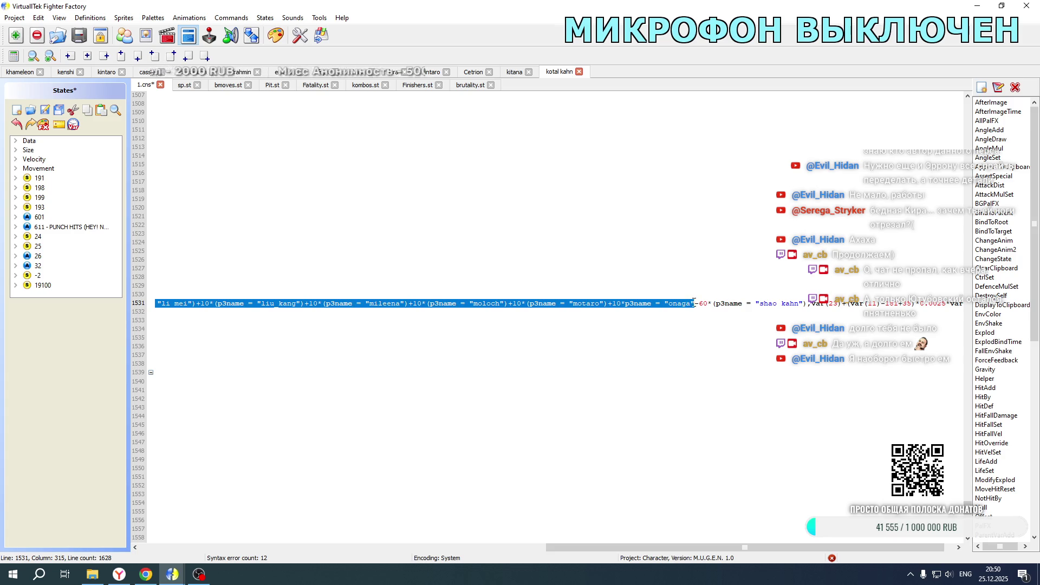
pyautogui.hotkey('ctrl', 'v')
# - Delete the trailing -10 opponent terms on line 1616, leaving Goro and Kintaro at +50
pyautogui.scroll(-20, 440, 326)
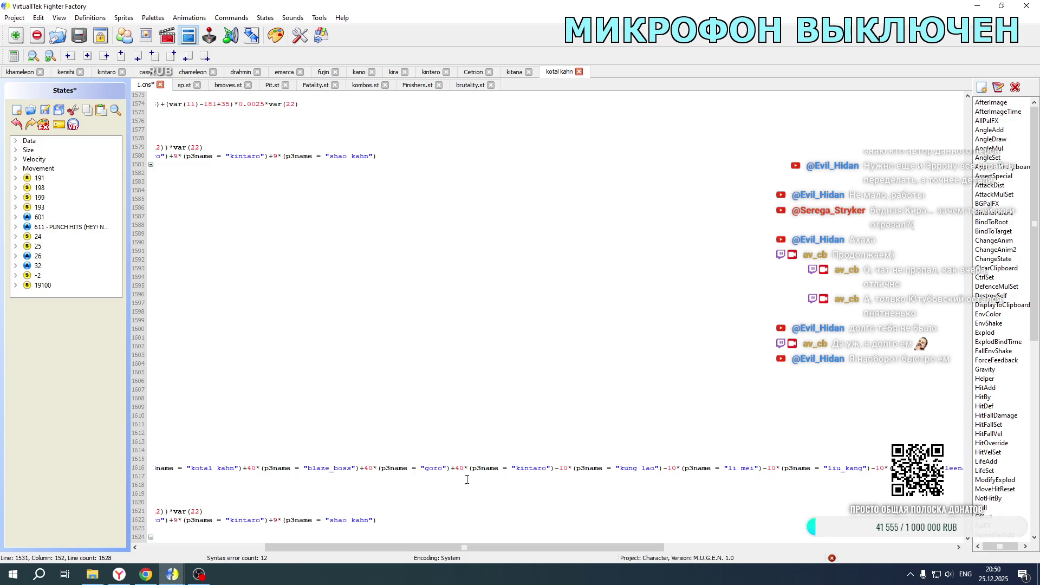
pyautogui.moveTo(435, 546)
pyautogui.mouseDown()
pyautogui.moveTo(325, 546)
pyautogui.moveTo(357, 539)
pyautogui.moveTo(278, 519)
pyautogui.mouseUp()
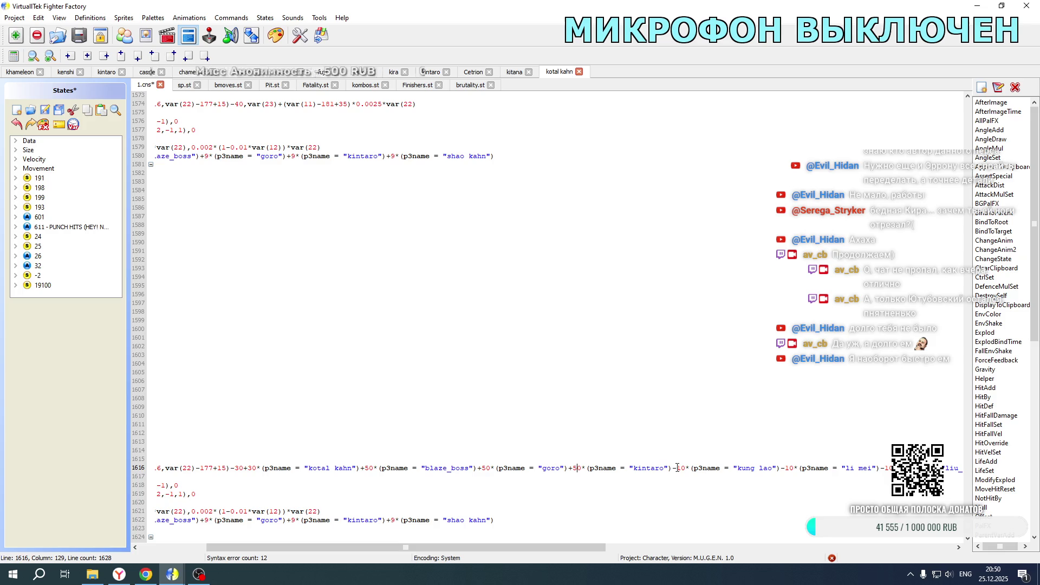
pyautogui.moveTo(674, 468)
pyautogui.mouseDown()
pyautogui.moveTo(964, 468)
pyautogui.moveTo(135, 459)
pyautogui.mouseUp()
pyautogui.moveTo(985, 464); pyautogui.dragTo(624, 473)
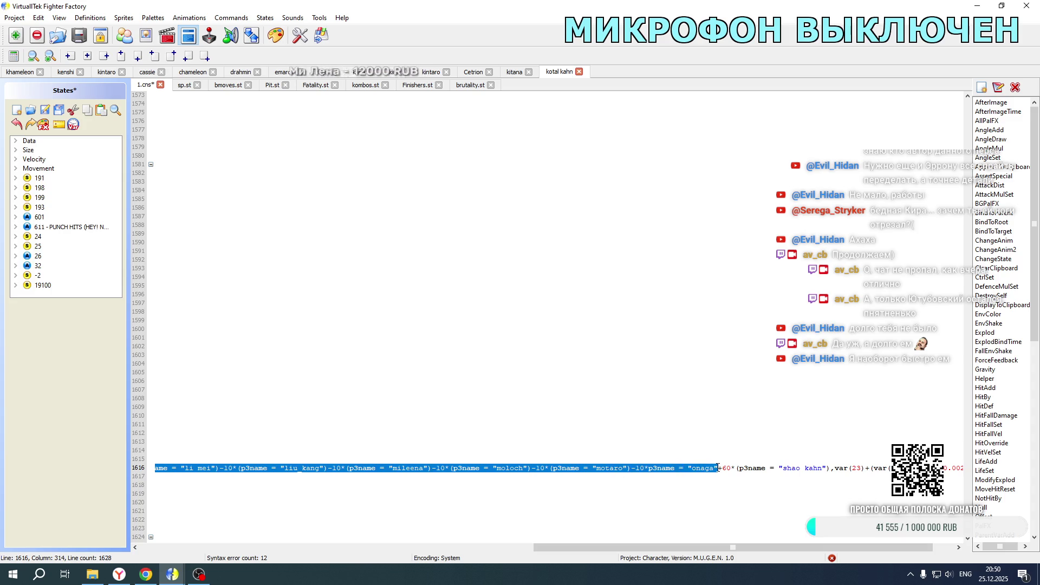
pyautogui.press('Delete')
pyautogui.scroll(10, 690, 407)
pyautogui.scroll(-12, 690, 407)
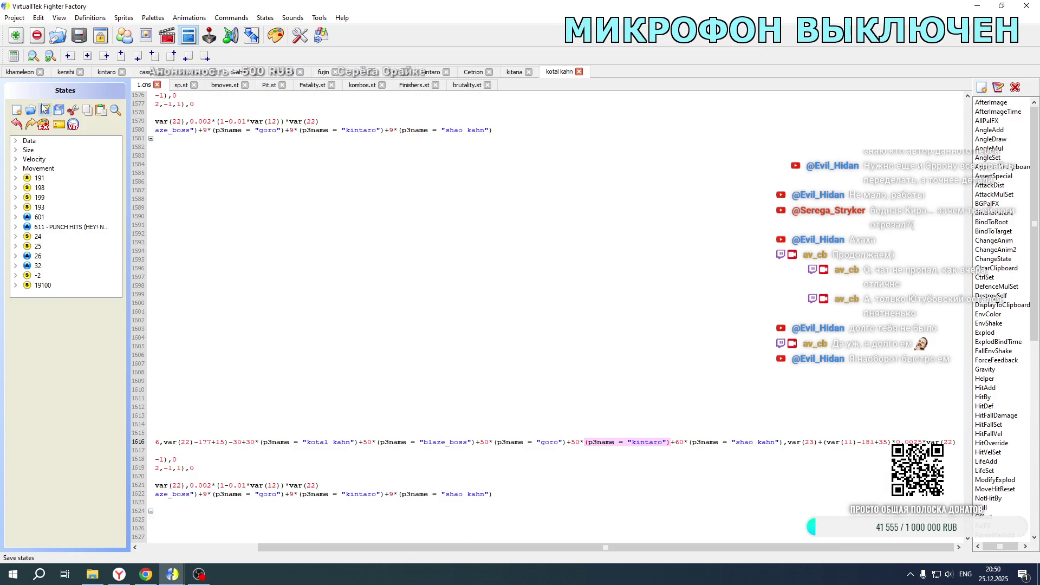
pyautogui.click(19, 71)
# - Delete the middle offset terms from Fatality.st line 16289, keeping Kintaro and Shao Kahn, and save
pyautogui.scroll(-5, 349, 298)
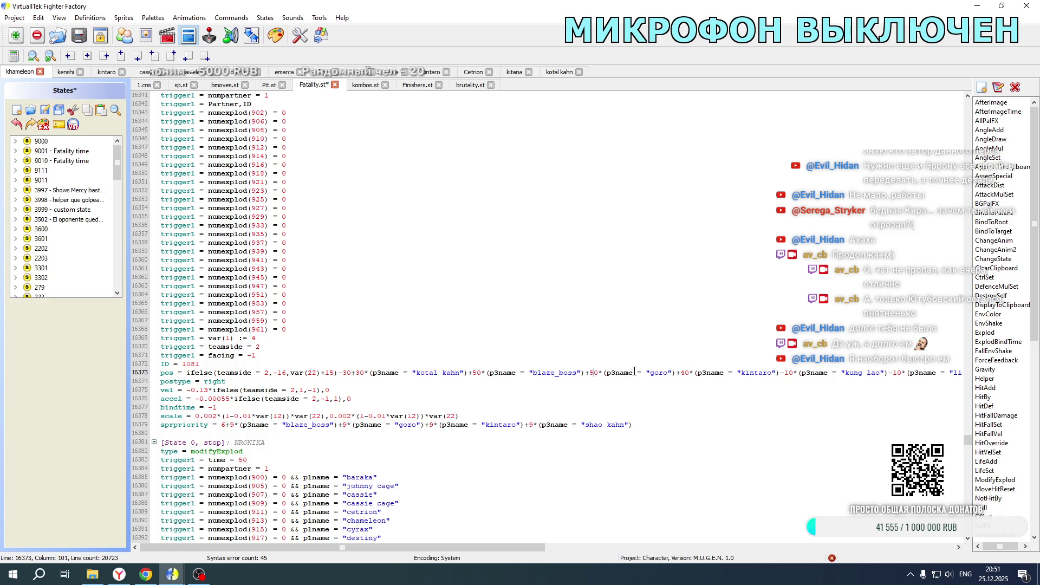
pyautogui.moveTo(782, 373)
pyautogui.mouseDown()
pyautogui.moveTo(967, 374)
pyautogui.moveTo(817, 380)
pyautogui.mouseUp()
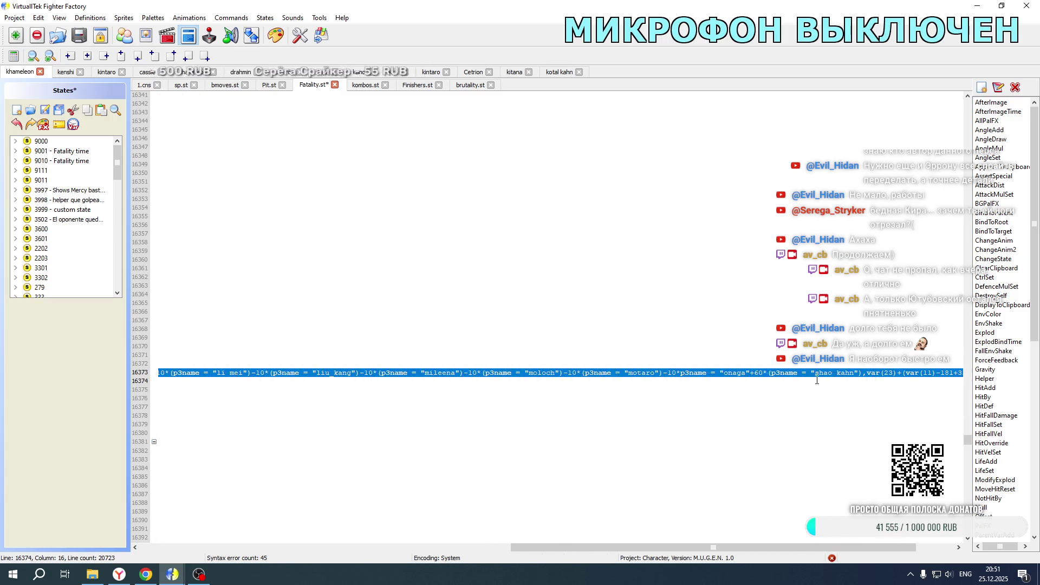
pyautogui.moveTo(743, 379); pyautogui.dragTo(748, 375)
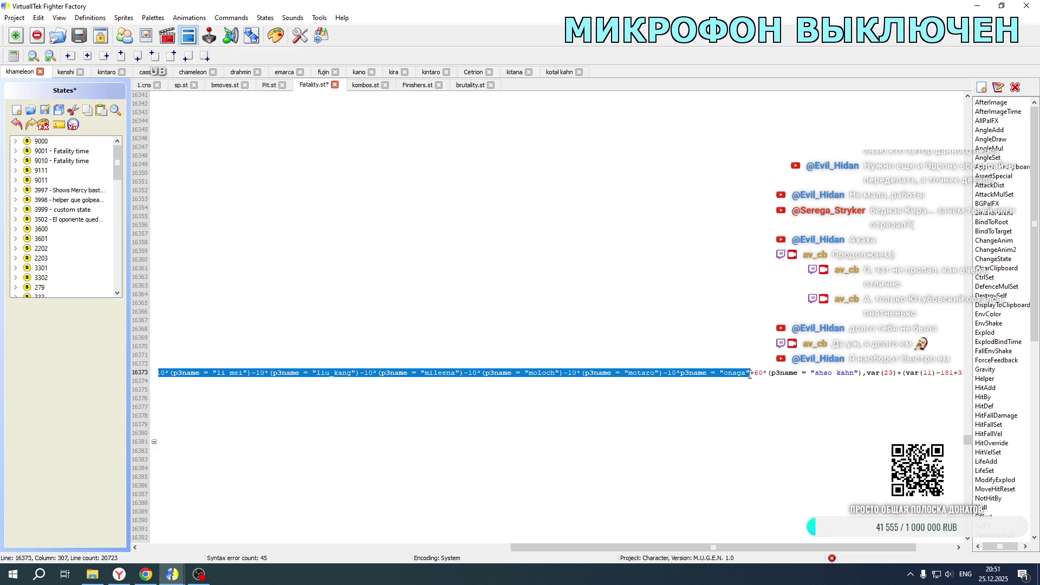
pyautogui.hscroll(-5, 750, 375)
pyautogui.click(502, 381)
pyautogui.scroll(20, 355, 368)
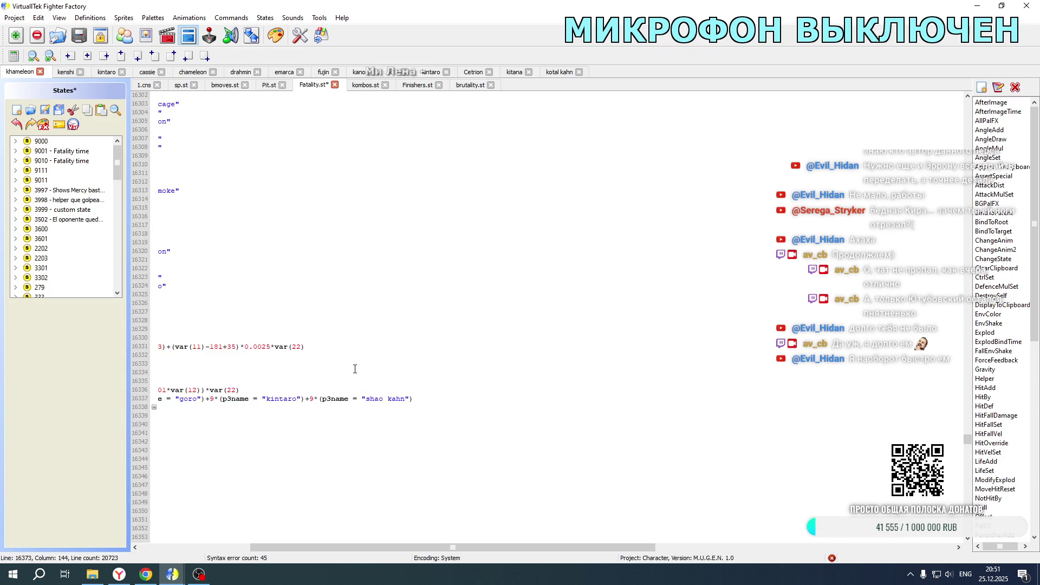
pyautogui.moveTo(359, 547); pyautogui.dragTo(350, 547)
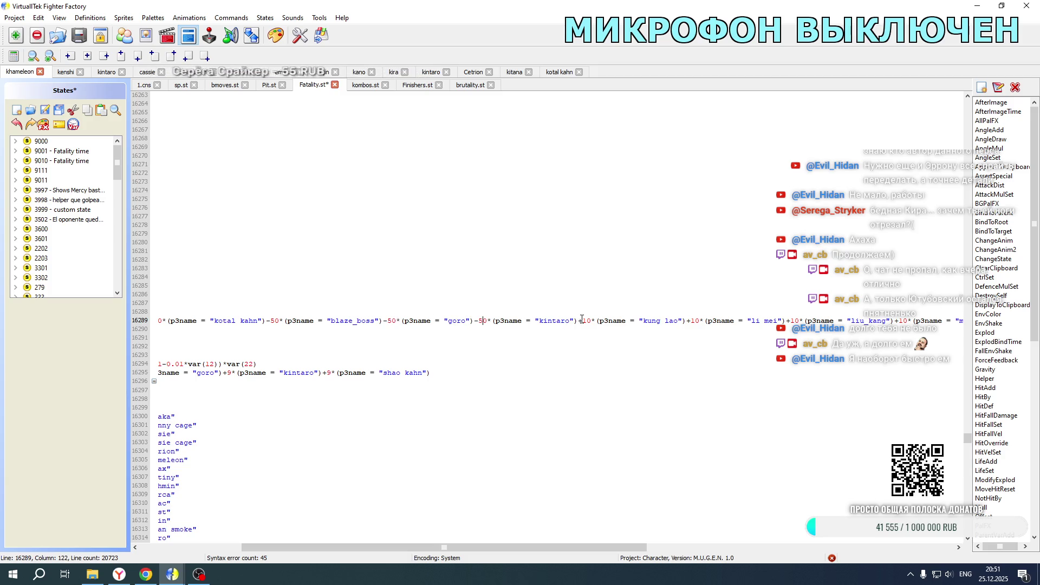
pyautogui.moveTo(639, 322)
pyautogui.mouseDown()
pyautogui.moveTo(964, 322)
pyautogui.moveTo(663, 322)
pyautogui.mouseUp()
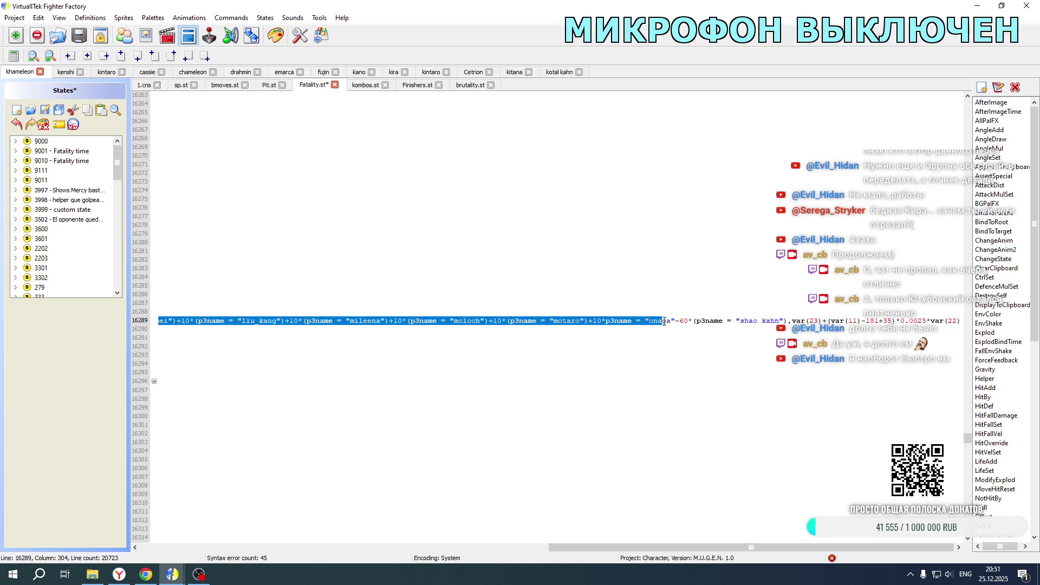
pyautogui.press('Delete')
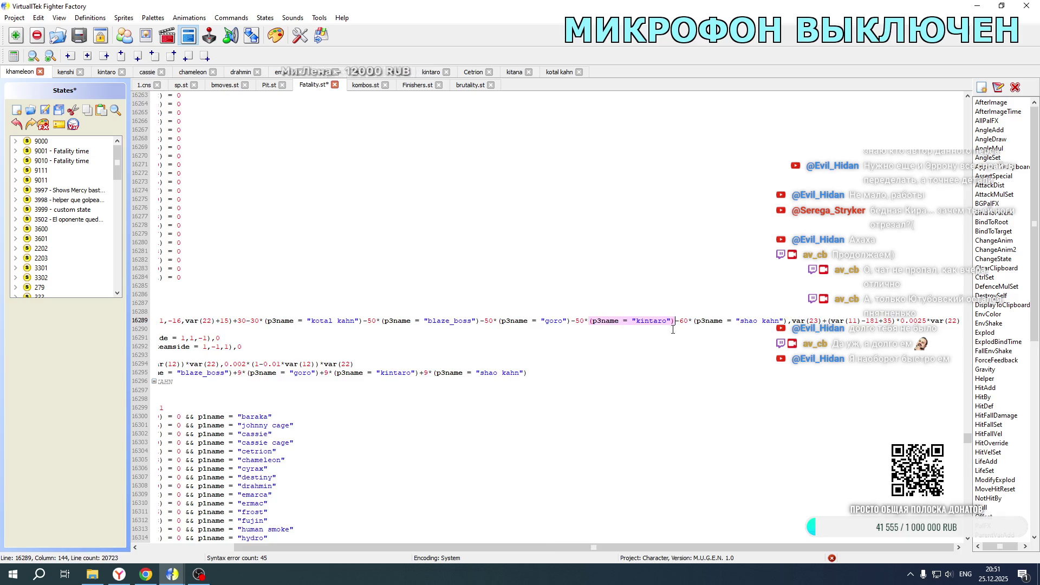
pyautogui.moveTo(476, 546); pyautogui.dragTo(410, 545)
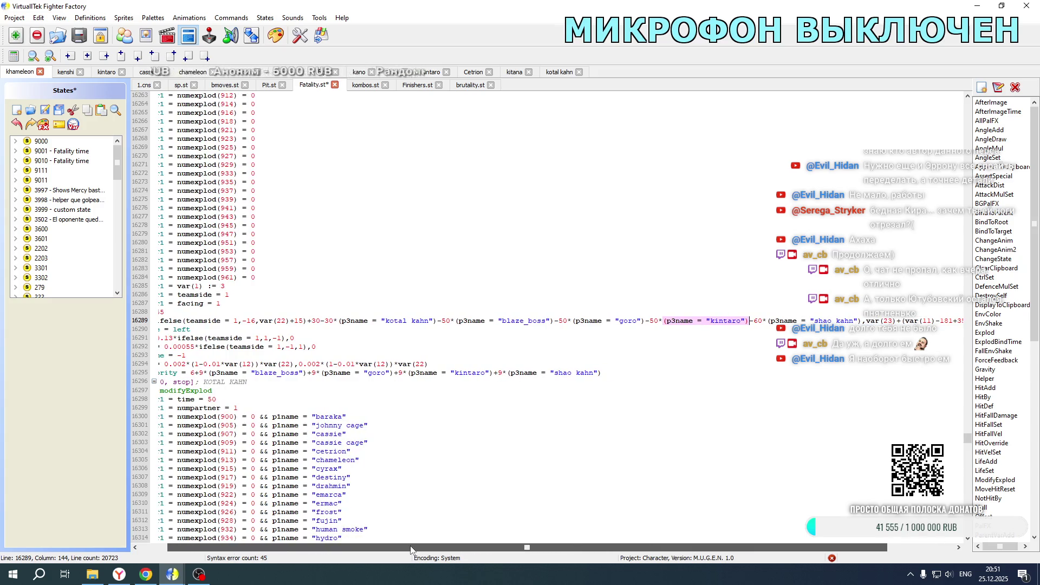
pyautogui.hotkey('ctrl', 's')
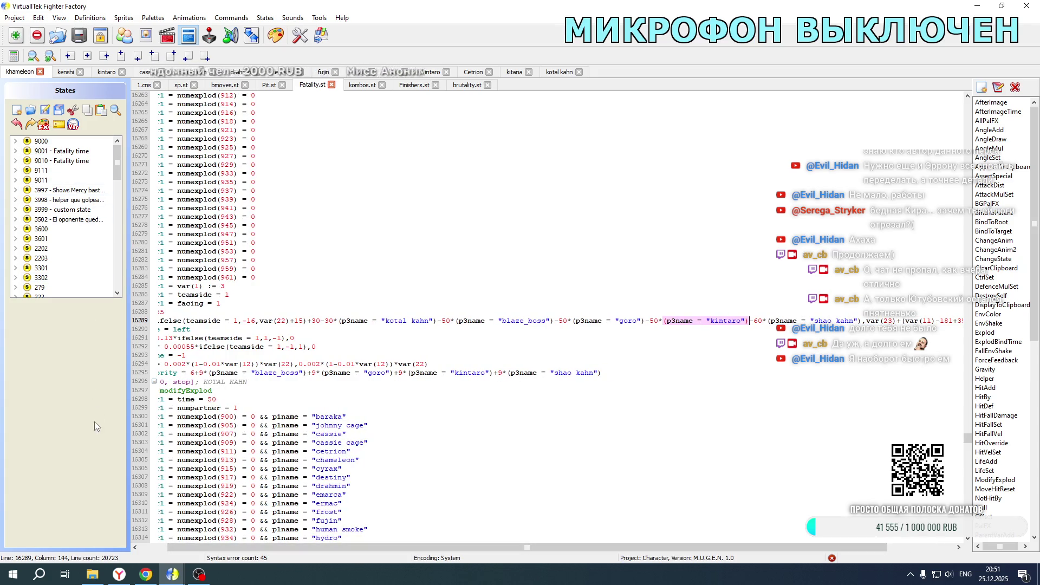
pyautogui.click(92, 575)
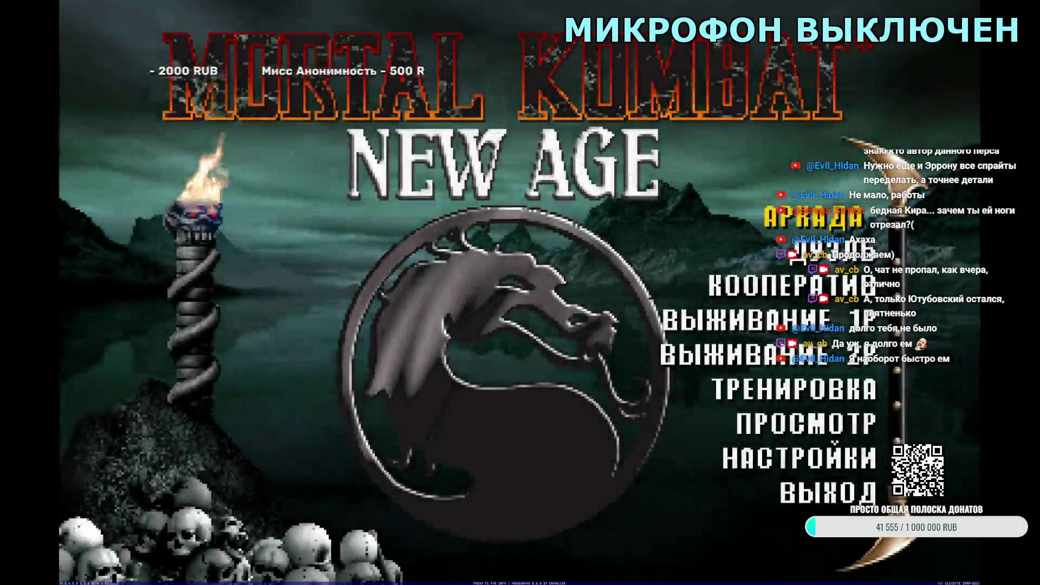
# - Start a two-player duel with Kotal Kahn as the fighter to test the fatality effects
pyautogui.press('Return')
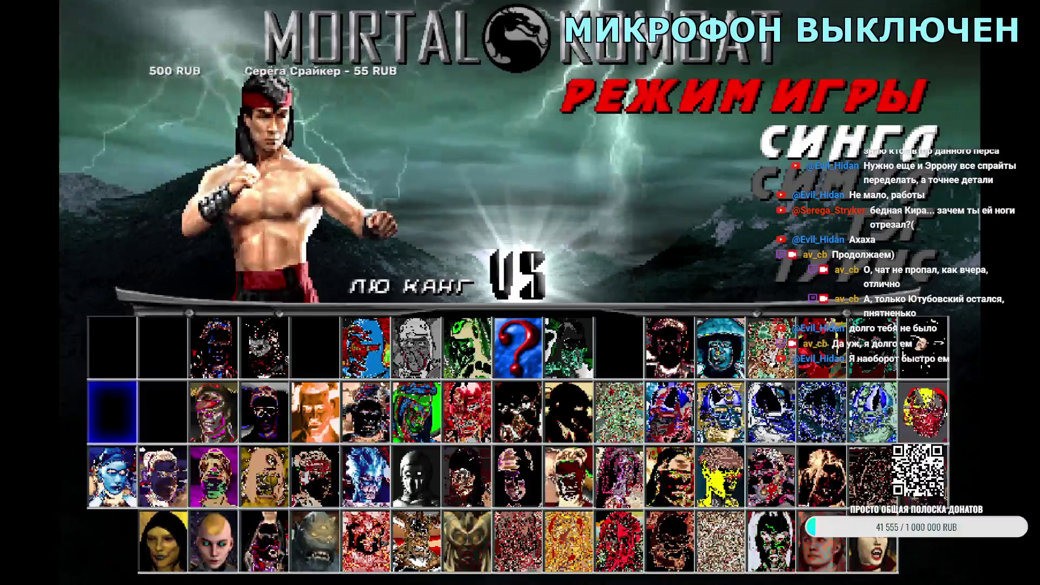
pyautogui.press('Down')
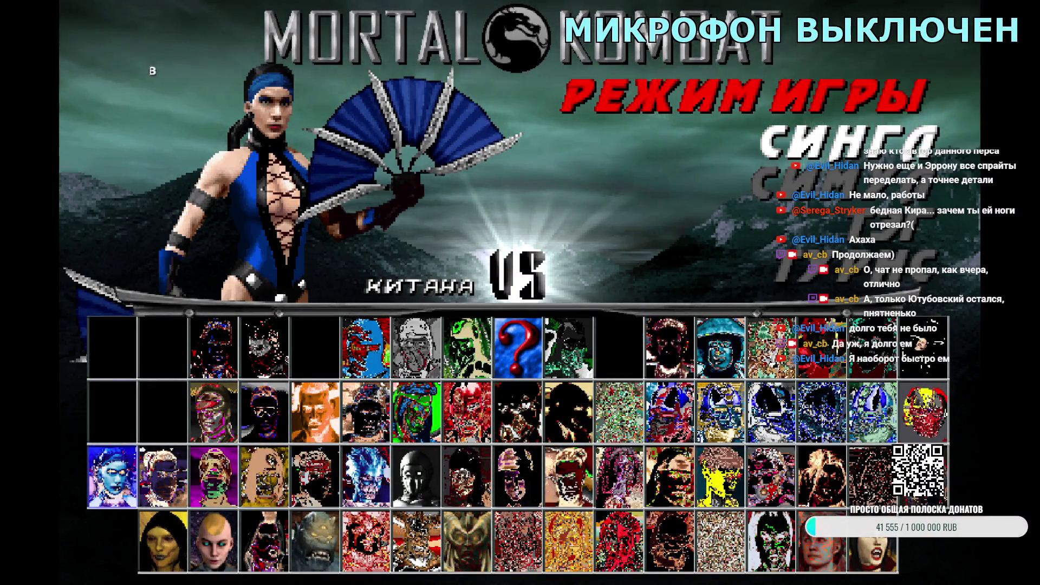
pyautogui.press('Right')
pyautogui.press('Right')
pyautogui.press('Right')
pyautogui.press('Return')
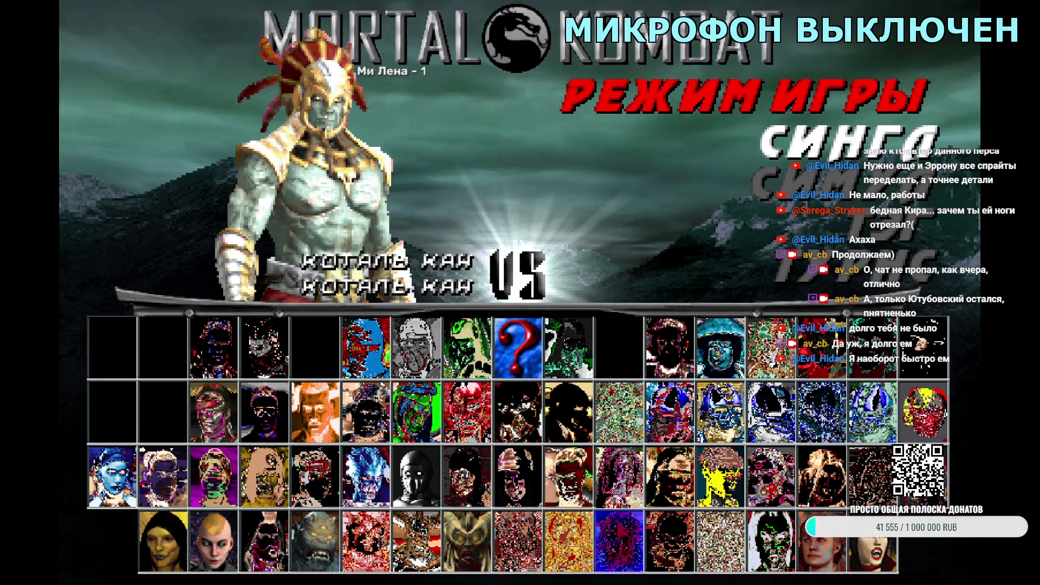
pyautogui.press('Right')
pyautogui.press('Right')
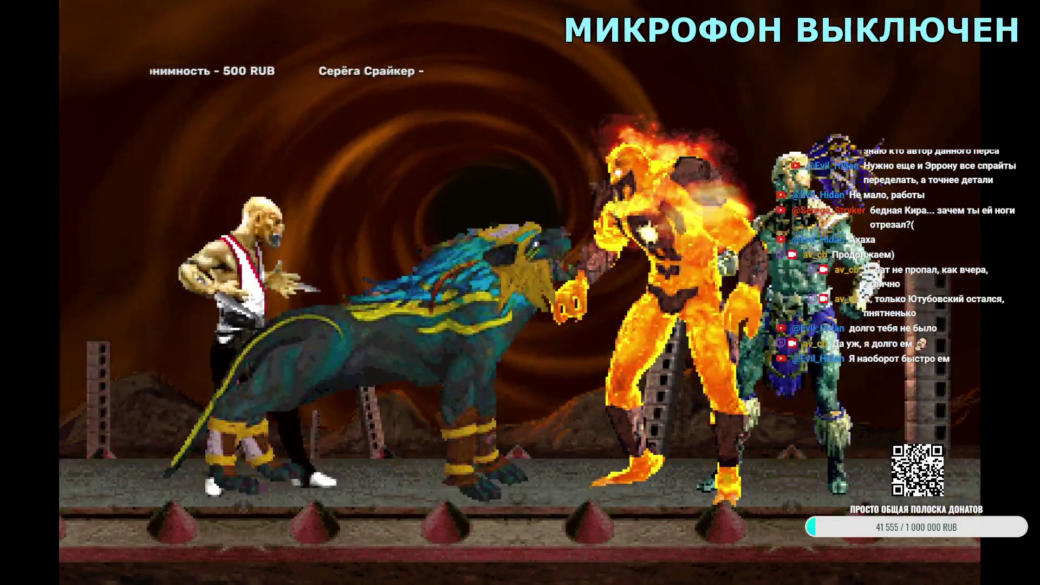
# - Quit the test match and the game, returning to Cassie's 1.cns code in Fighter Factory
pyautogui.press('Escape')
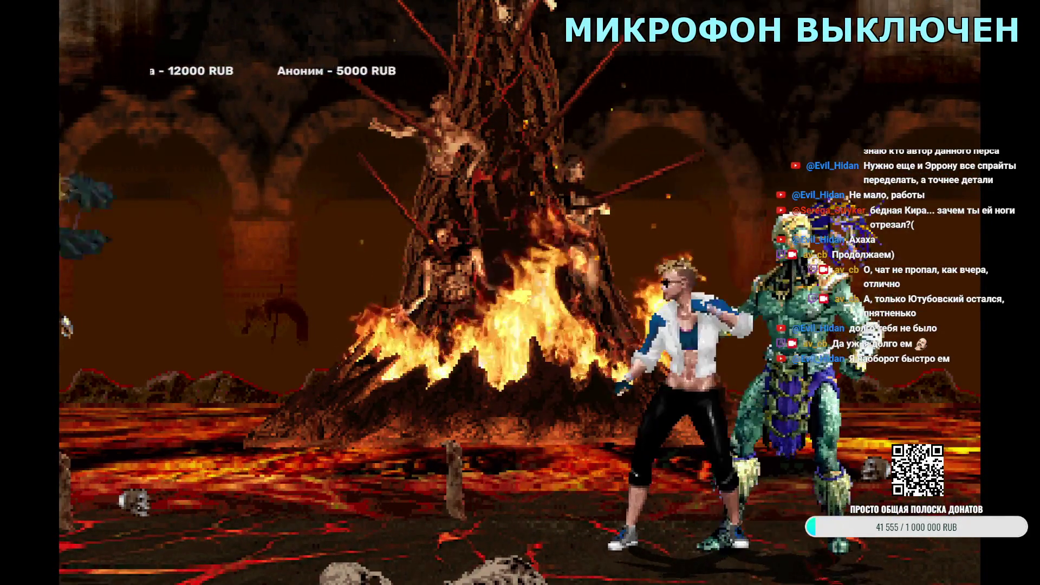
pyautogui.press('Escape')
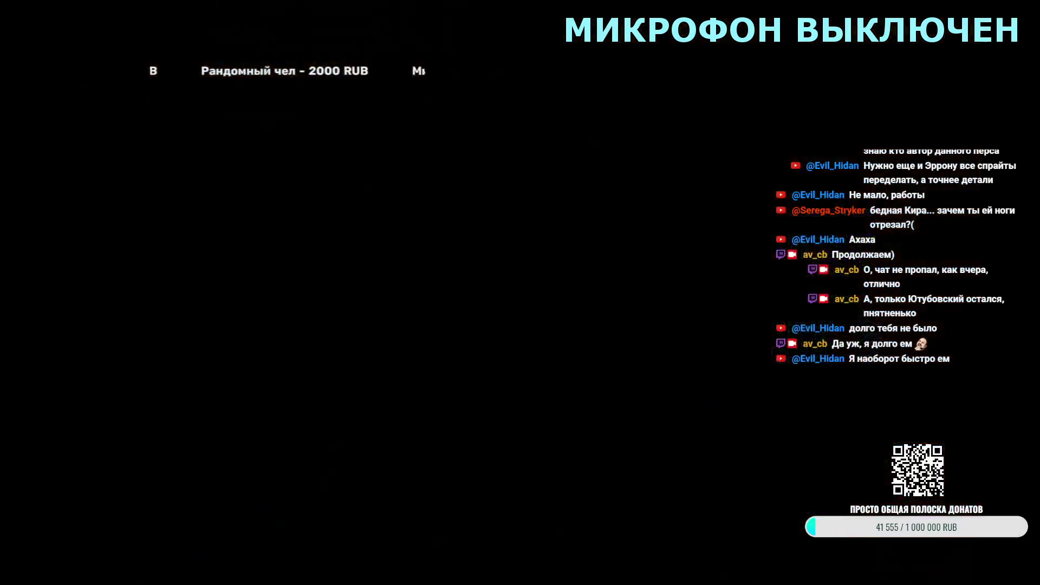
pyautogui.press('Escape')
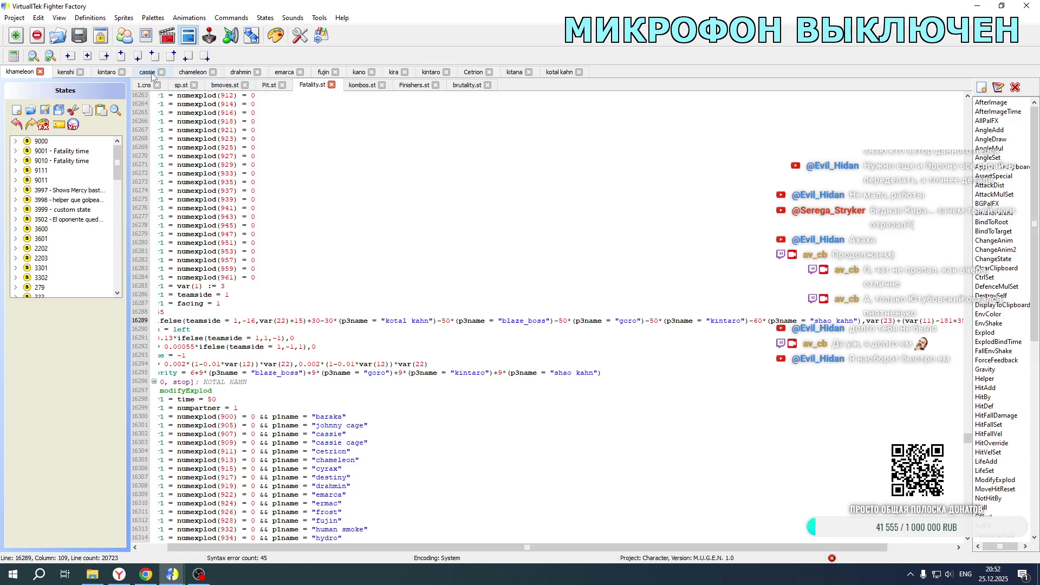
pyautogui.click(150, 73)
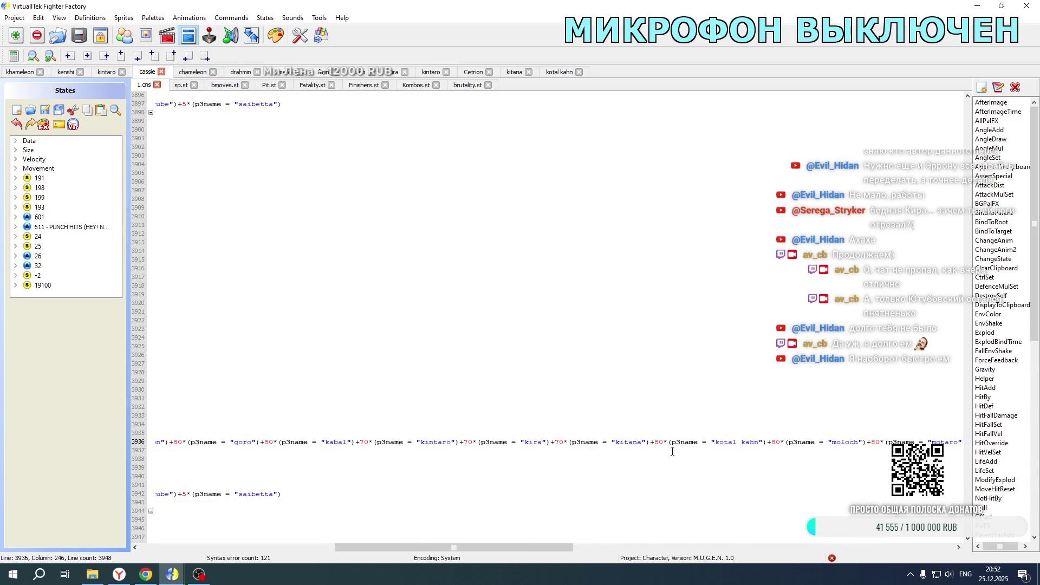
# - Review the position offset expressions in Cassie's 1.cns
pyautogui.moveTo(527, 548); pyautogui.dragTo(332, 548)
pyautogui.scroll(16, 385, 434)
pyautogui.moveTo(333, 547); pyautogui.dragTo(625, 541)
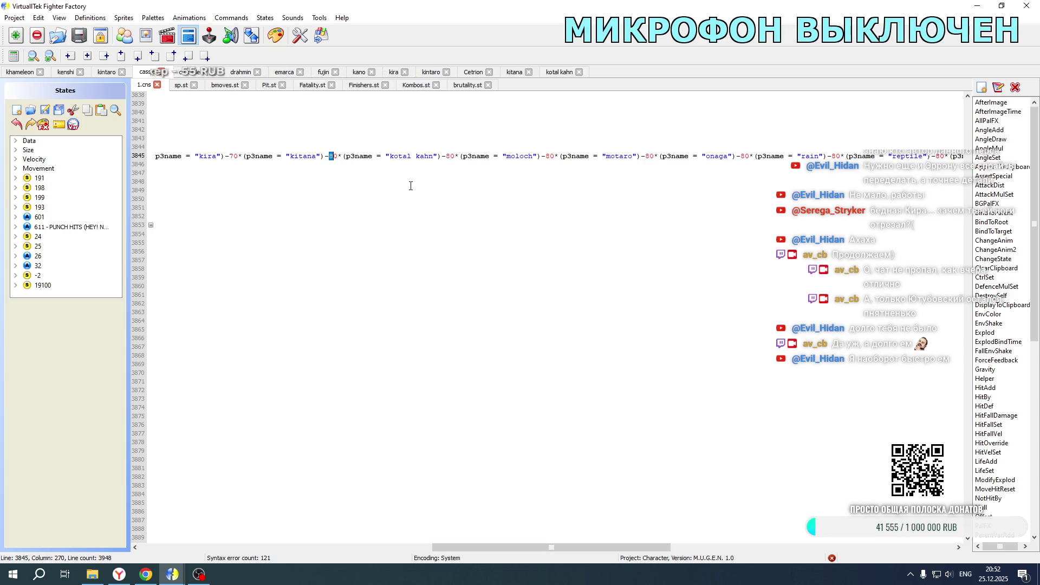
pyautogui.scroll(-20, 388, 236)
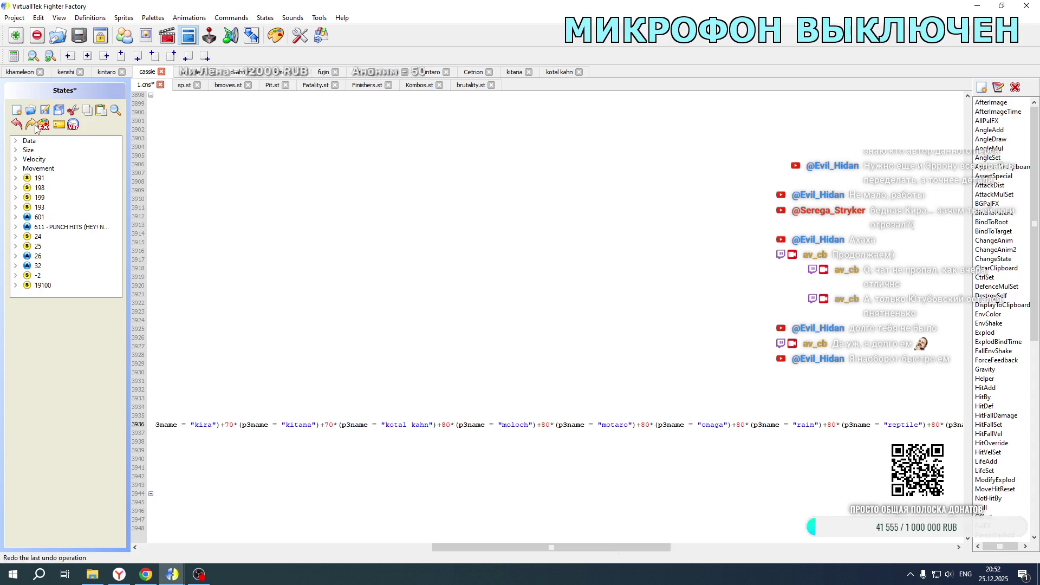
# - Change the Kitana offset coefficient in Khameleon's Fatality.st to 9 and save the file
pyautogui.click(24, 74)
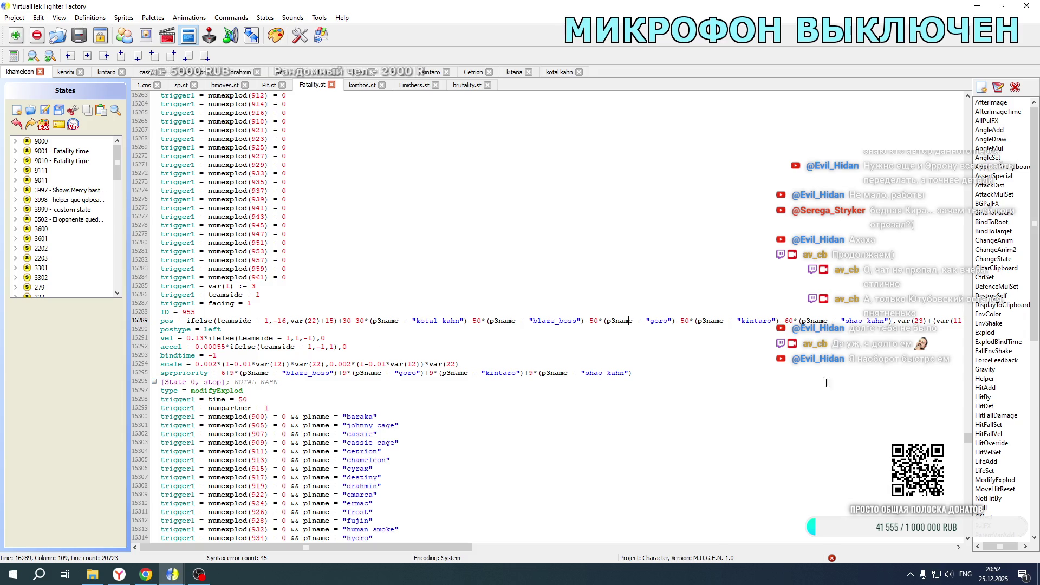
pyautogui.moveTo(964, 440); pyautogui.dragTo(956, 365)
pyautogui.scroll(20, 467, 331)
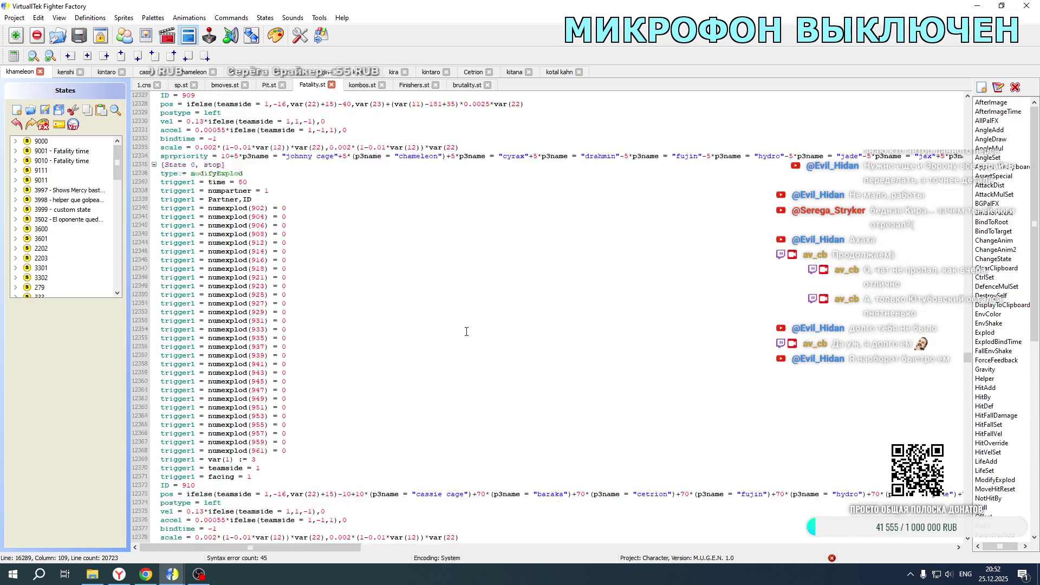
pyautogui.moveTo(295, 546); pyautogui.dragTo(508, 544)
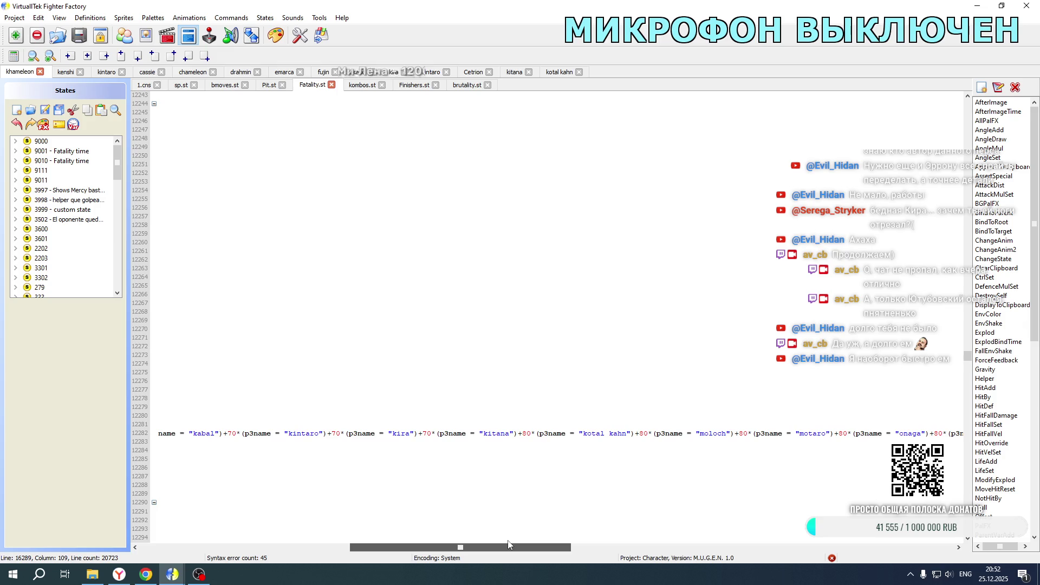
pyautogui.write('9')
pyautogui.scroll(20, 529, 303)
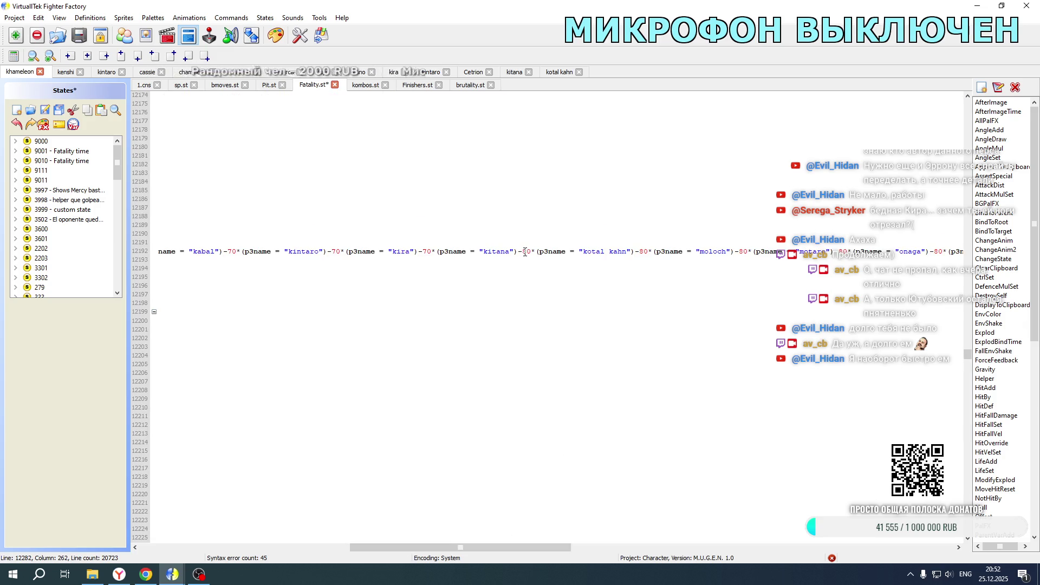
pyautogui.hotkey('ctrl', 's')
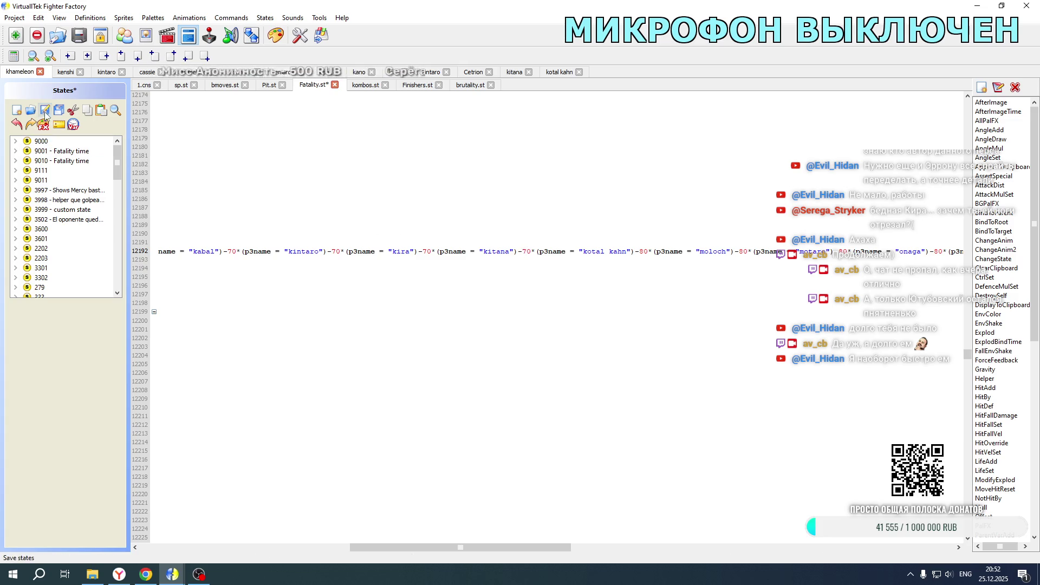
pyautogui.click(92, 576)
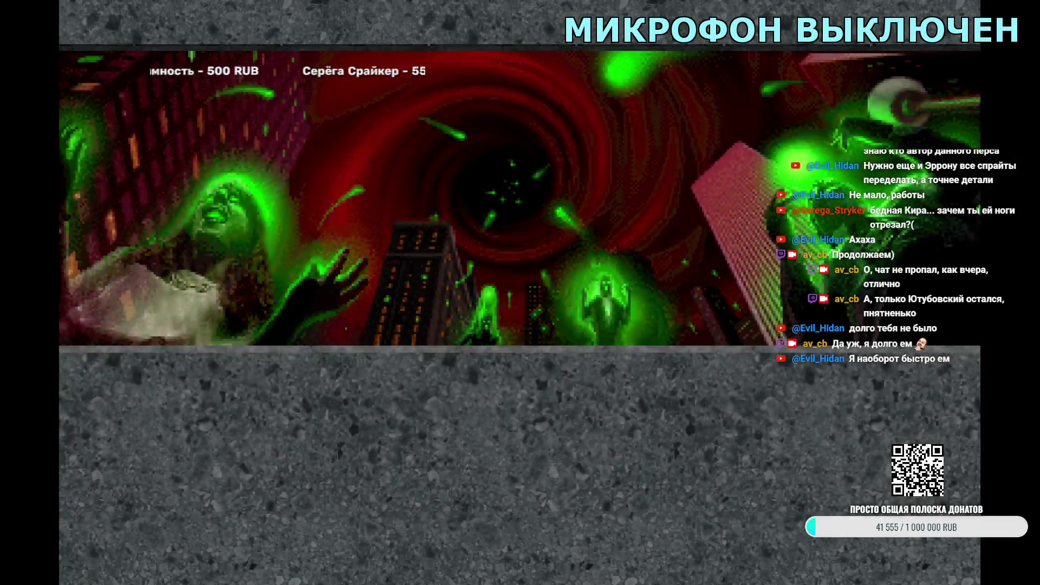
# - Skip the Mortal Kombat New Age intro to reach the mode and fighter selection
pyautogui.press('Return')
pyautogui.press('Return')
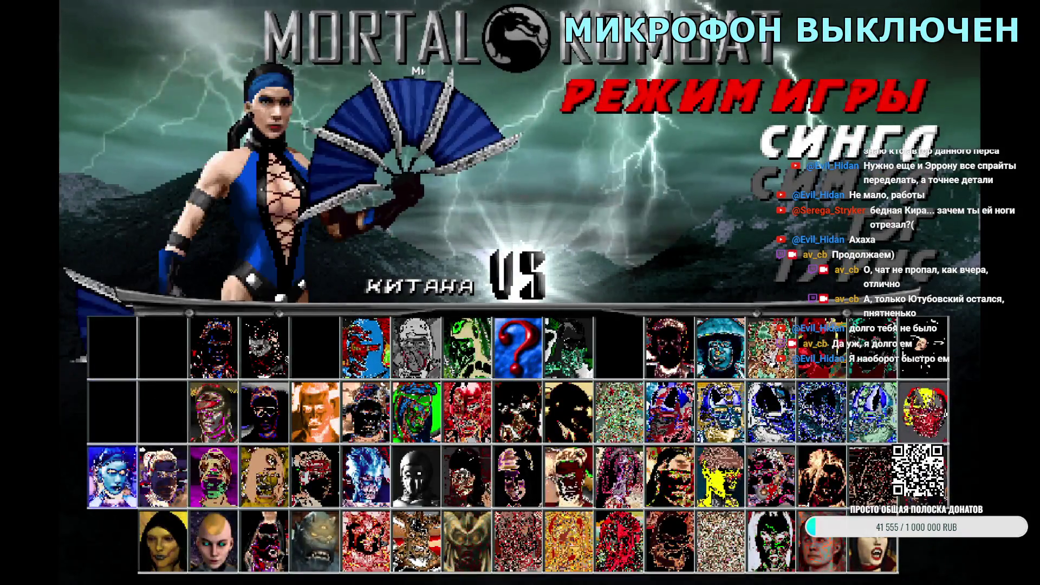
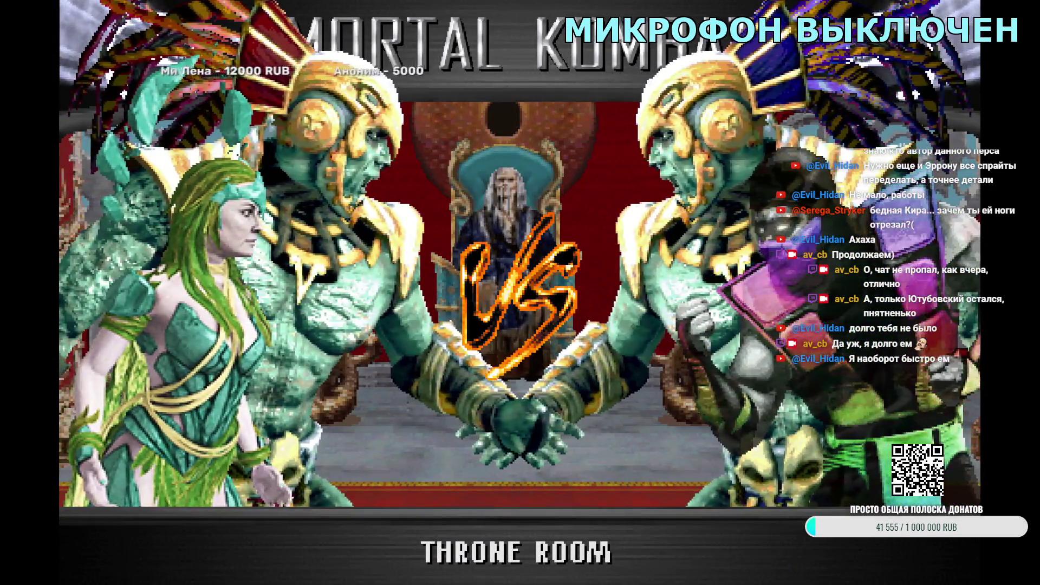
# - Start a Tag team with Kotal Kahn as first fighter, then skip the Lin Kuei Temple intro
pyautogui.press('Escape')
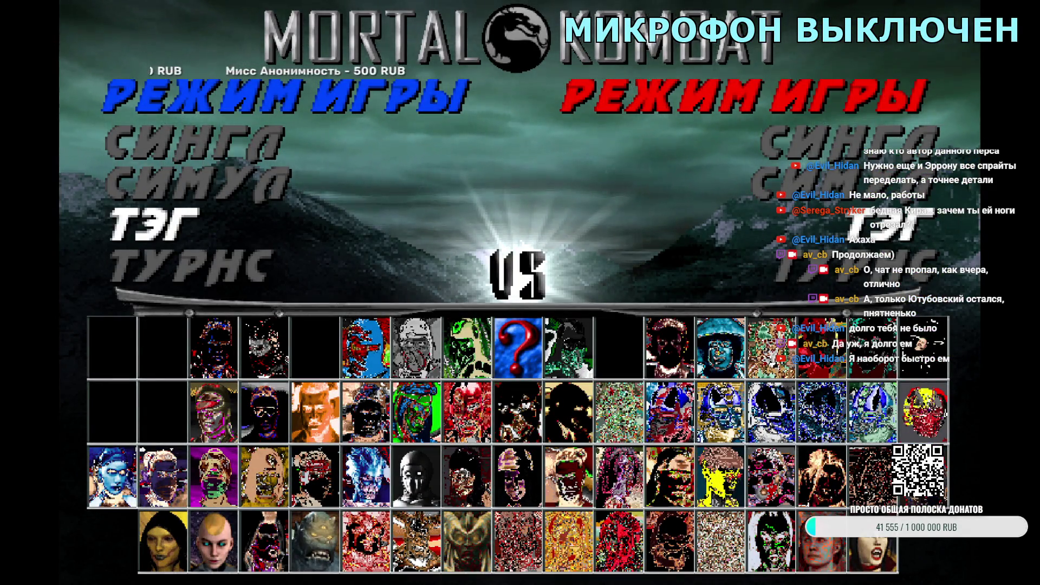
pyautogui.press('Return')
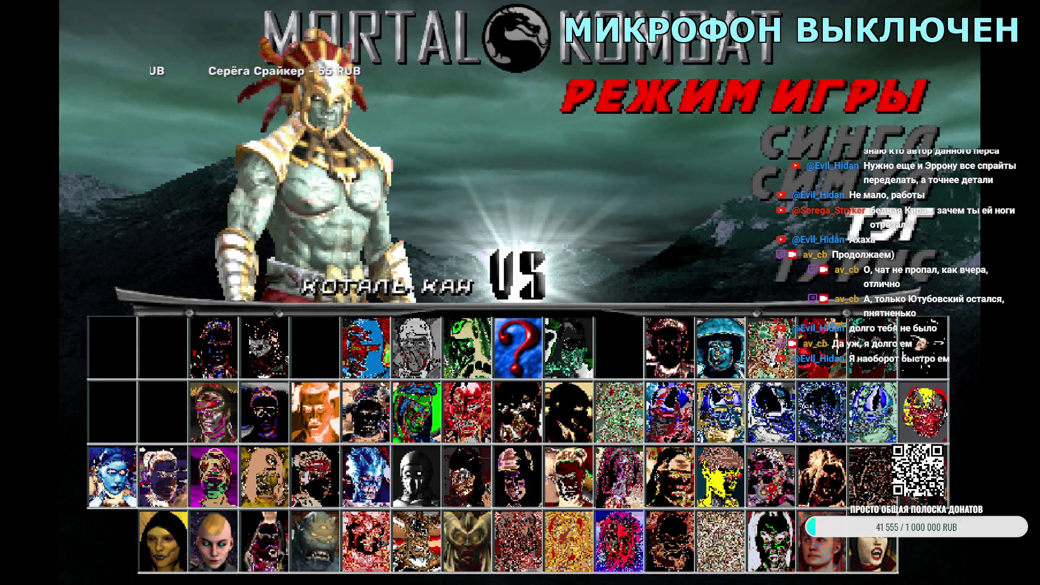
pyautogui.press('Return')
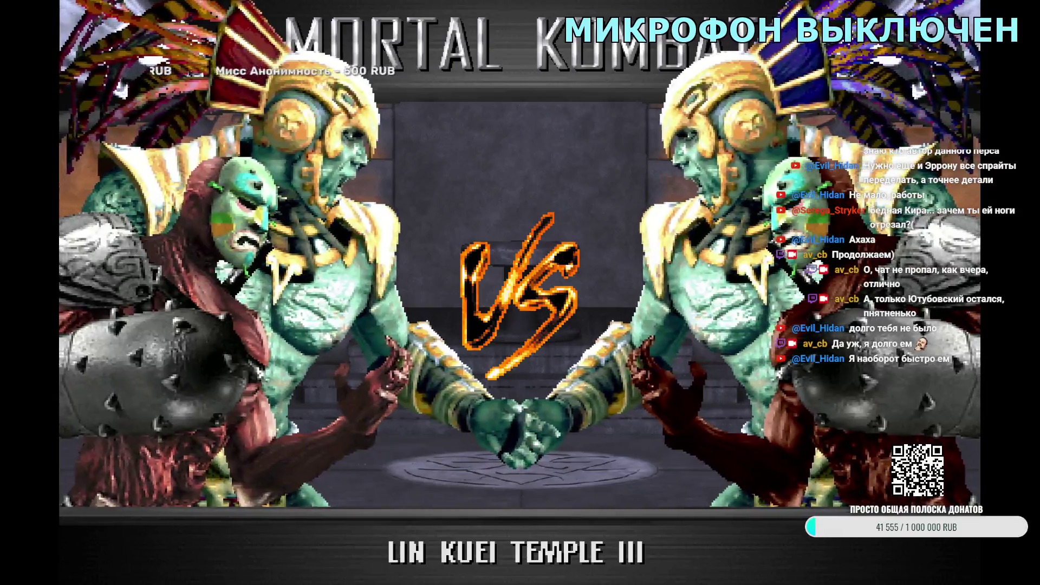
pyautogui.press('Escape')
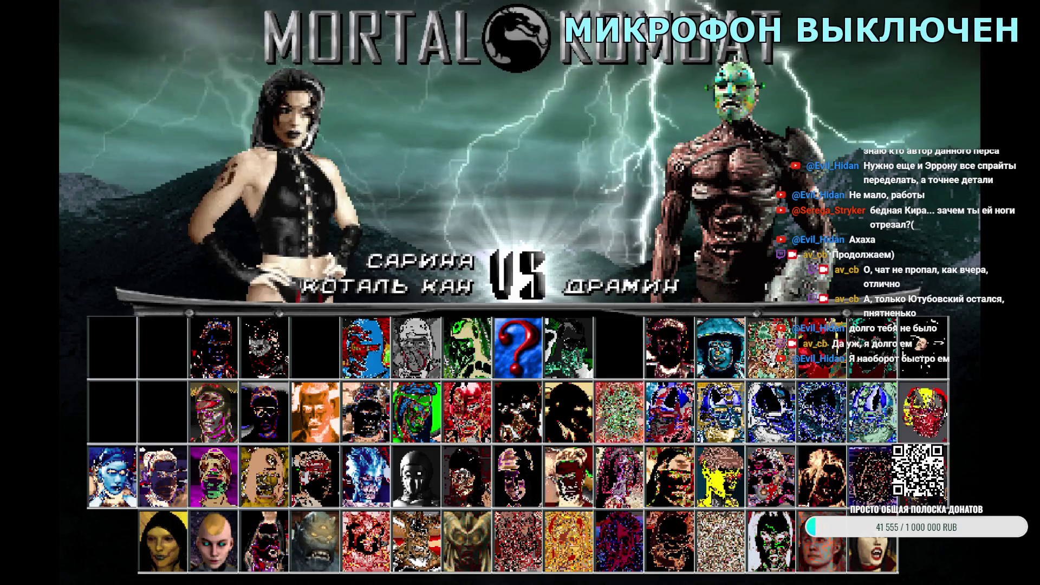
# - Choose Kotal Kahn's partner and opponent, then skip the Treasure Chamber intro
pyautogui.press('Return')
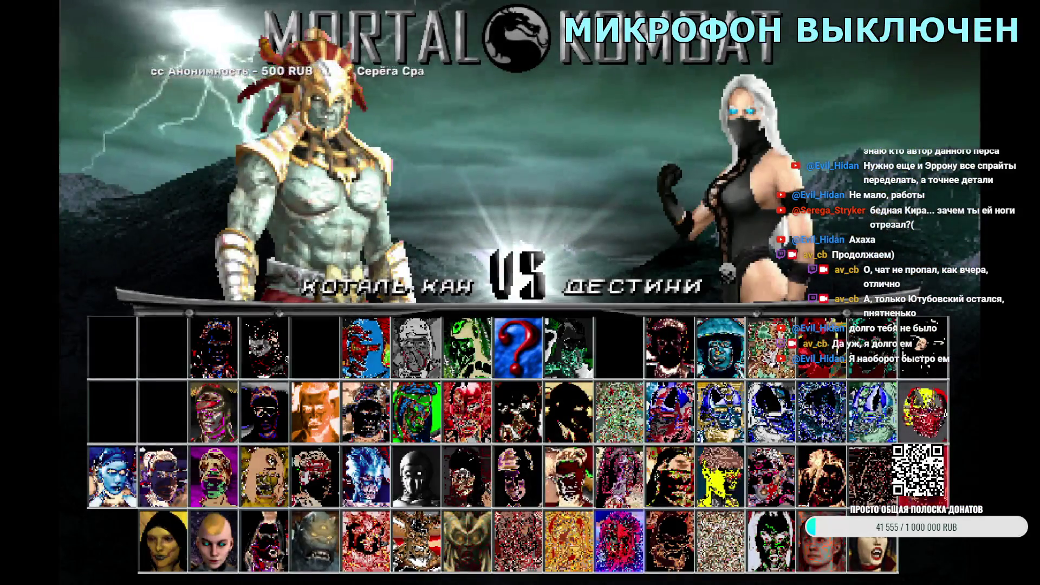
pyautogui.press('Right')
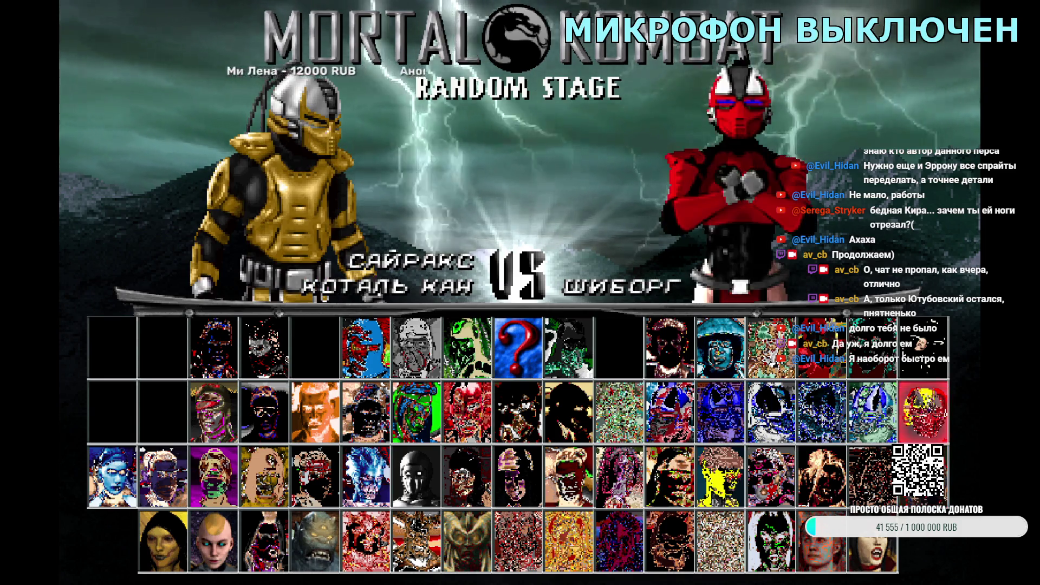
pyautogui.press('Left')
pyautogui.press('Left')
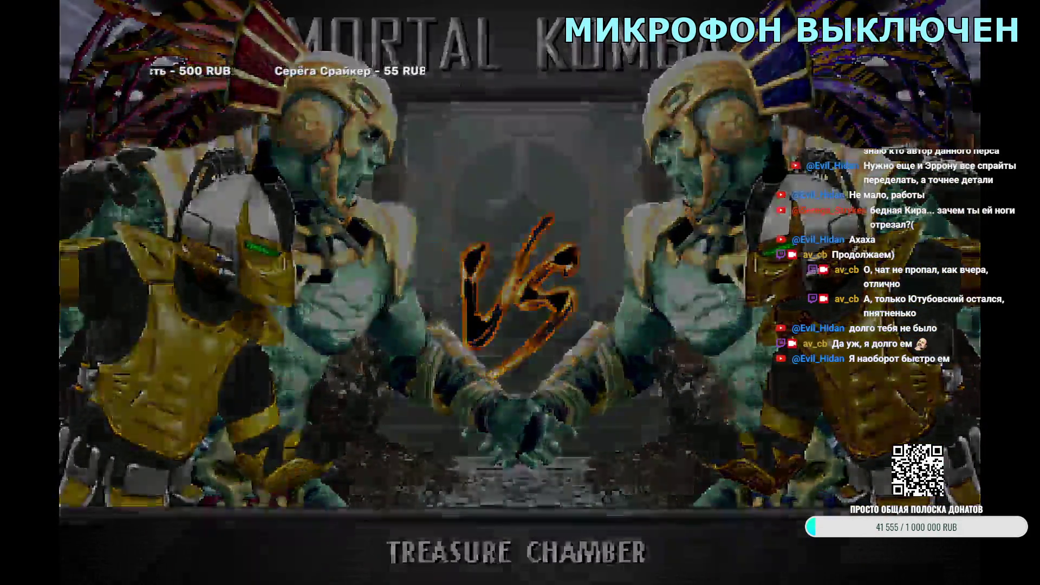
pyautogui.press('Escape')
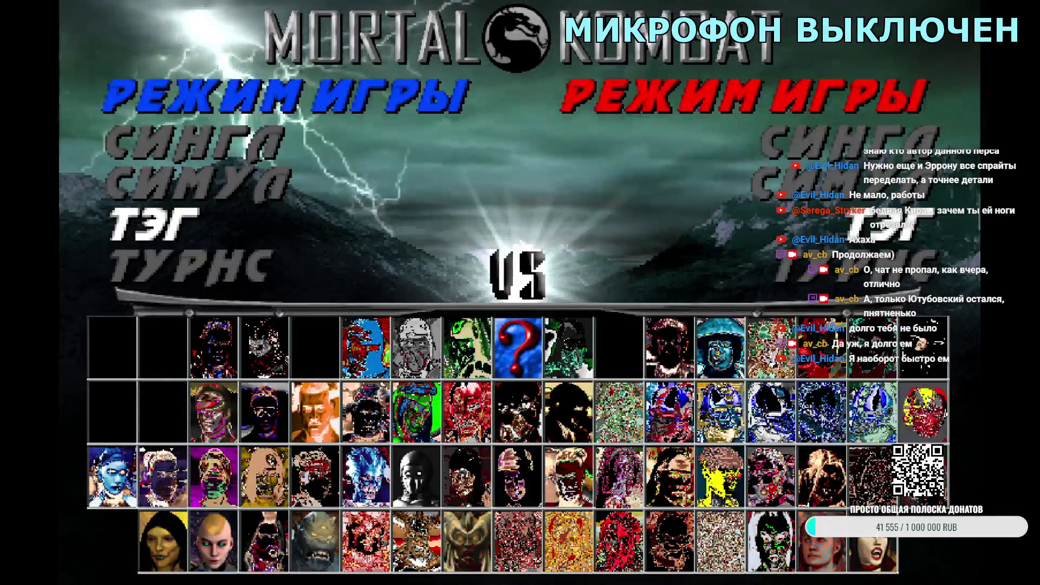
pyautogui.press('Return')
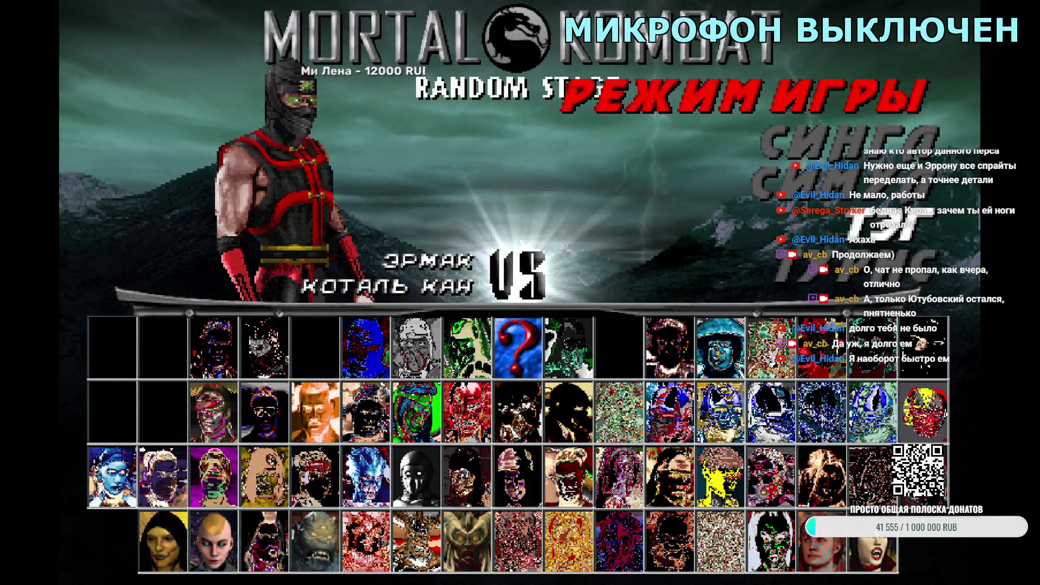
# - Start the Ermak and Kotal Kahn match, skip the Palace Gates Autumn intro, and reselect Tag mode
pyautogui.press('Return')
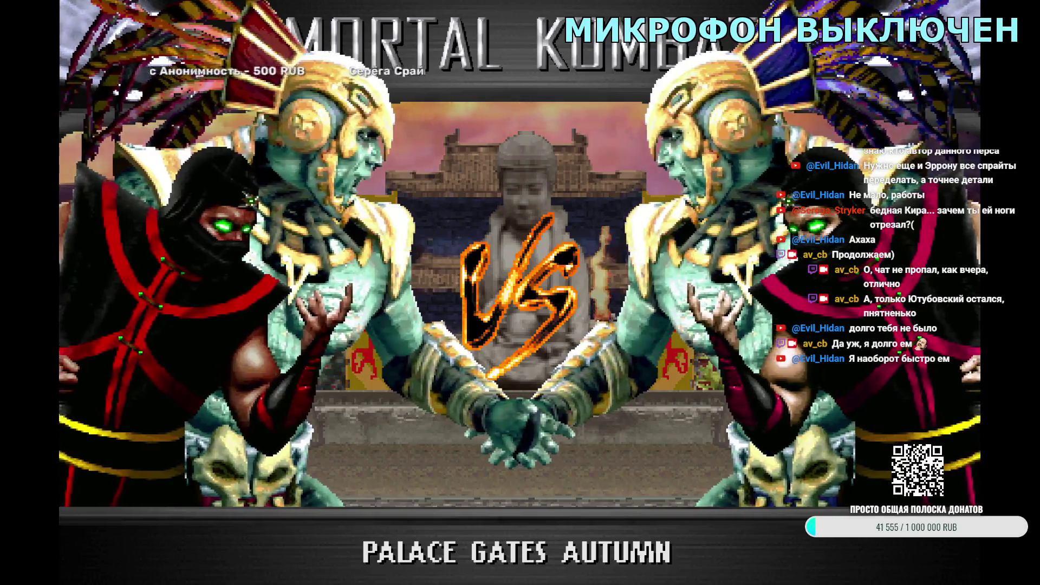
pyautogui.press('Escape')
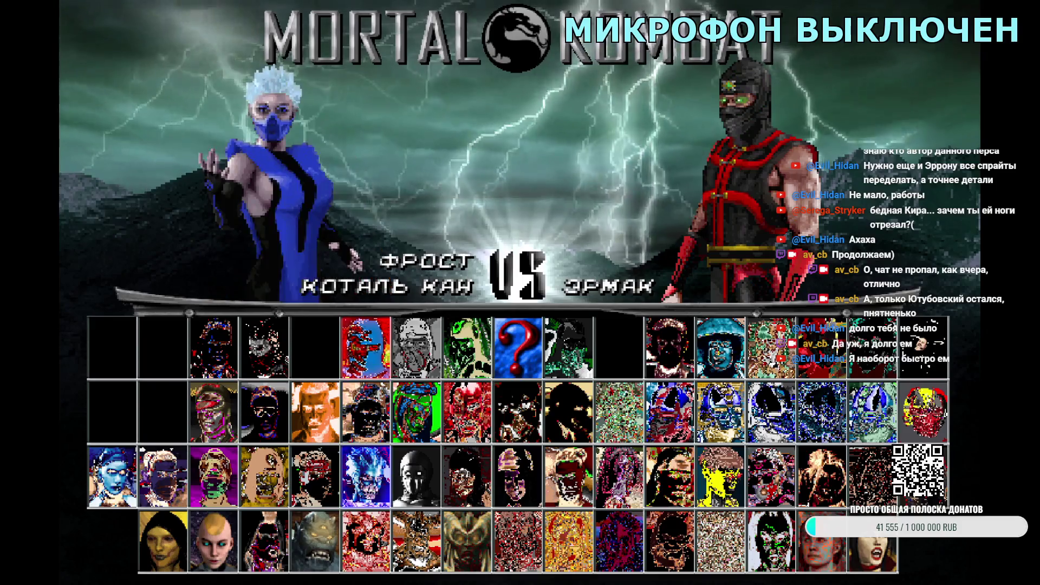
pyautogui.press('Return')
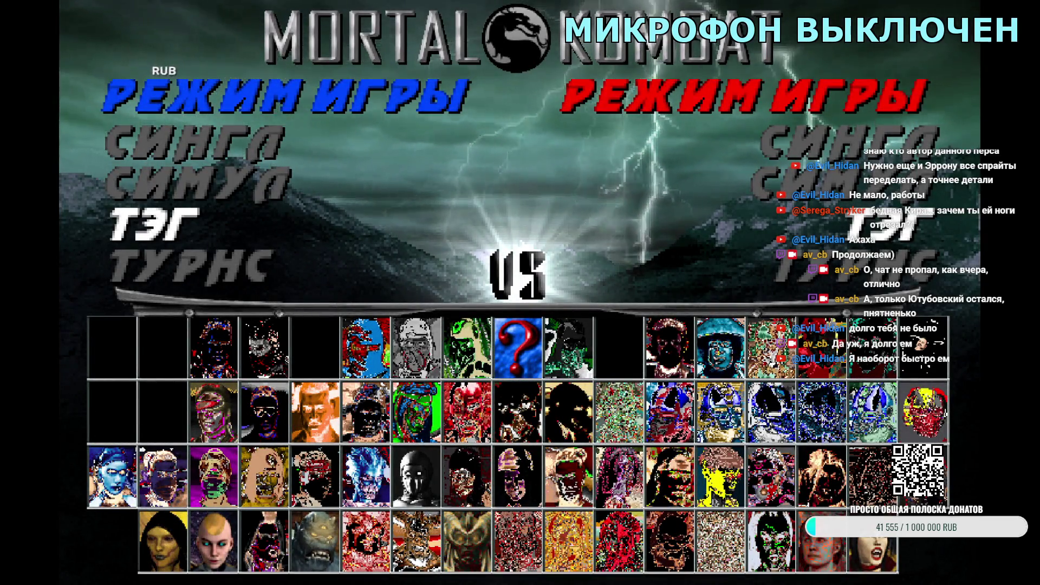
pyautogui.press('Return')
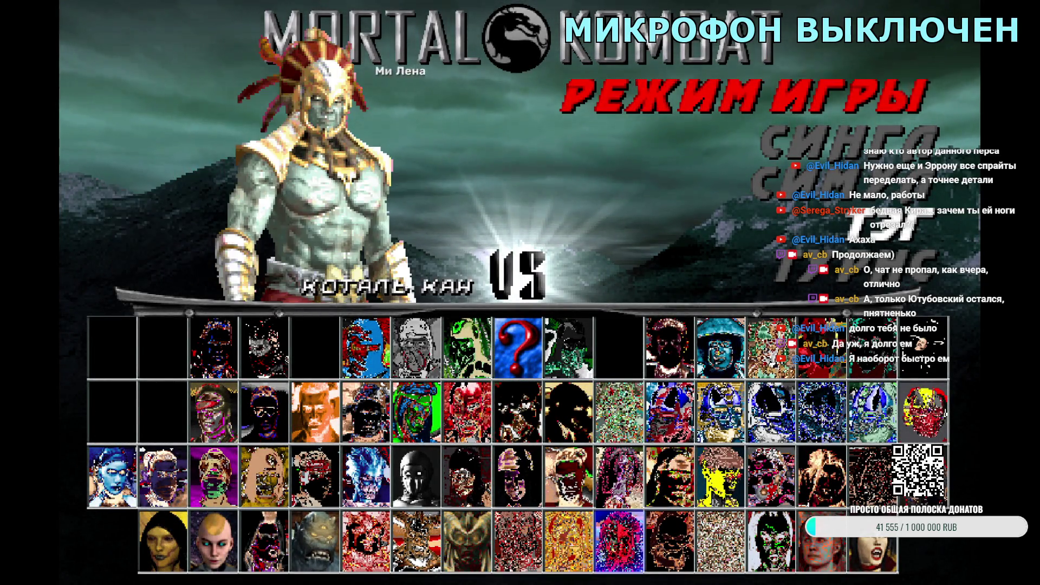
# - Team Fujin with Kotal Kahn, pick an opponent, start the temple fight, then exit it
pyautogui.press('Return')
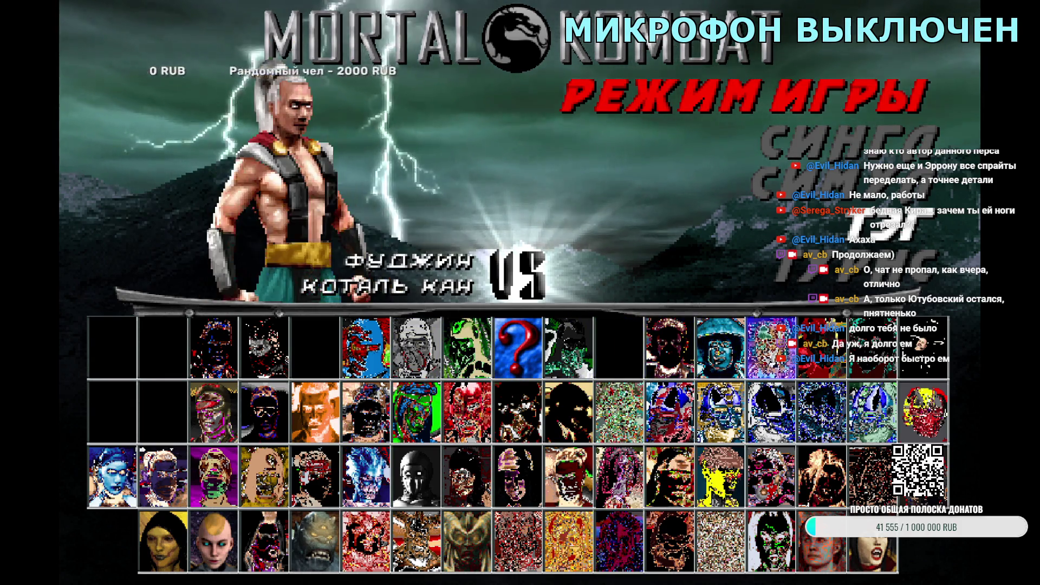
pyautogui.press('Return')
pyautogui.press('Up')
pyautogui.press('Right')
pyautogui.press('Right')
pyautogui.press('Up')
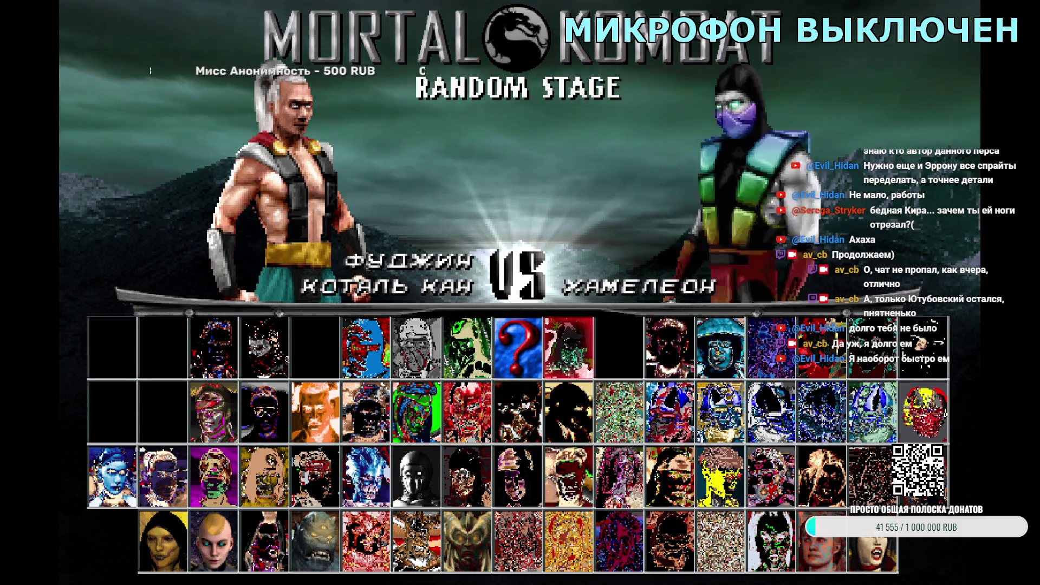
pyautogui.press('Return')
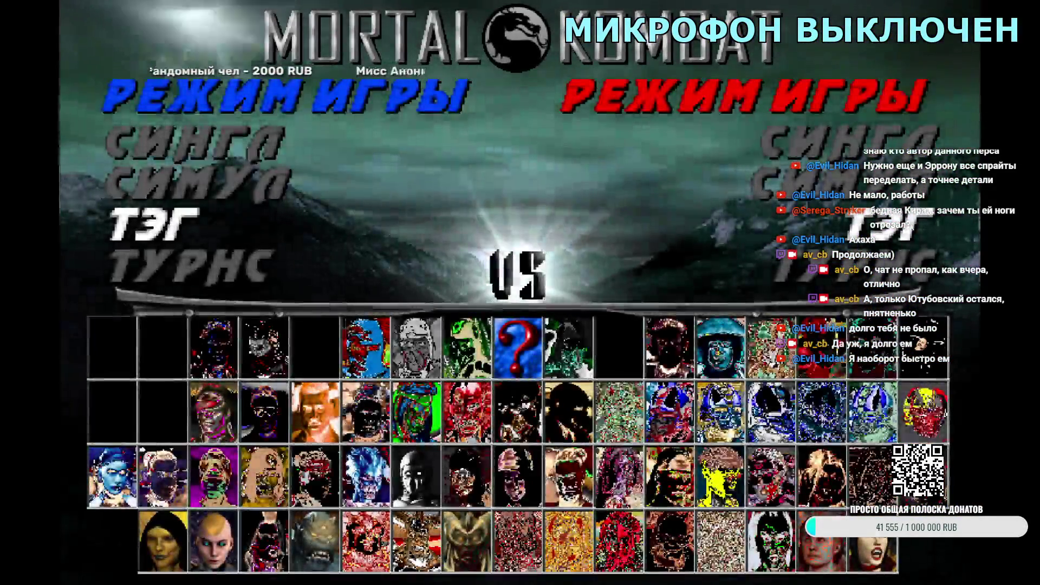
pyautogui.press('Return')
pyautogui.press('Return')
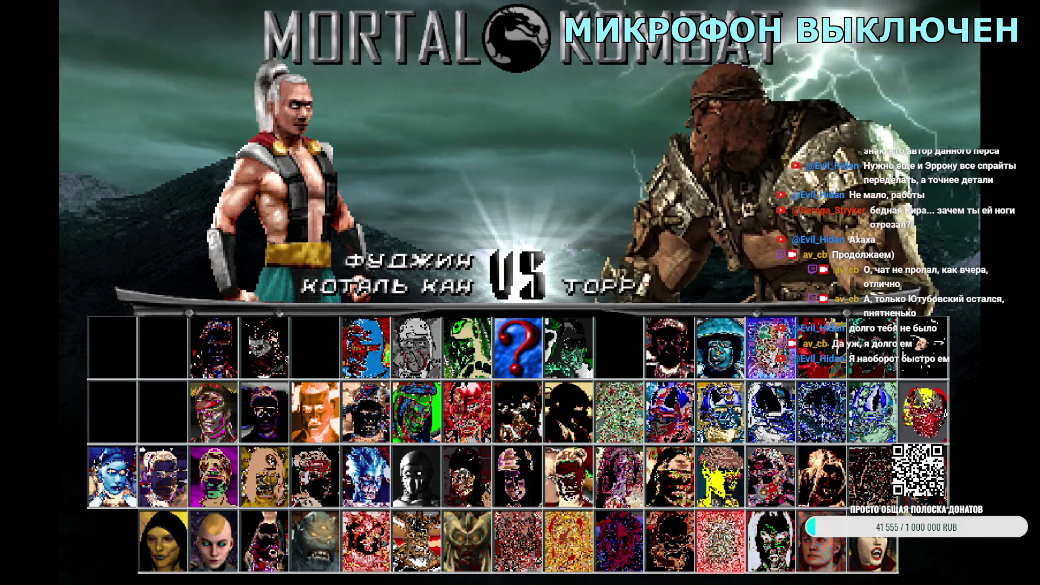
pyautogui.press('Return')
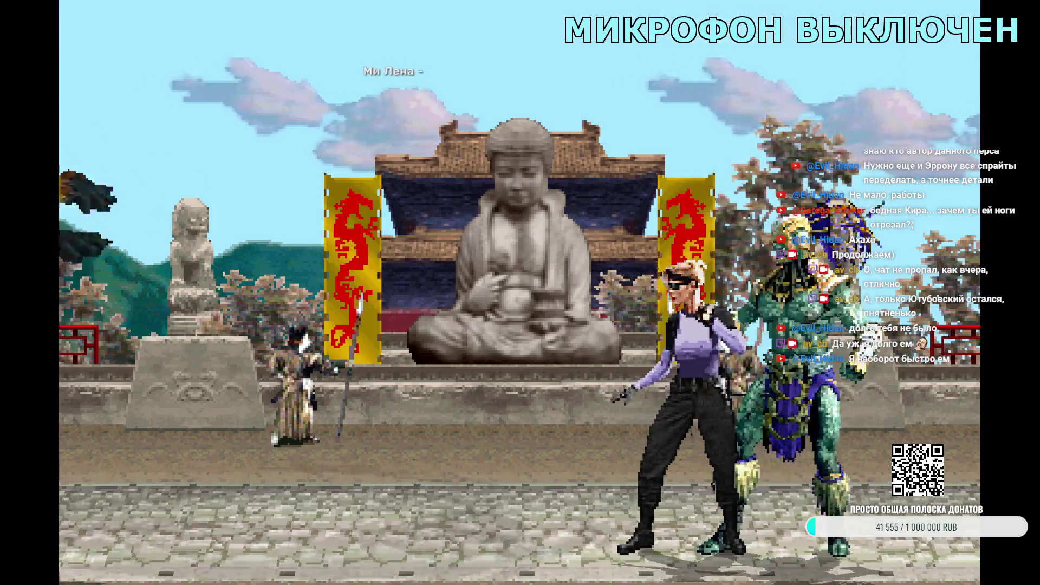
pyautogui.press('Escape')
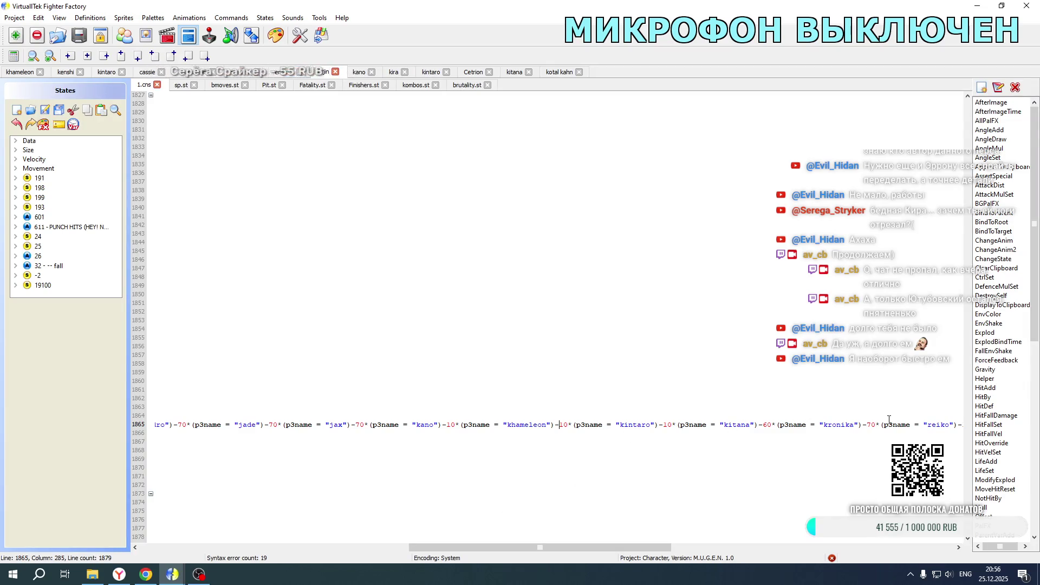
# - On fujin's 1.cns line 1774, duplicate the +10 kitana term and rename it 'kotal kahn'
pyautogui.moveTo(650, 547)
pyautogui.mouseDown()
pyautogui.moveTo(915, 548)
pyautogui.moveTo(921, 557)
pyautogui.moveTo(329, 547)
pyautogui.mouseUp()
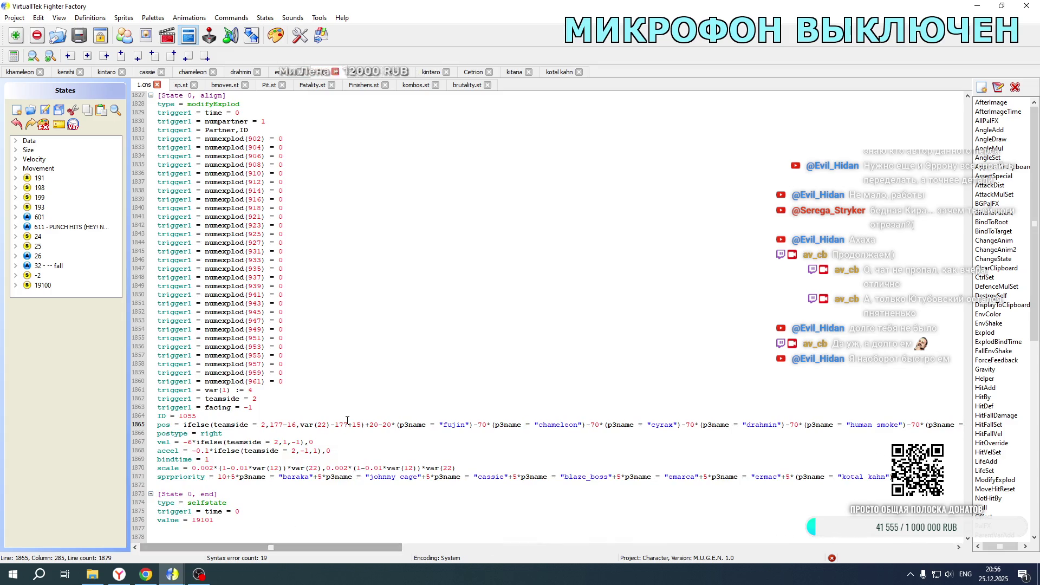
pyautogui.scroll(20, 358, 422)
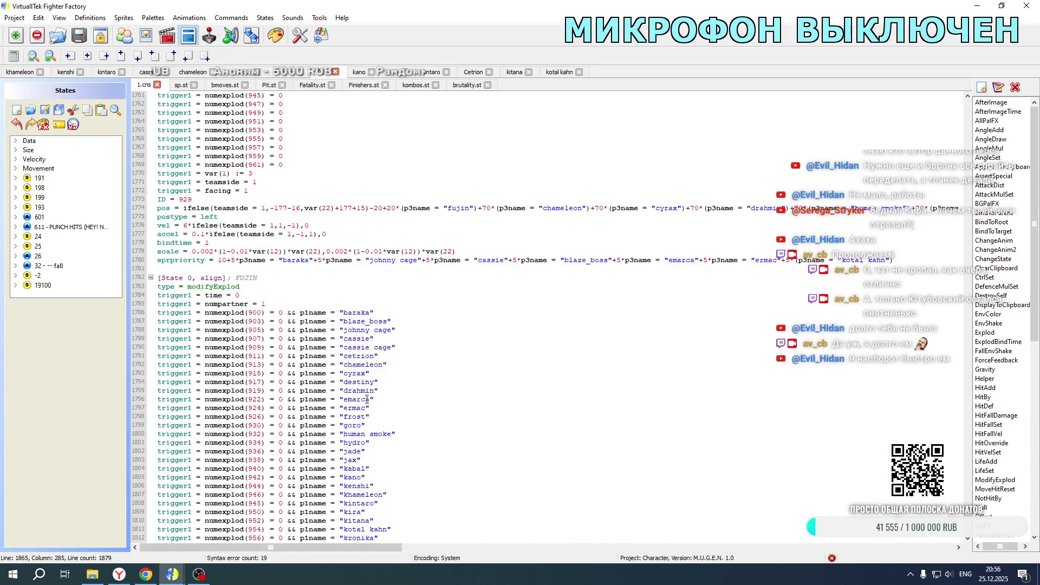
pyautogui.moveTo(317, 547)
pyautogui.mouseDown()
pyautogui.moveTo(921, 553)
pyautogui.moveTo(639, 555)
pyautogui.mouseUp()
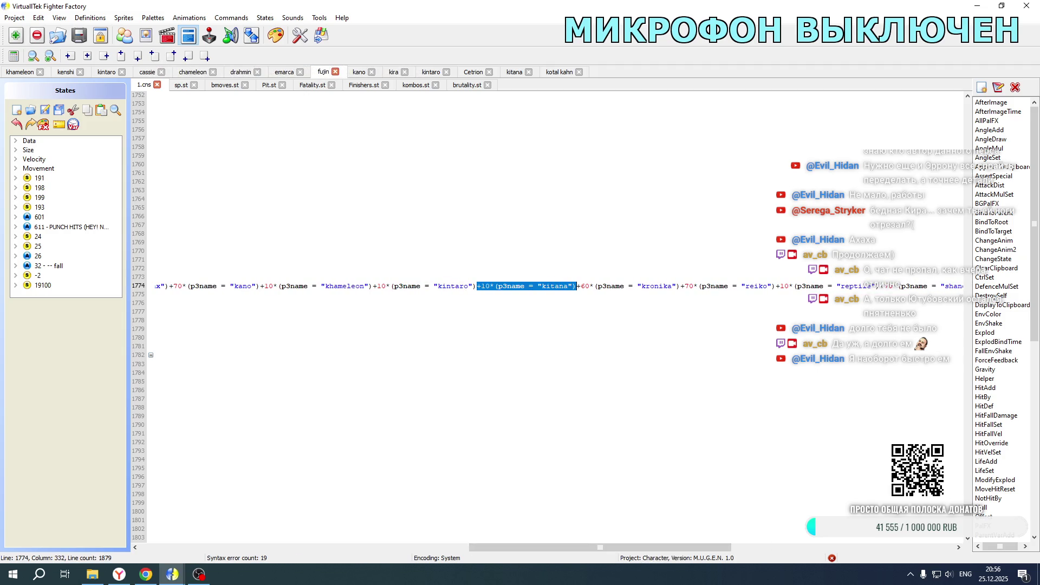
pyautogui.hotkey('ctrl', 'c')
pyautogui.click(578, 287)
pyautogui.hotkey('ctrl', 'v')
pyautogui.moveTo(644, 287); pyautogui.dragTo(650, 287)
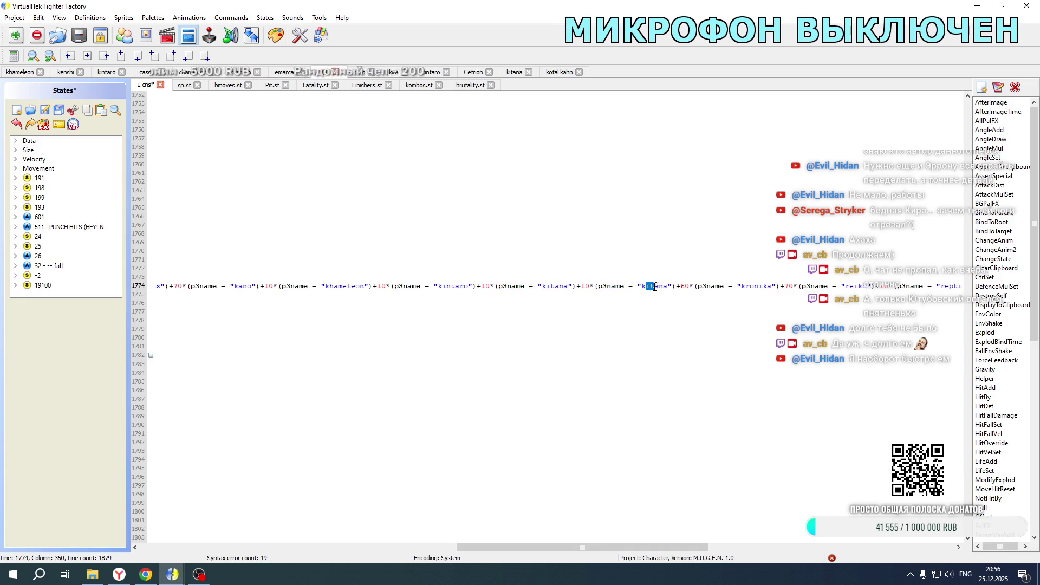
pyautogui.write('otal kahn')
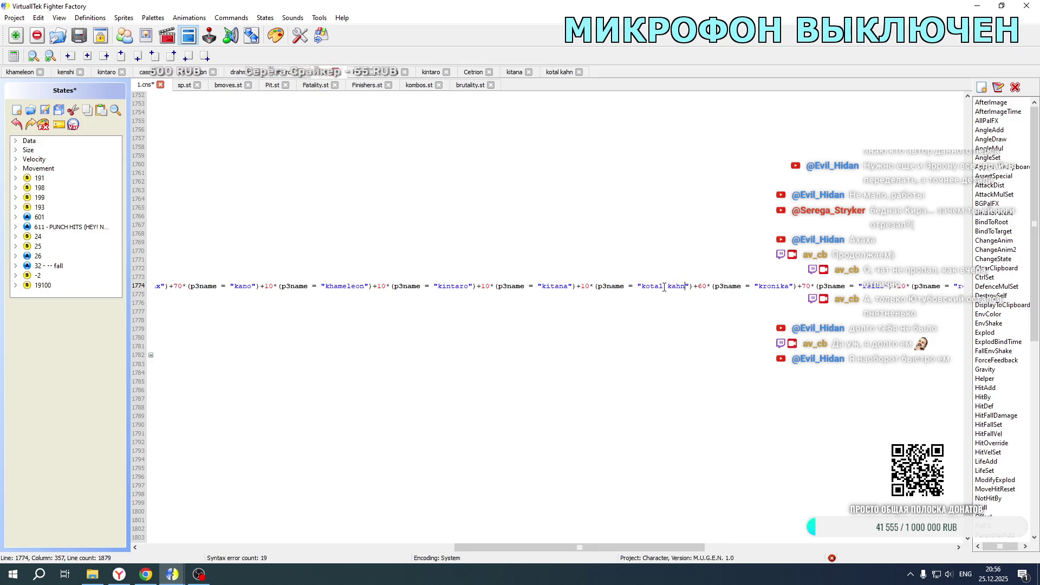
pyautogui.click(558, 71)
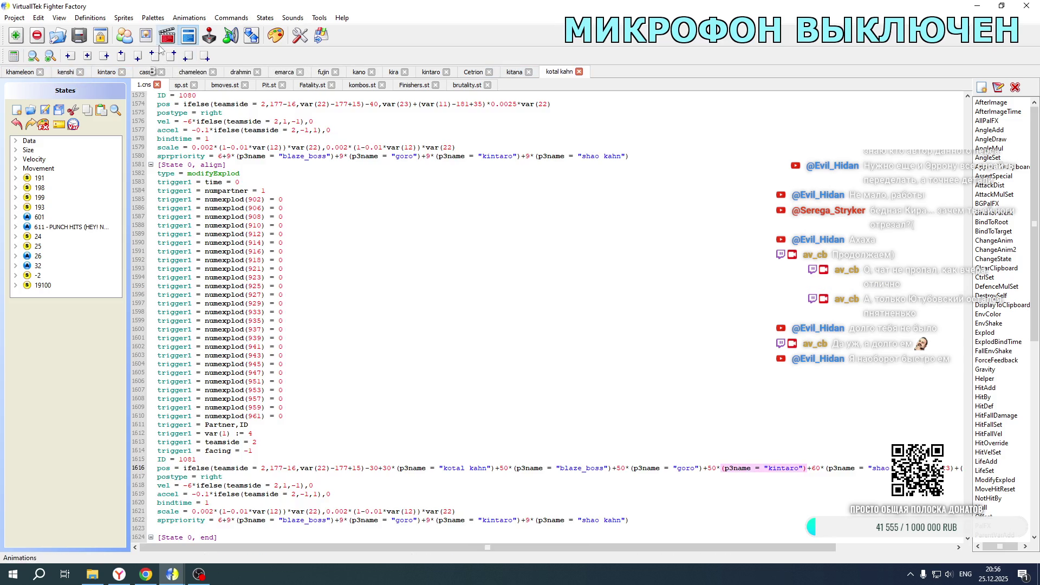
# - Copy the +10*(p3name = "kotal kahn") term and paste it after kitana on fujin's line 1865
pyautogui.click(125, 37)
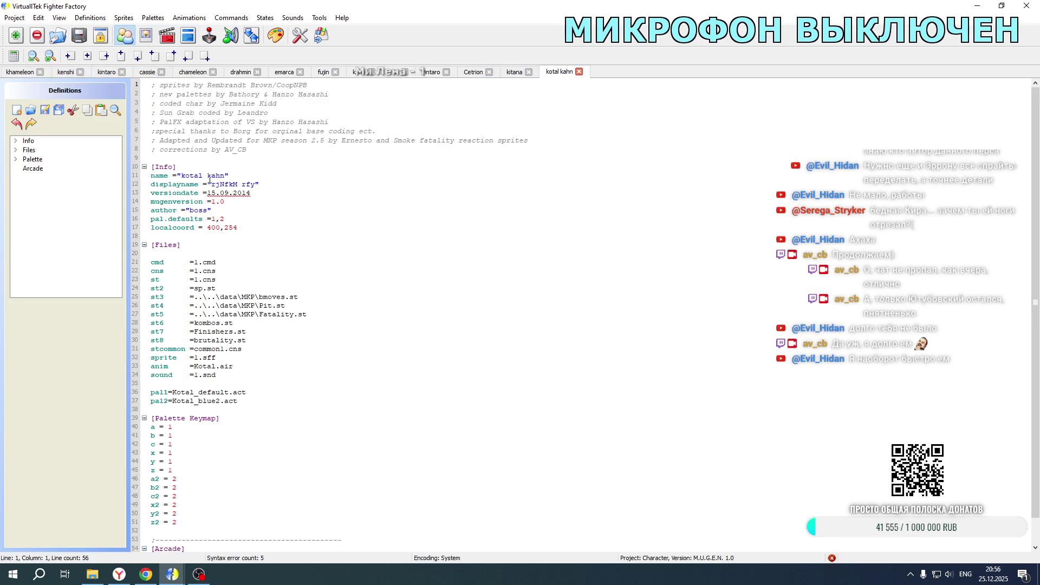
pyautogui.click(188, 36)
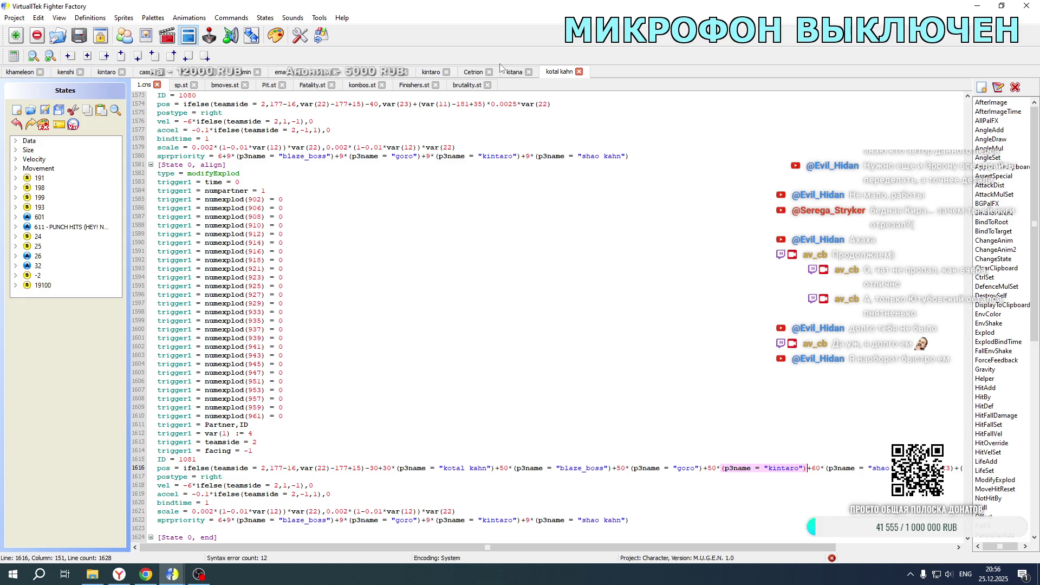
pyautogui.click(321, 74)
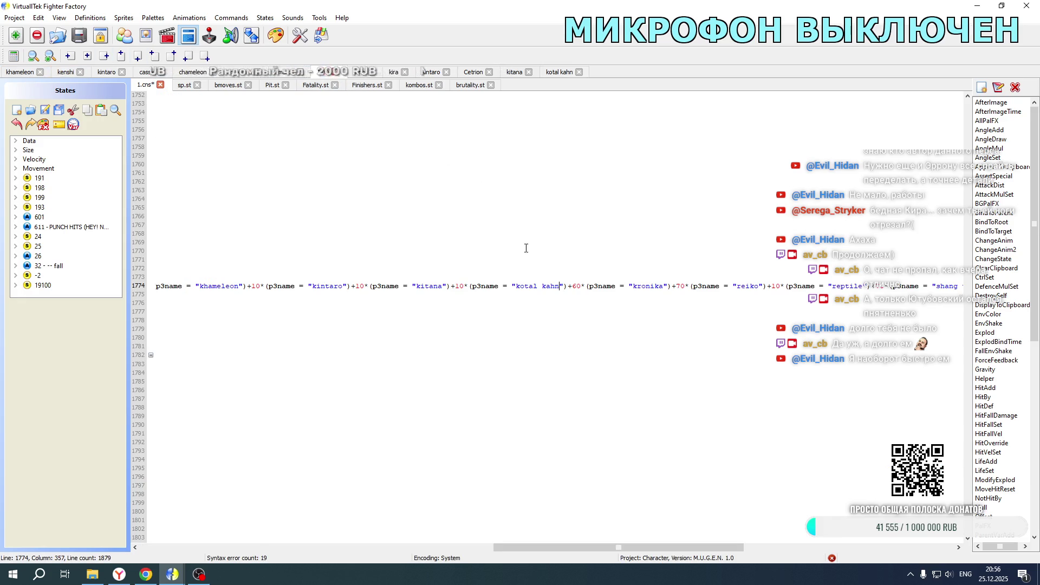
pyautogui.moveTo(456, 287); pyautogui.dragTo(564, 284)
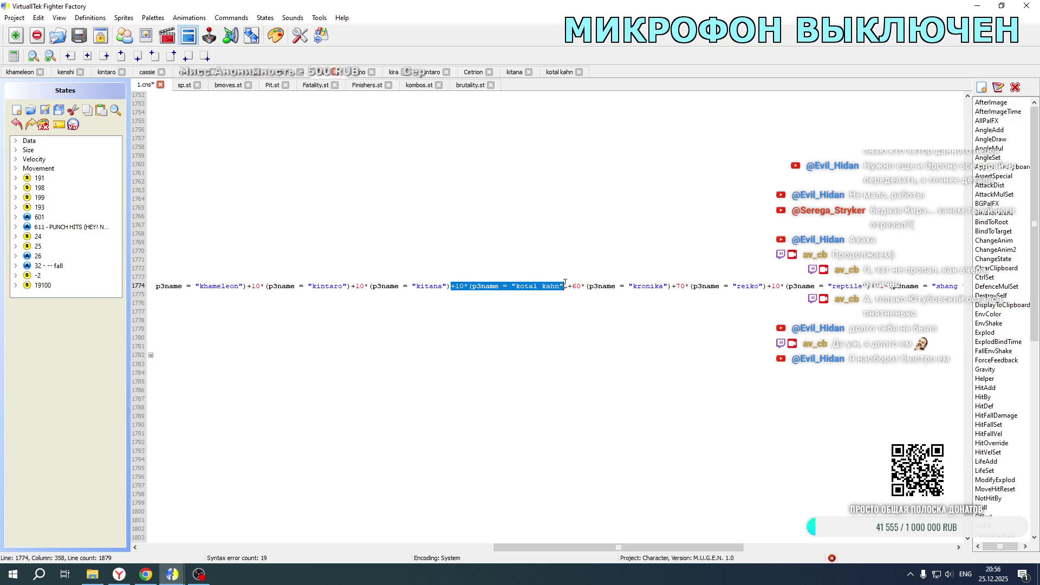
pyautogui.scroll(-20, 530, 396)
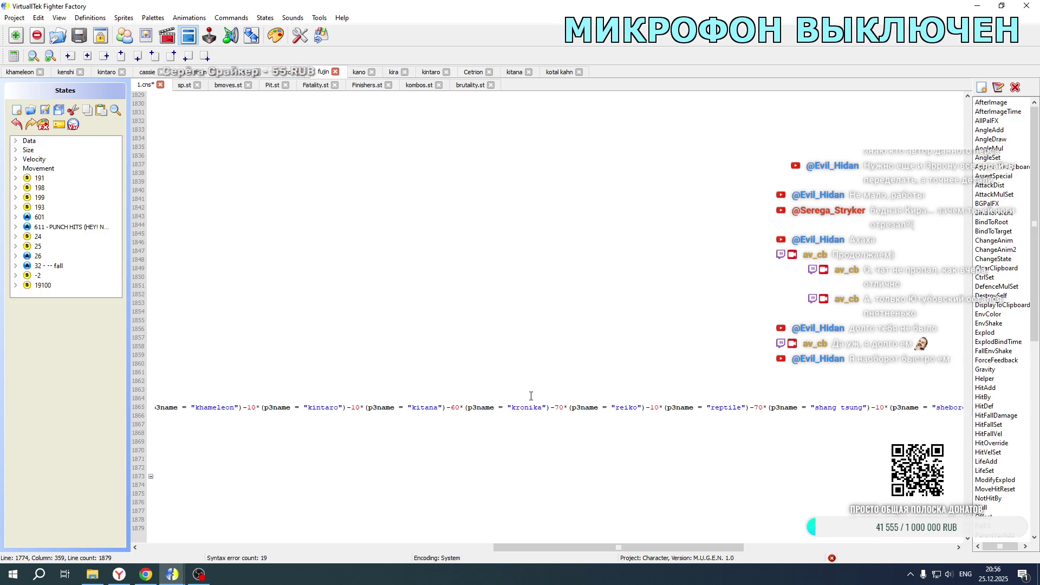
pyautogui.click(449, 406)
pyautogui.hotkey('ctrl', 'v')
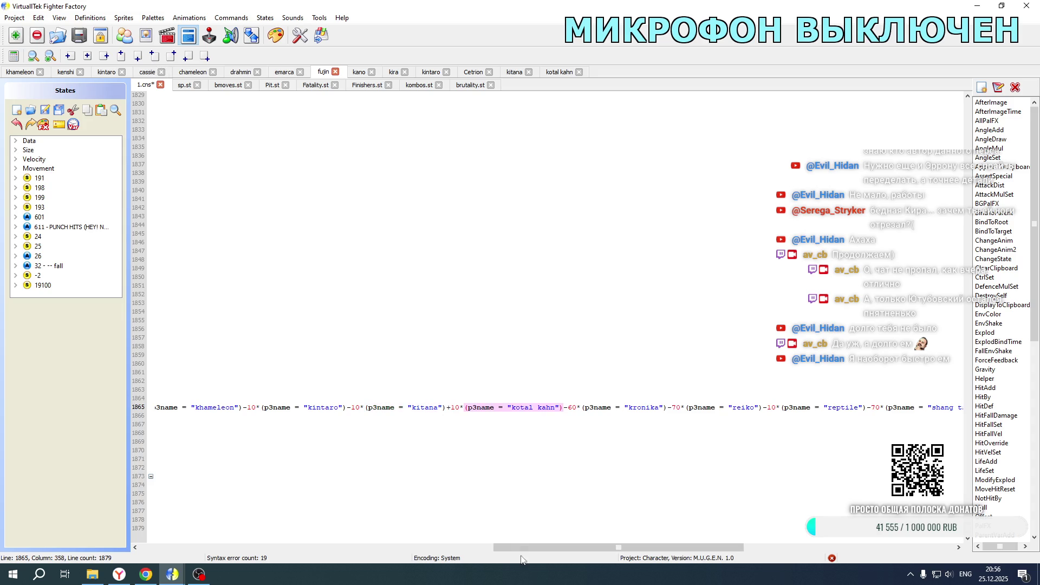
pyautogui.click(24, 73)
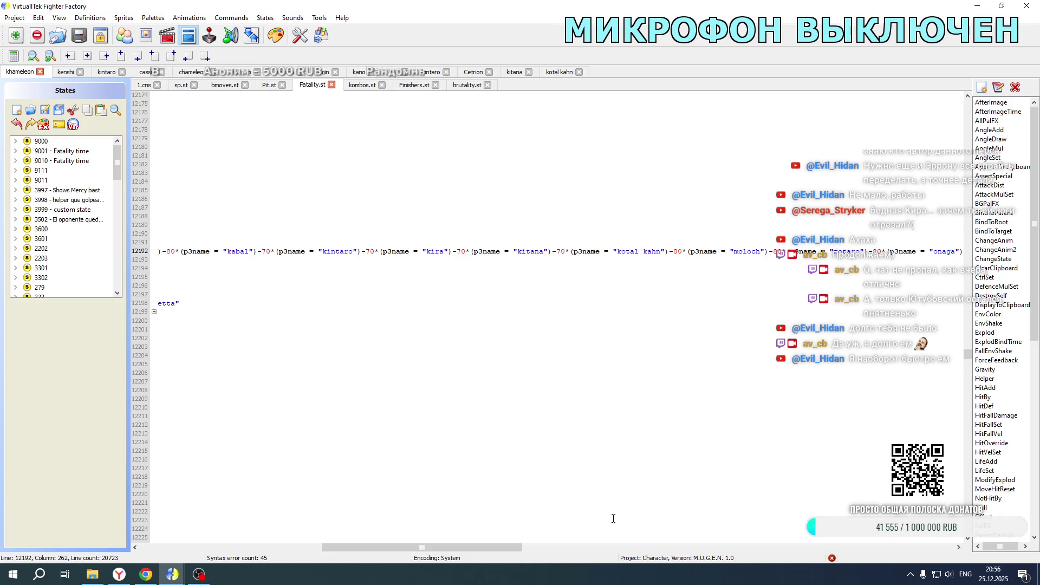
# - In khameleon's Fatality.st, paste the -10 kotal kahn term after kitana on line 14002
pyautogui.moveTo(460, 547); pyautogui.dragTo(278, 547)
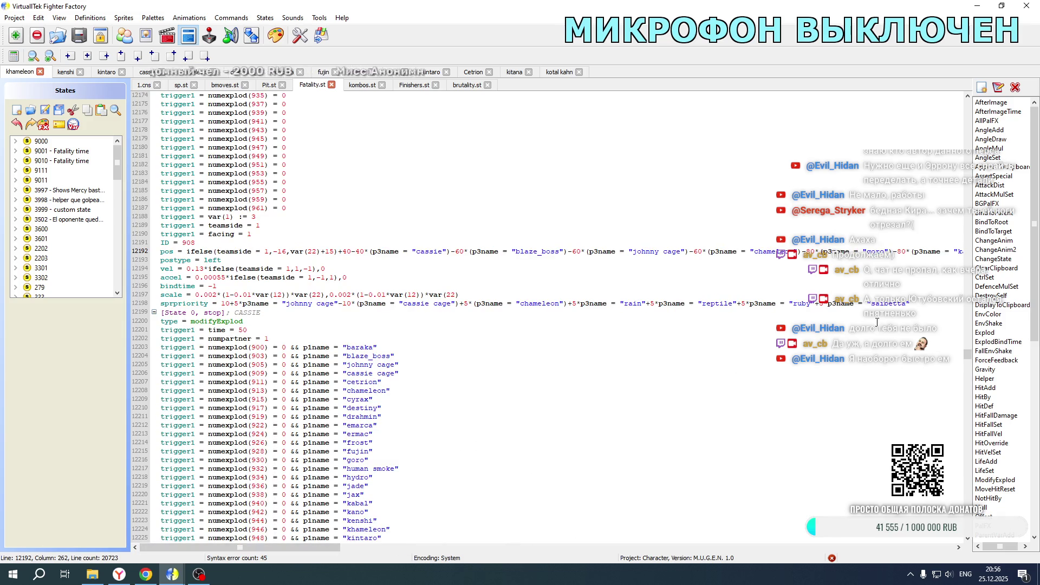
pyautogui.moveTo(970, 360); pyautogui.dragTo(970, 400)
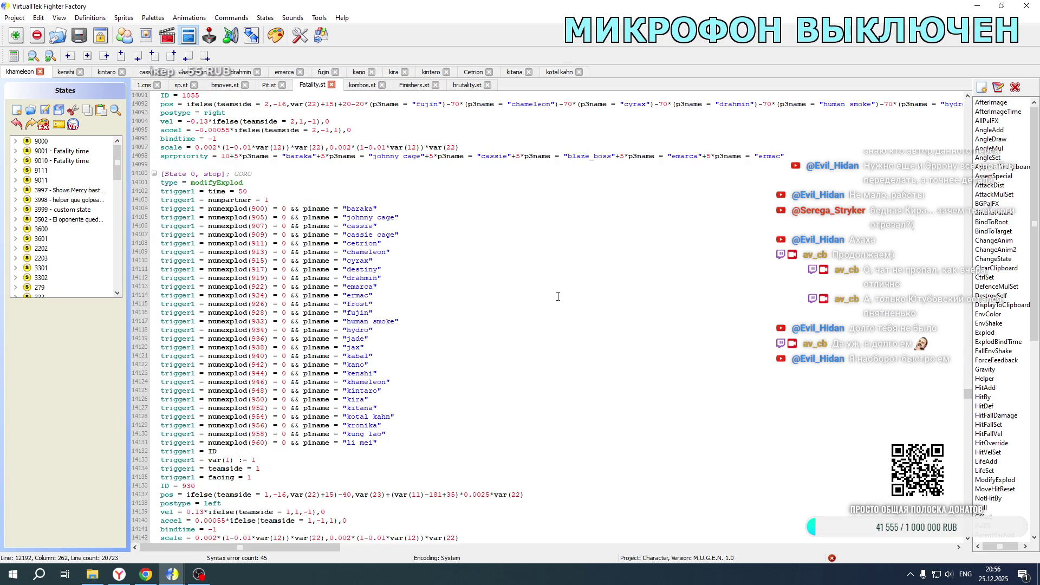
pyautogui.scroll(-20, 558, 296)
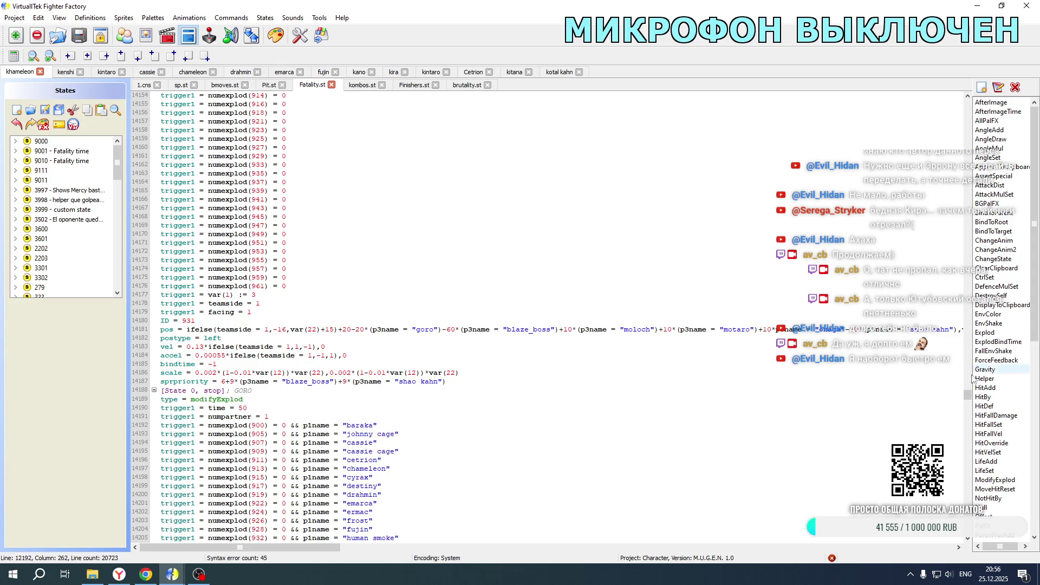
pyautogui.moveTo(966, 392); pyautogui.dragTo(967, 374)
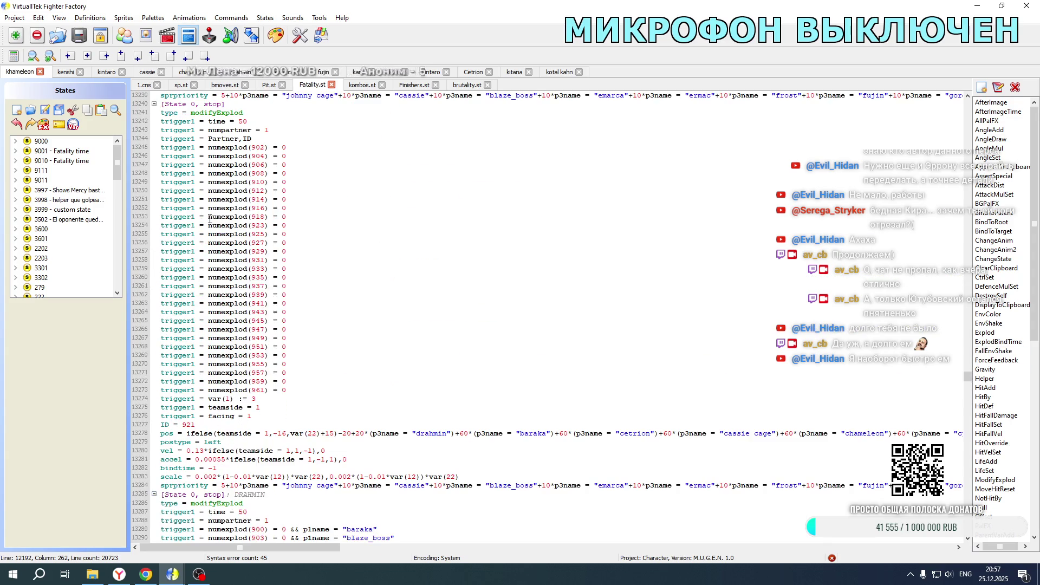
pyautogui.scroll(-7, 211, 219)
pyautogui.scroll(-20, 210, 219)
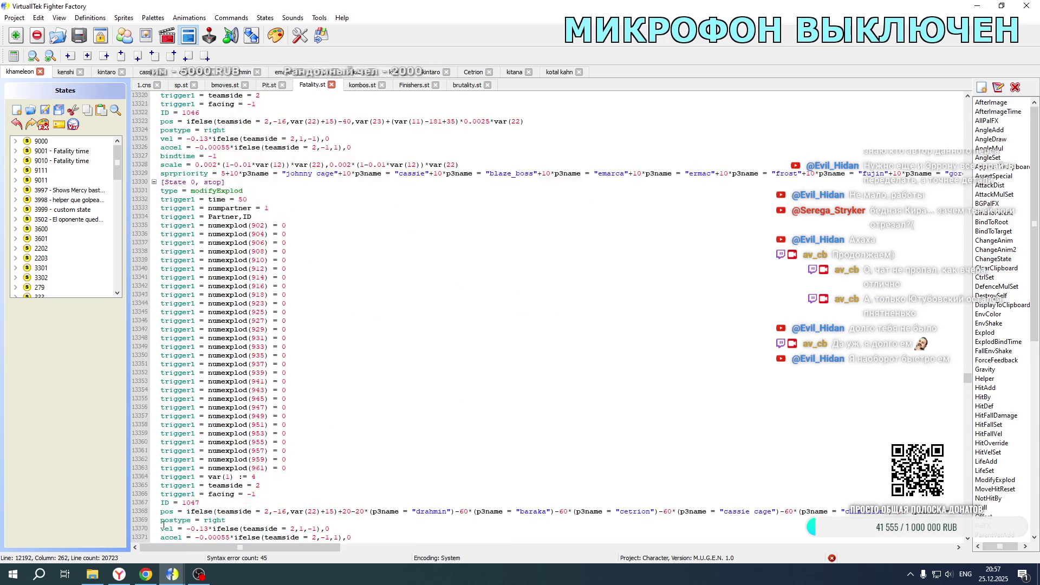
pyautogui.scroll(-20, 278, 330)
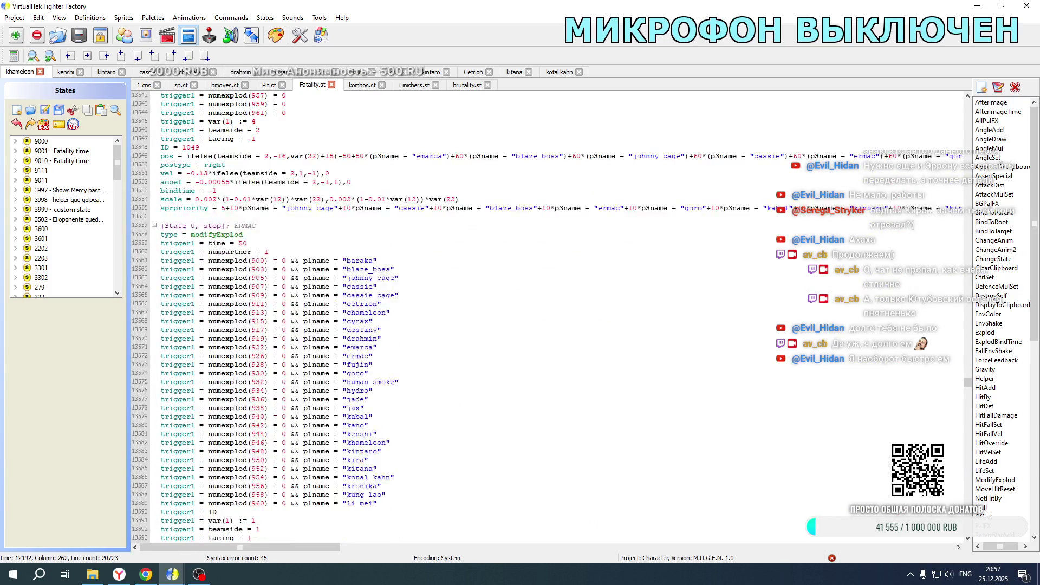
pyautogui.moveTo(967, 389); pyautogui.dragTo(968, 395)
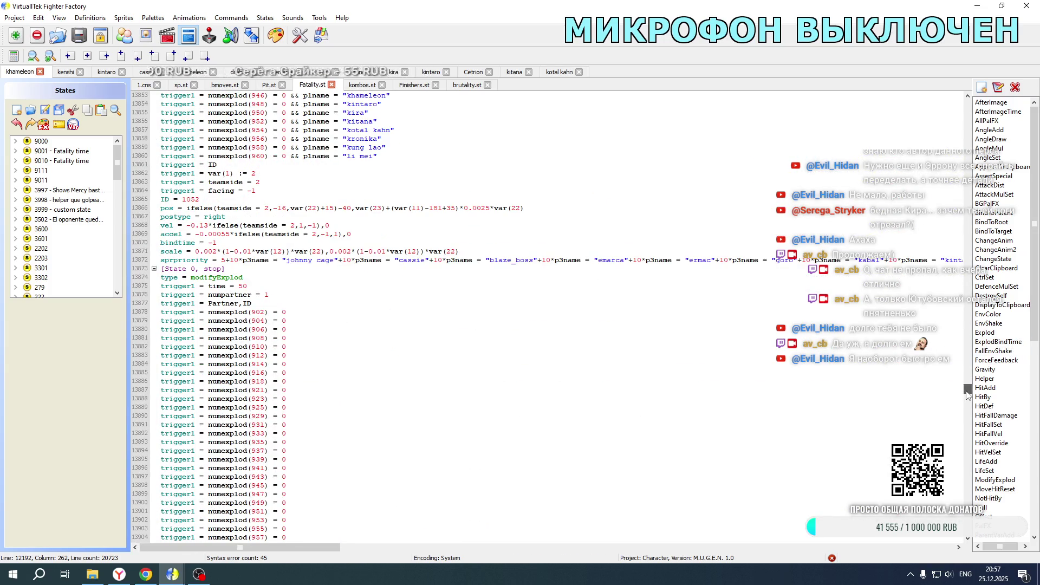
pyautogui.scroll(-20, 424, 296)
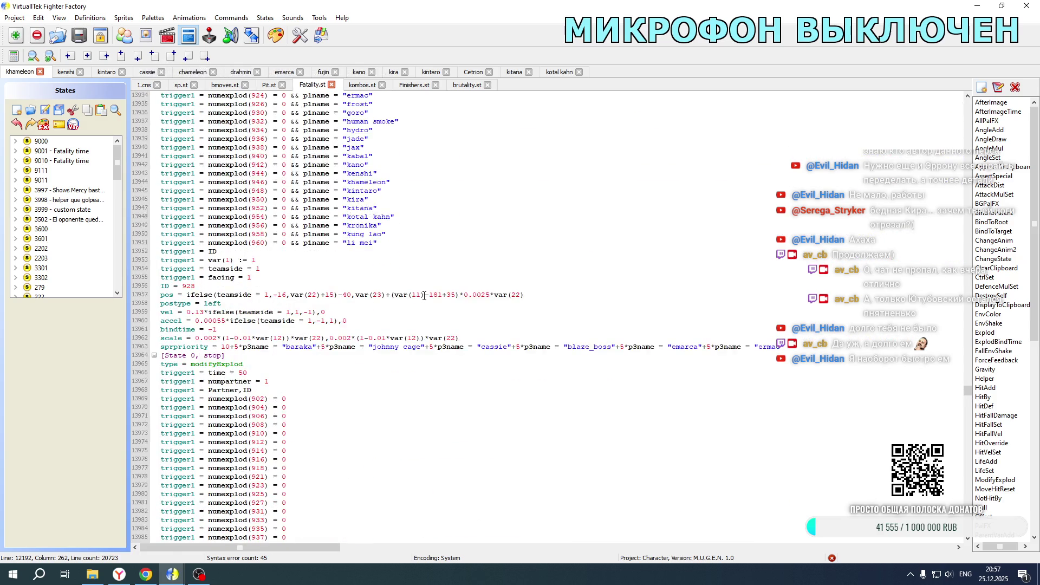
pyautogui.scroll(-7, 424, 295)
pyautogui.moveTo(302, 551); pyautogui.dragTo(553, 540)
pyautogui.click(560, 373)
pyautogui.hotkey('ctrl', 'v')
# - Paste the same kotal kahn term on line 14092 and save Fatality.st
pyautogui.scroll(-18, 610, 390)
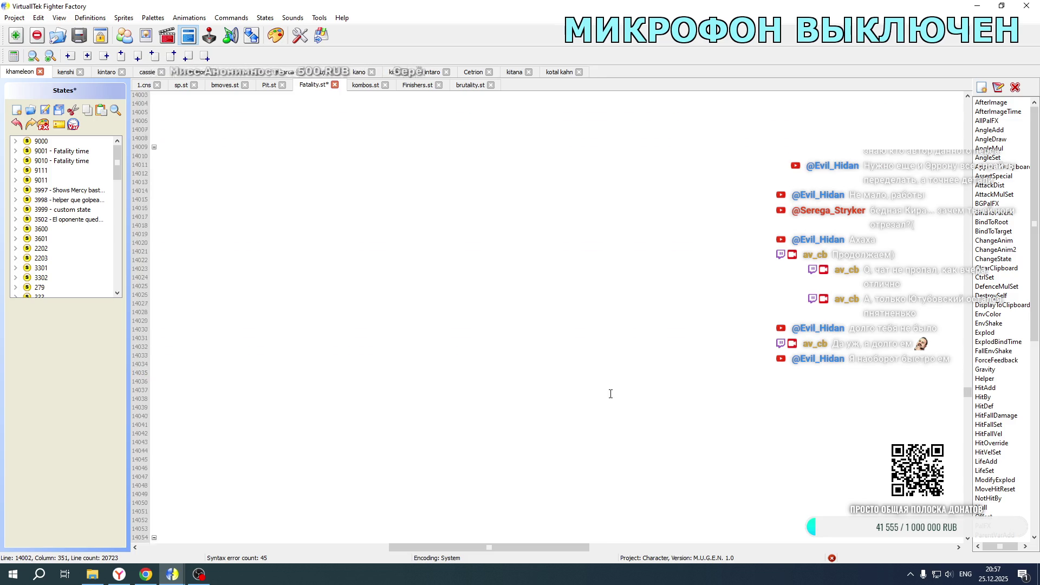
pyautogui.scroll(-10, 611, 393)
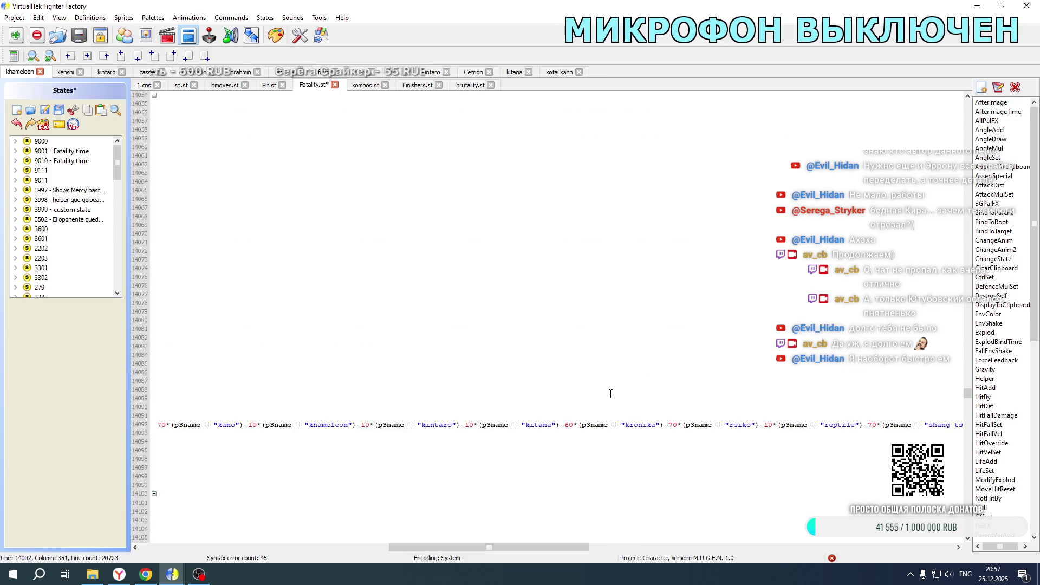
pyautogui.write('+10*(p3name = "kotal kahn")')
pyautogui.click(562, 425)
pyautogui.hscroll(-10, 566, 534)
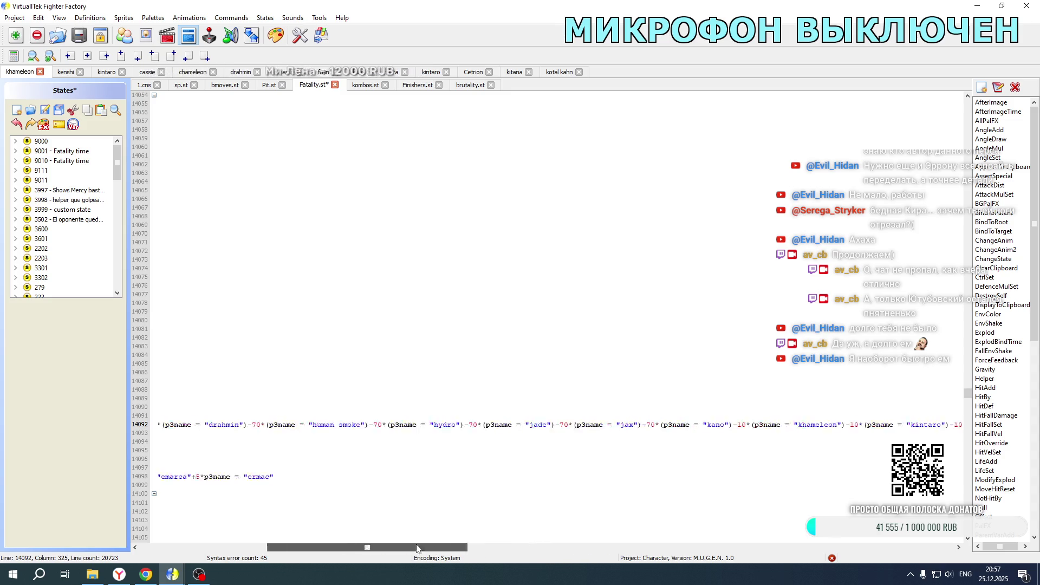
pyautogui.scroll(6, 416, 382)
pyautogui.scroll(14, 415, 382)
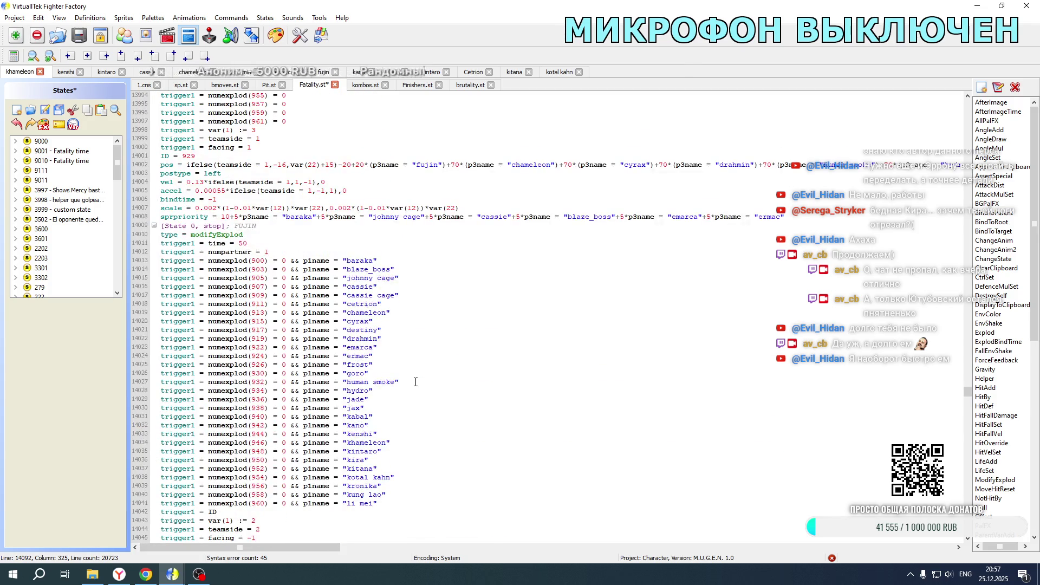
pyautogui.hotkey('ctrl', 's')
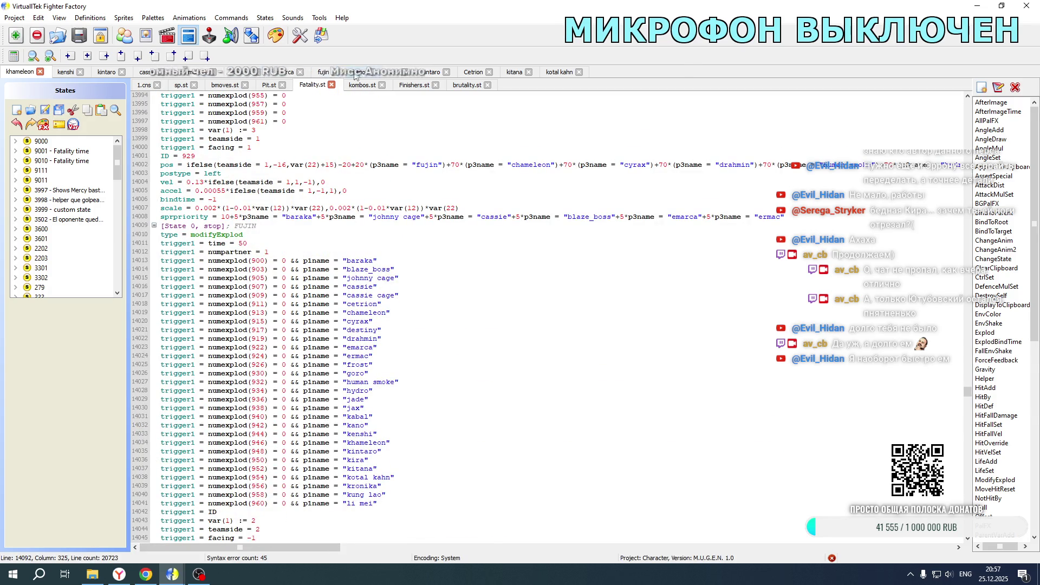
# - Change the kotal kahn offset on fujin's line 1865 from +10 to -10
pyautogui.click(326, 72)
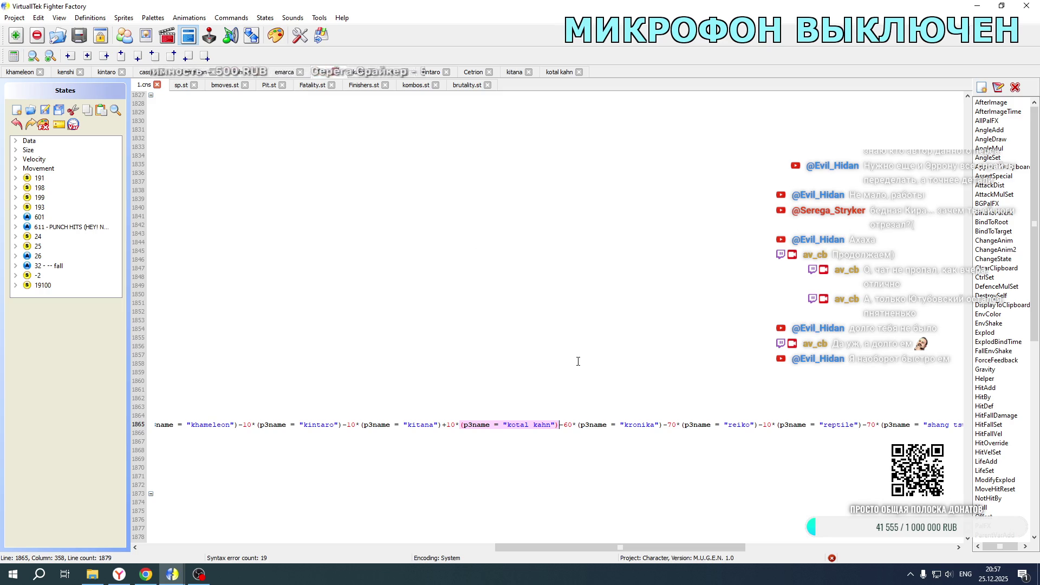
pyautogui.scroll(-8, 541, 365)
pyautogui.scroll(20, 487, 314)
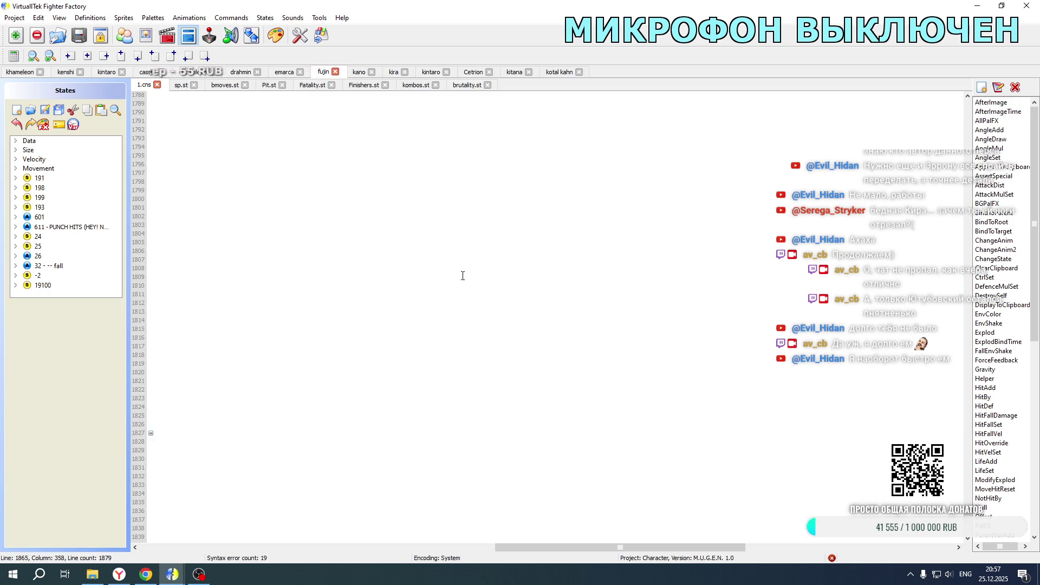
pyautogui.scroll(-14, 437, 360)
pyautogui.moveTo(444, 407); pyautogui.dragTo(447, 408)
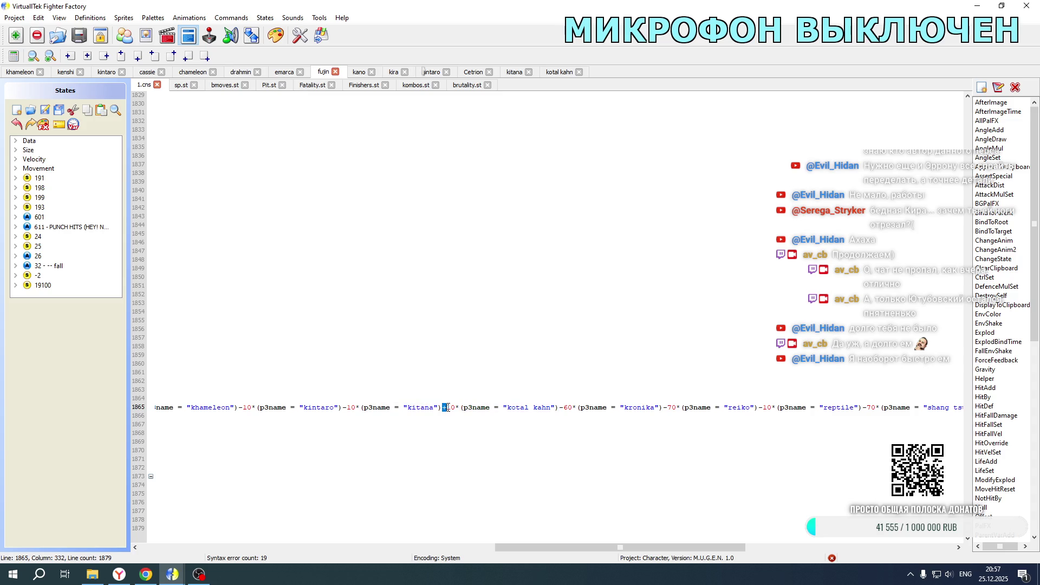
pyautogui.click(94, 574)
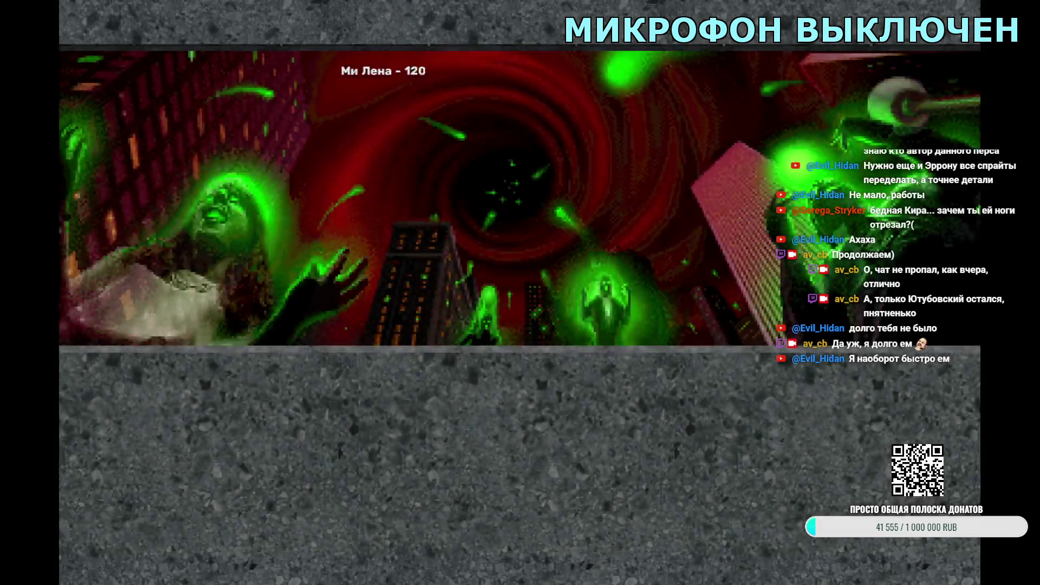
# - Set up a tag match of Kotal Kahn and Fujin against Goro
pyautogui.press('Return')
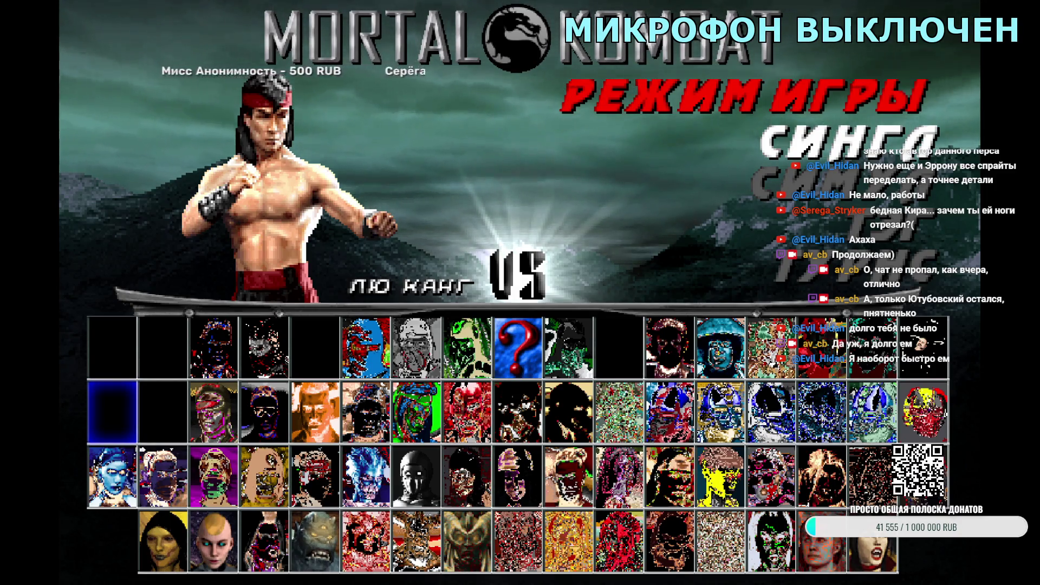
pyautogui.press('Down')
pyautogui.press('Down')
pyautogui.press('Right')
pyautogui.press('Right')
pyautogui.press('Right')
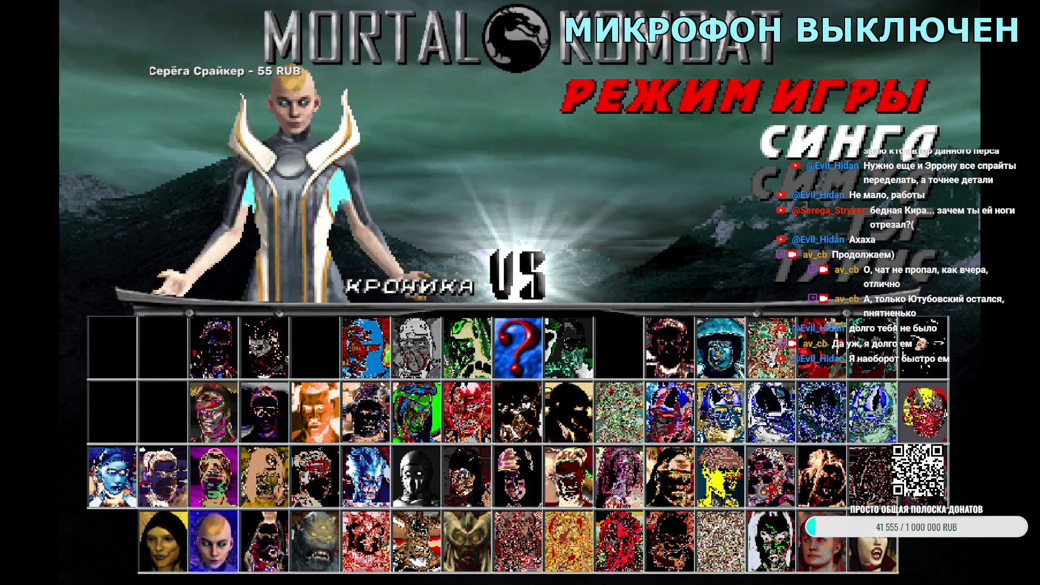
pyautogui.press('Left')
pyautogui.press('Return')
pyautogui.press('Up')
pyautogui.press('Up')
pyautogui.press('Up')
pyautogui.press('Right')
pyautogui.press('Right')
pyautogui.press('Right')
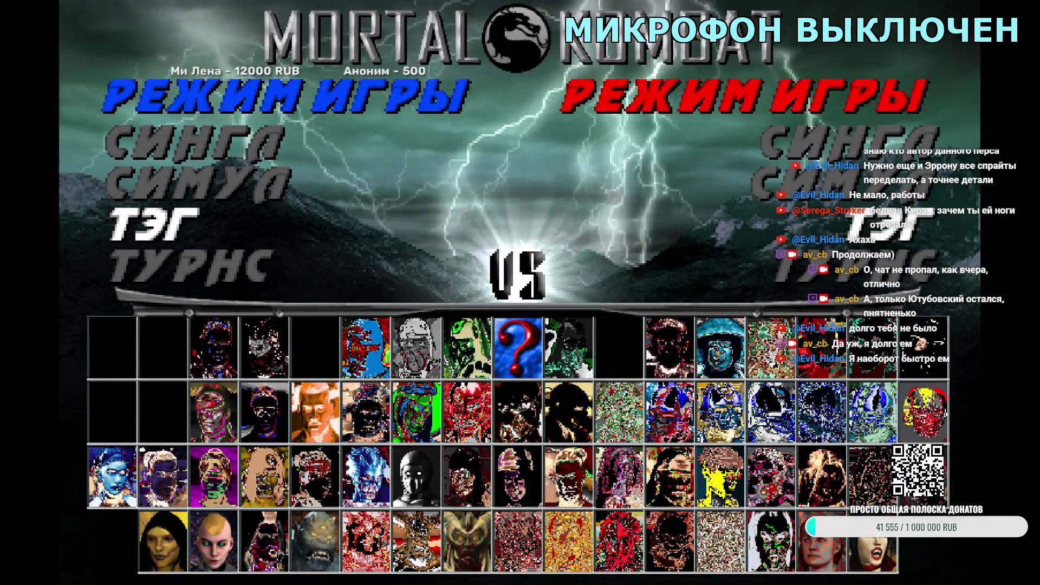
pyautogui.press('Right')
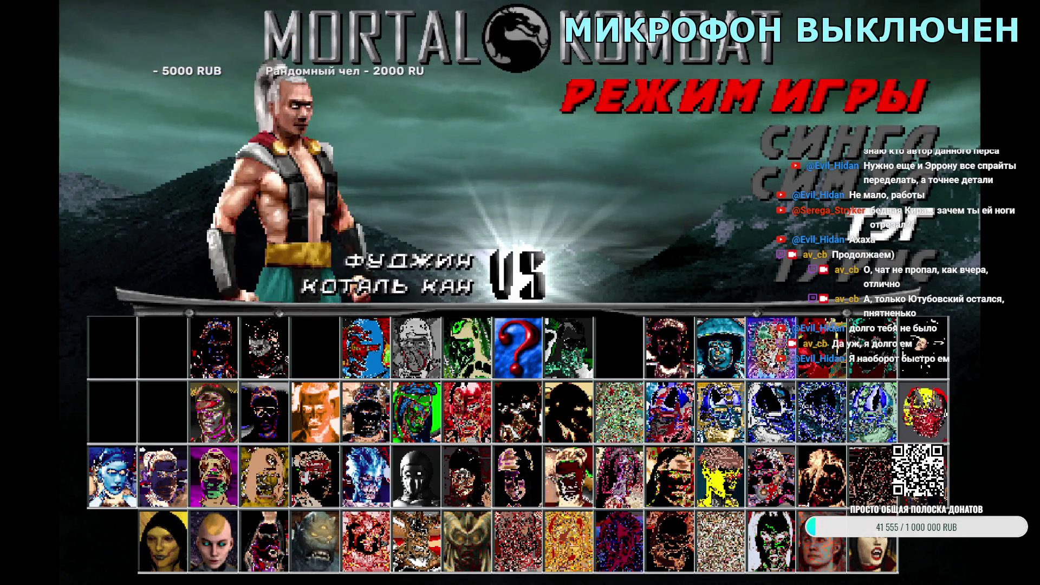
pyautogui.press('Down')
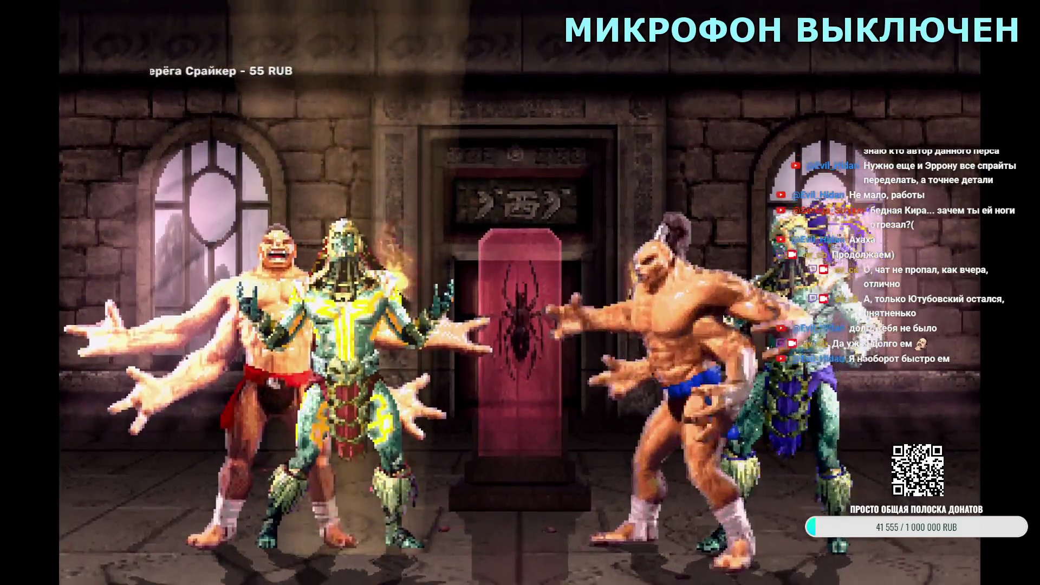
# - Skip the fight intro back to character select and exit the game
pyautogui.press('Escape')
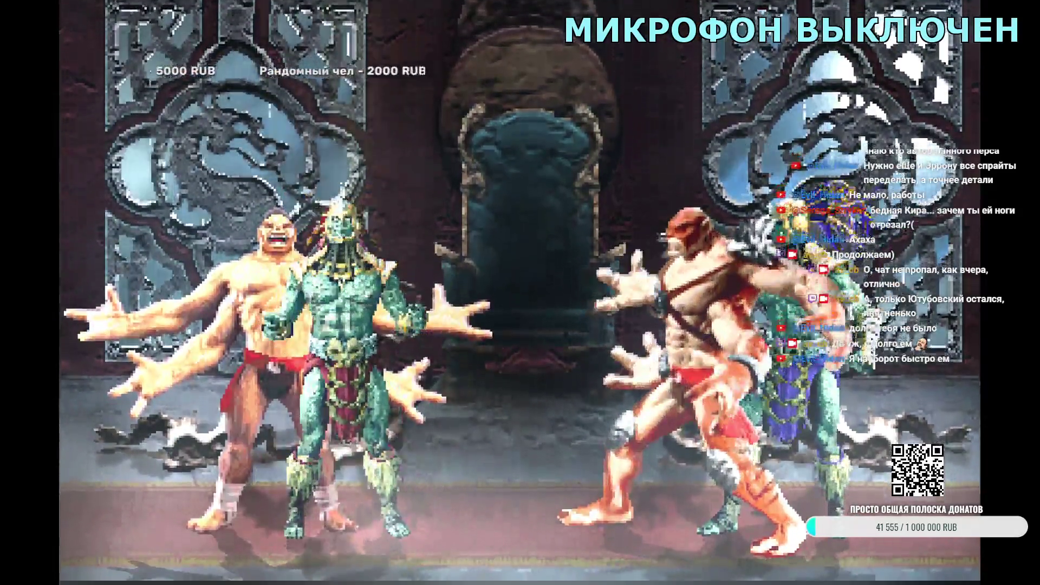
pyautogui.press('Escape')
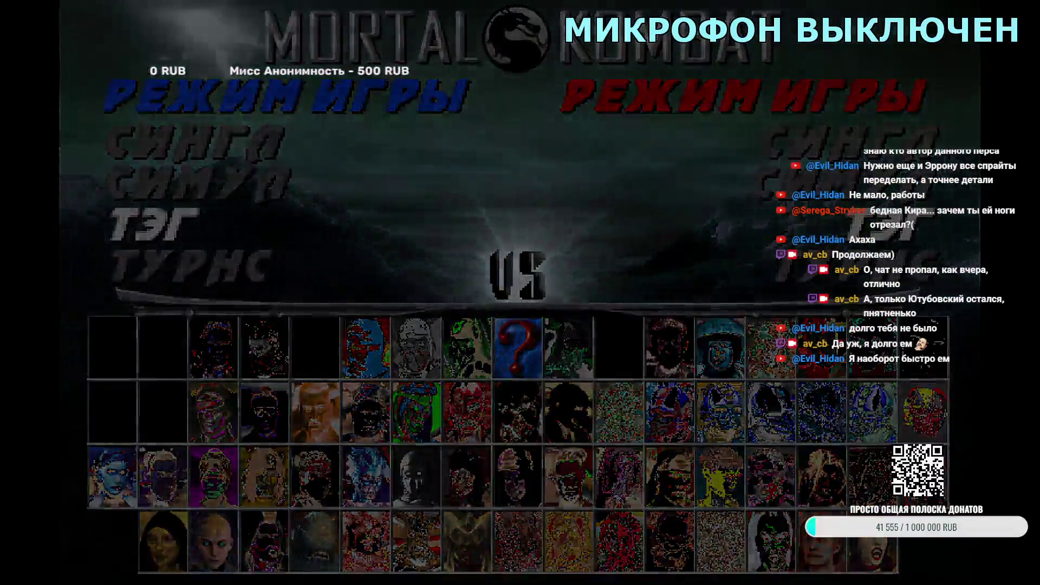
pyautogui.press('Escape')
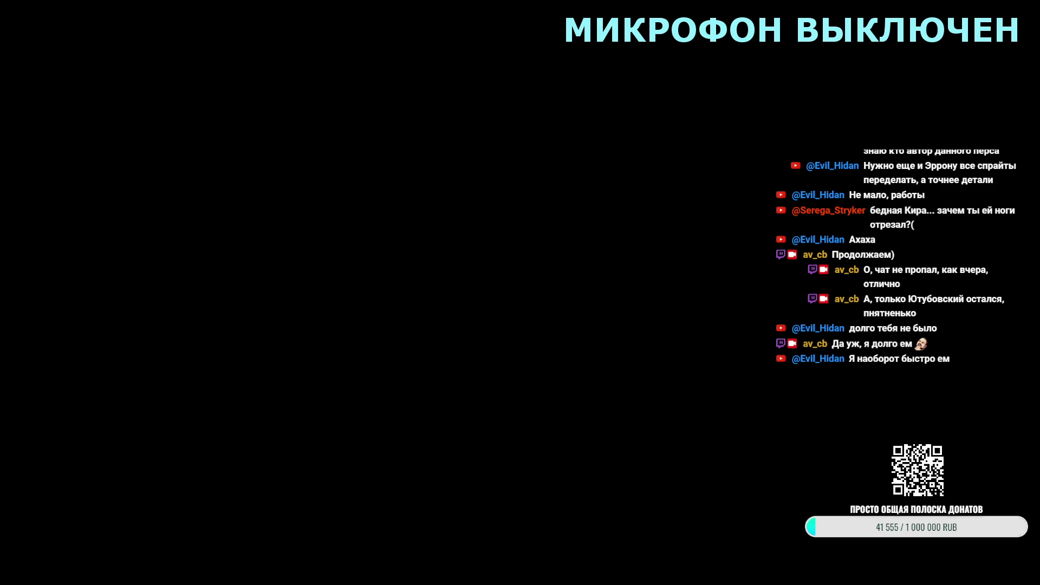
# - Change the Goro offset on line 1531 of Kotal Kahn's 1.cns from -50 to -60 and save
pyautogui.scroll(20, 628, 443)
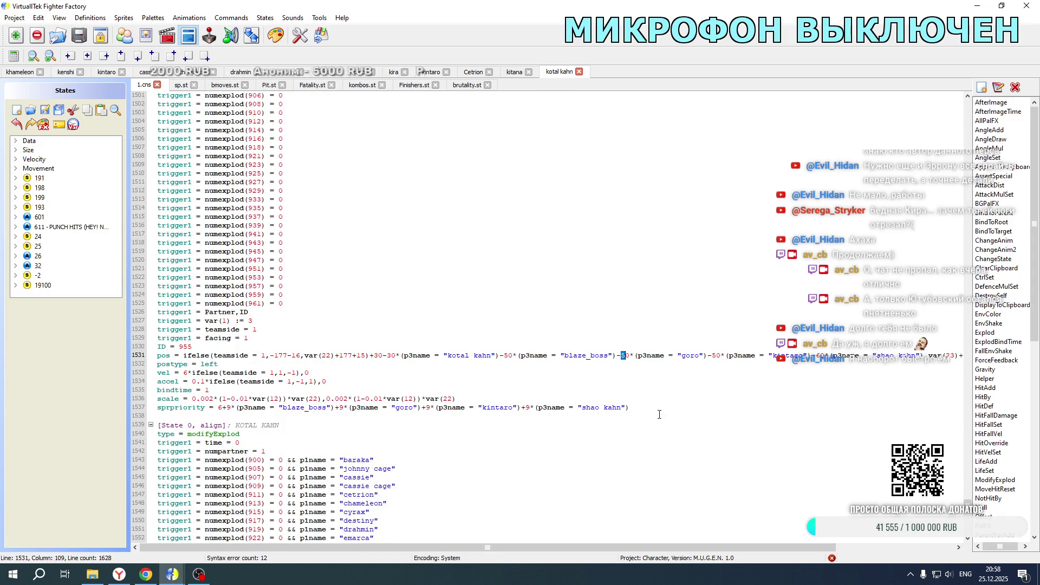
pyautogui.write('6')
pyautogui.scroll(-20, 717, 358)
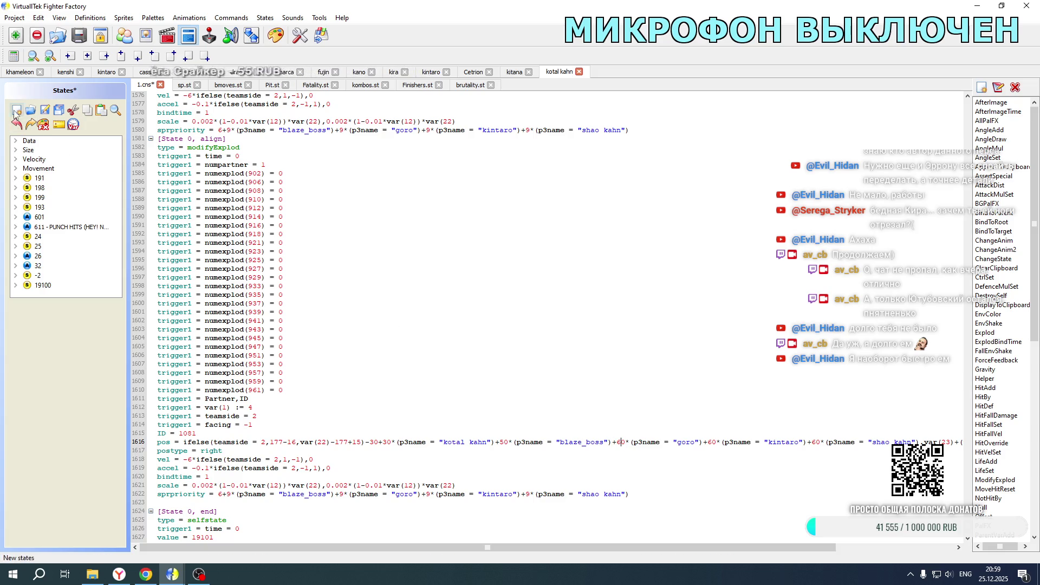
pyautogui.click(58, 110)
# - Change line 16289 in khameleon's Fatality.st from -50 to -60, then relaunch Mortal Kombat New Age
pyautogui.click(21, 73)
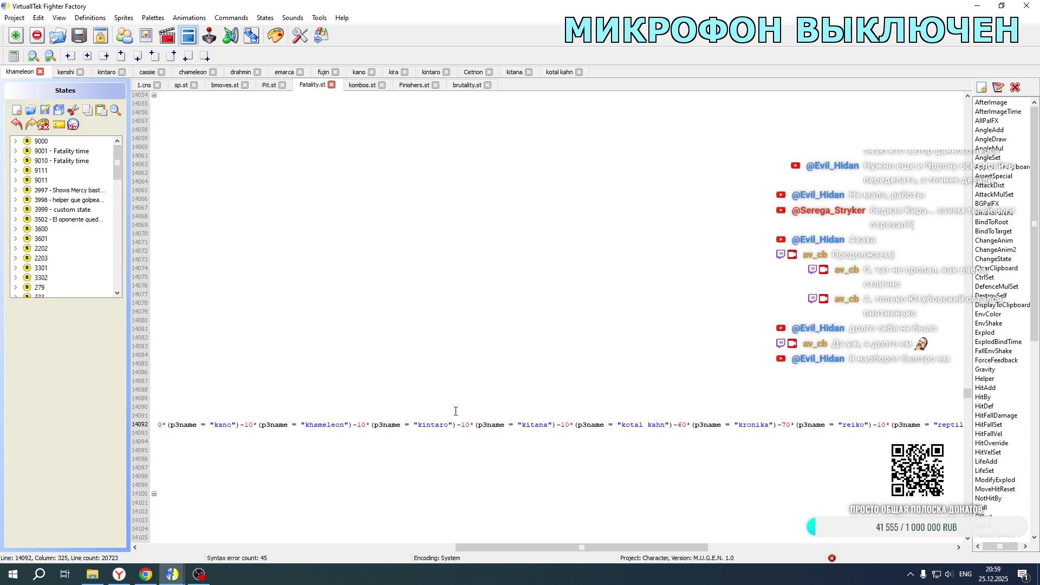
pyautogui.moveTo(482, 547); pyautogui.dragTo(166, 547)
pyautogui.scroll(-18, 319, 424)
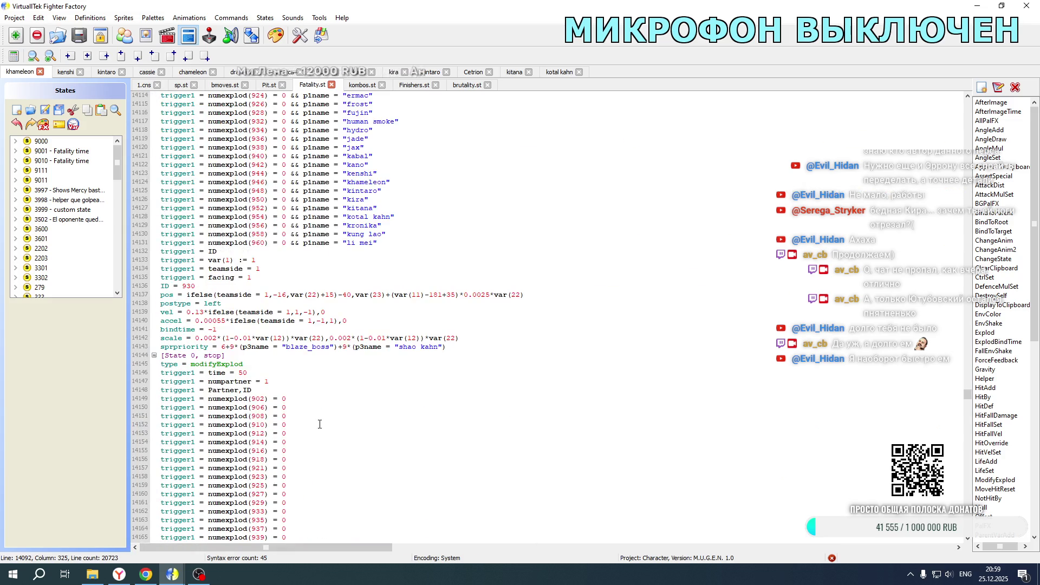
pyautogui.scroll(-20, 319, 424)
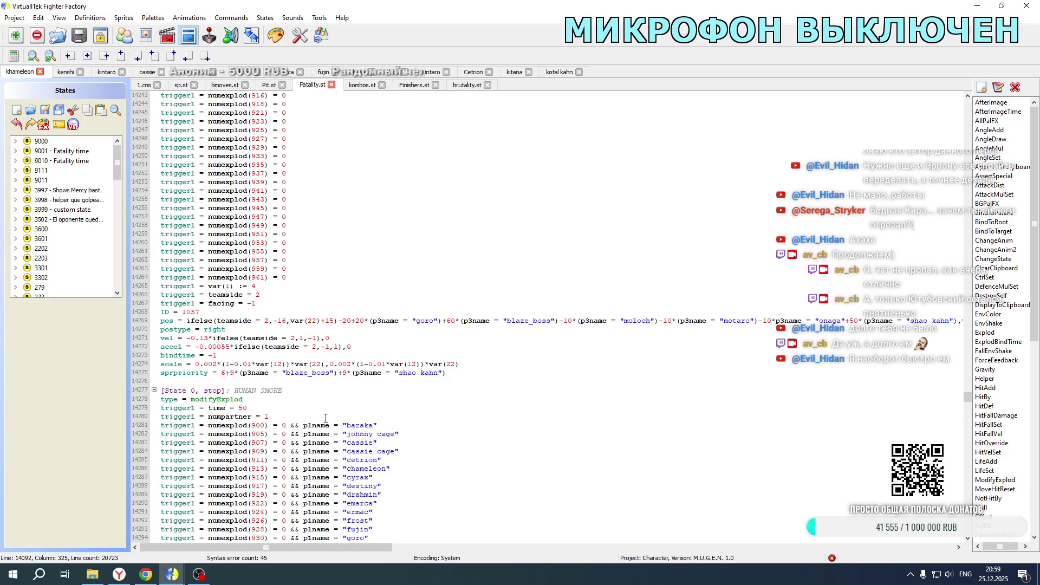
pyautogui.moveTo(968, 399); pyautogui.dragTo(969, 424)
pyautogui.scroll(-20, 664, 362)
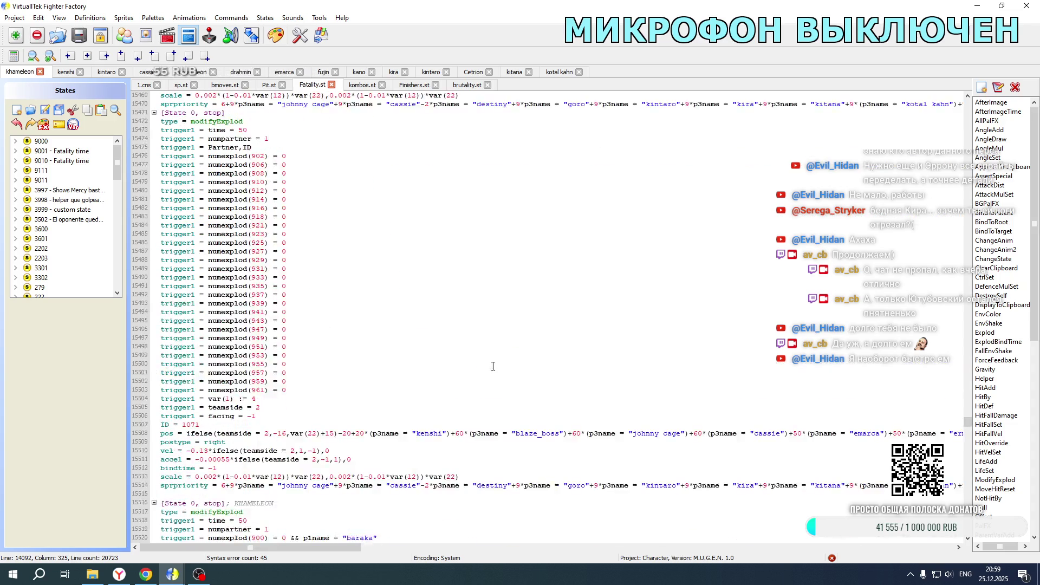
pyautogui.scroll(-20, 449, 361)
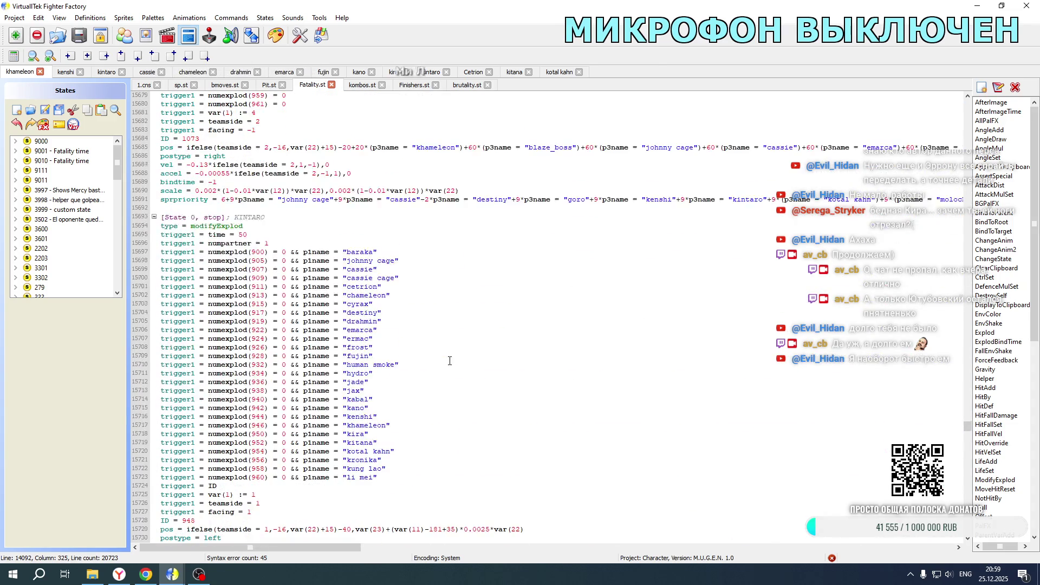
pyautogui.scroll(-20, 449, 360)
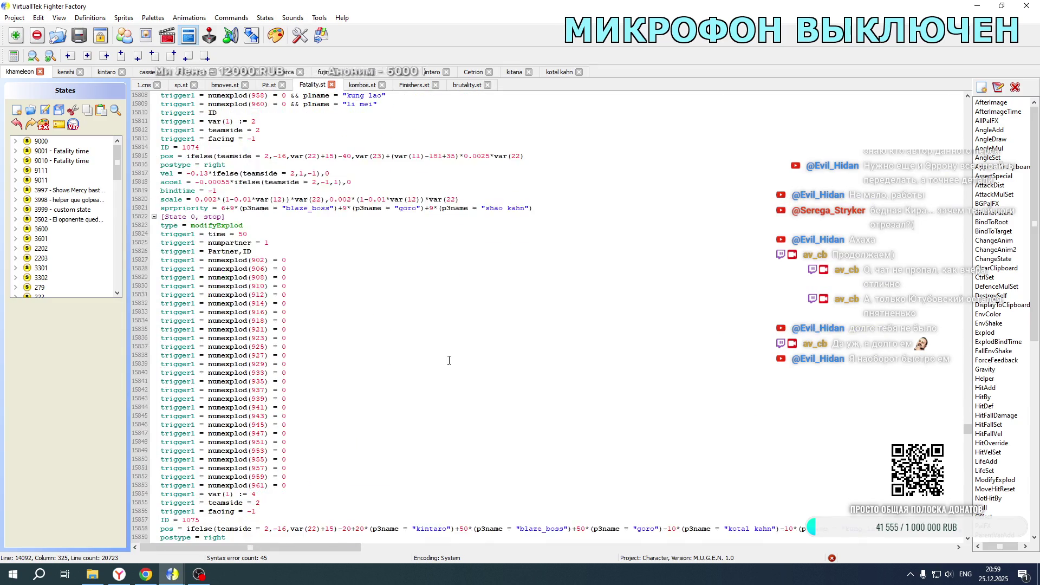
pyautogui.scroll(-20, 449, 361)
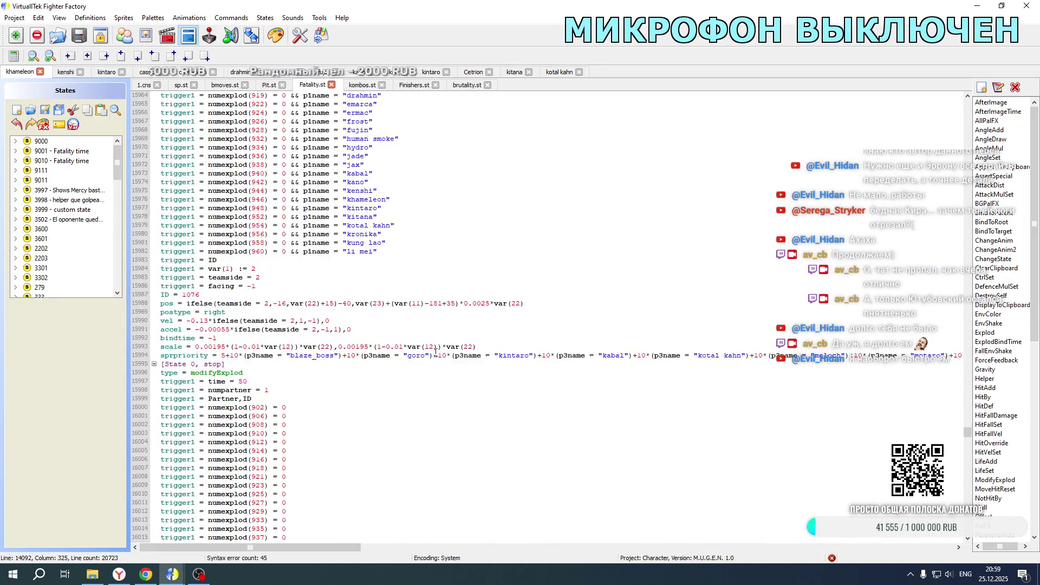
pyautogui.scroll(-20, 326, 347)
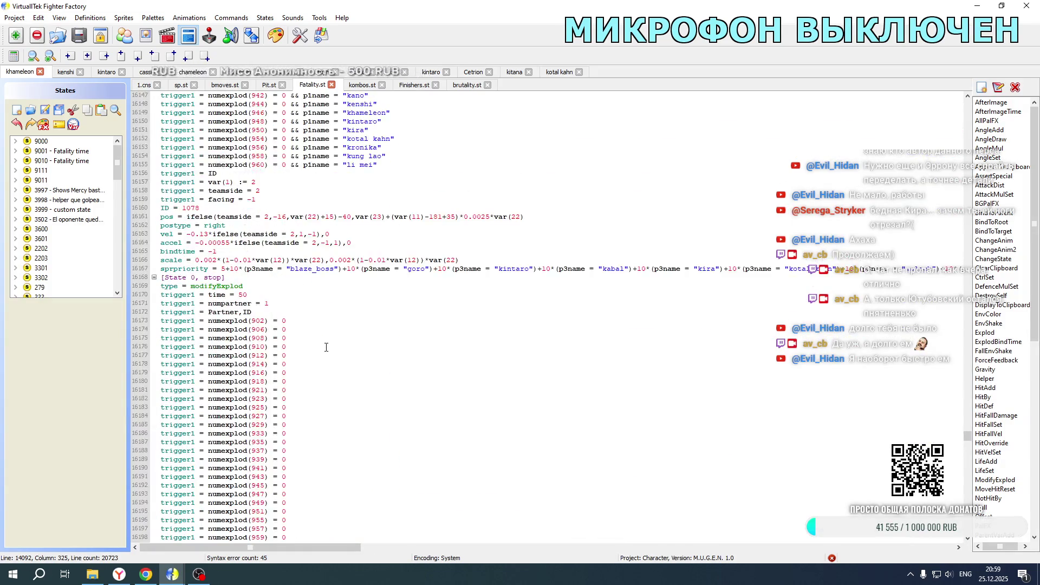
pyautogui.scroll(-20, 326, 347)
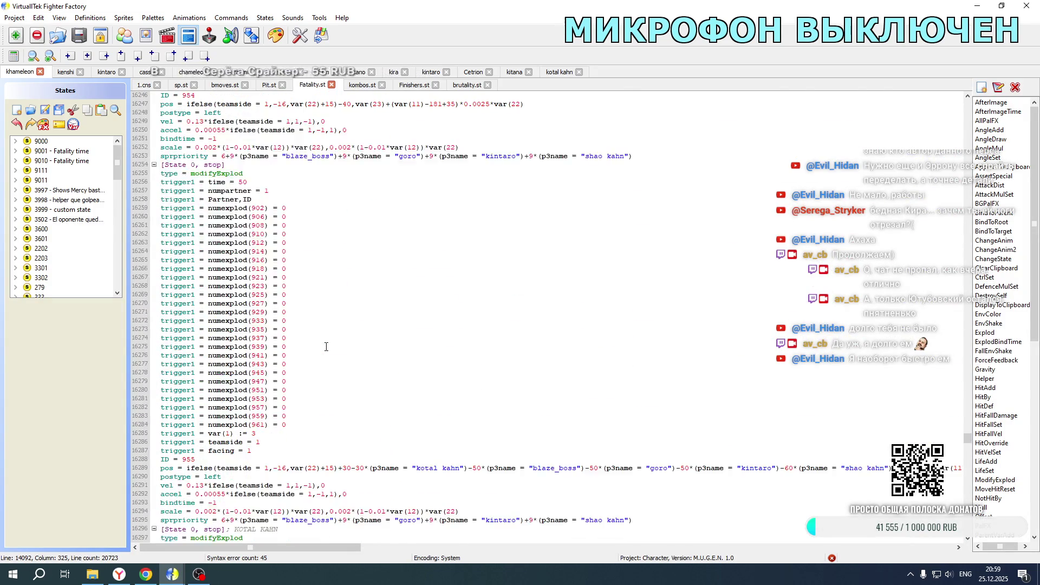
pyautogui.scroll(-1, 410, 307)
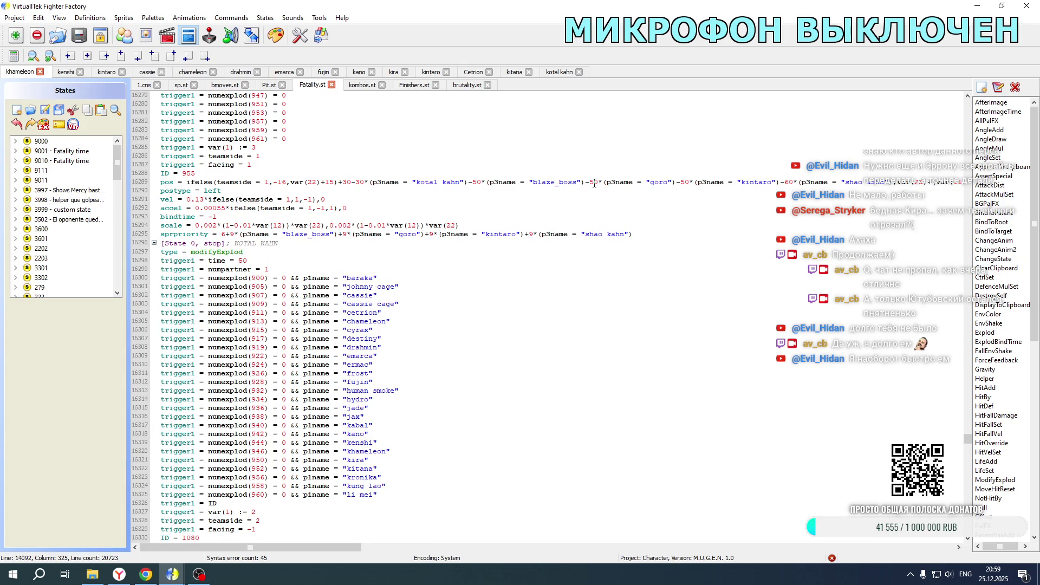
pyautogui.write('6')
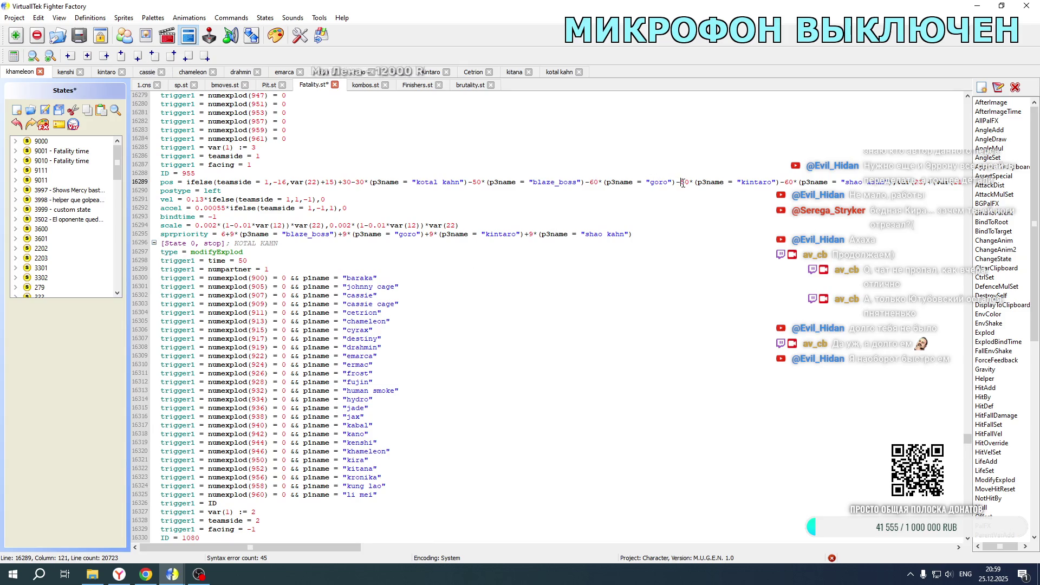
pyautogui.scroll(-20, 648, 267)
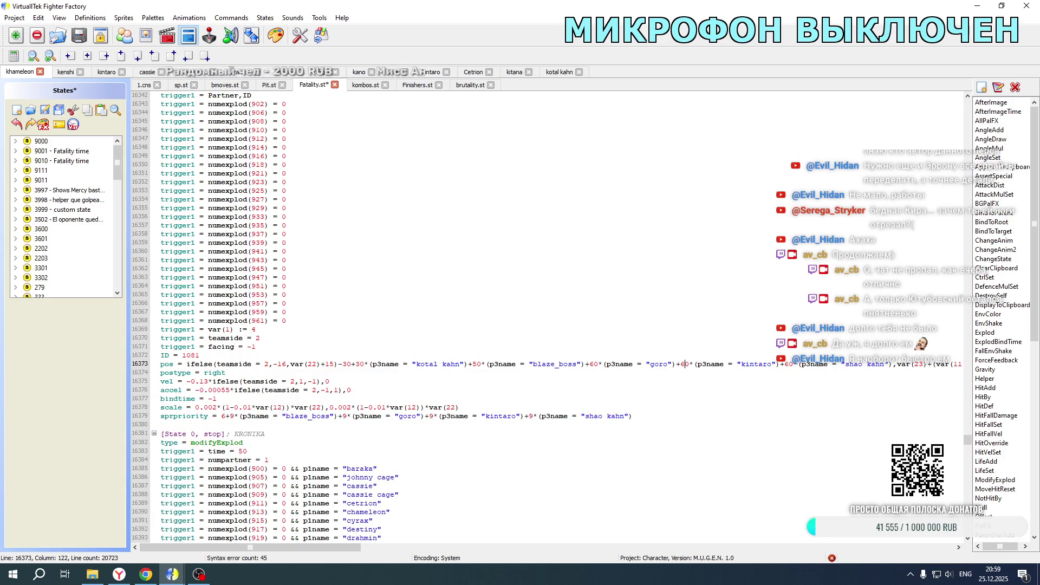
pyautogui.click(92, 574)
pyautogui.doubleClick(203, 345)
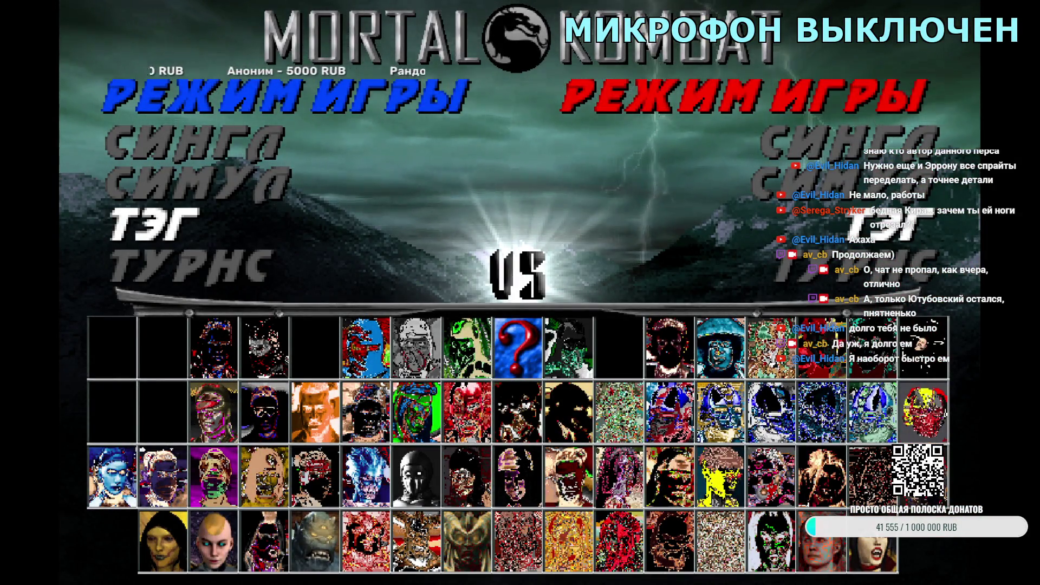
# - Choose Tag mode with Kotal Kahn, add a second partner, pick the opponent and start
pyautogui.press('Return')
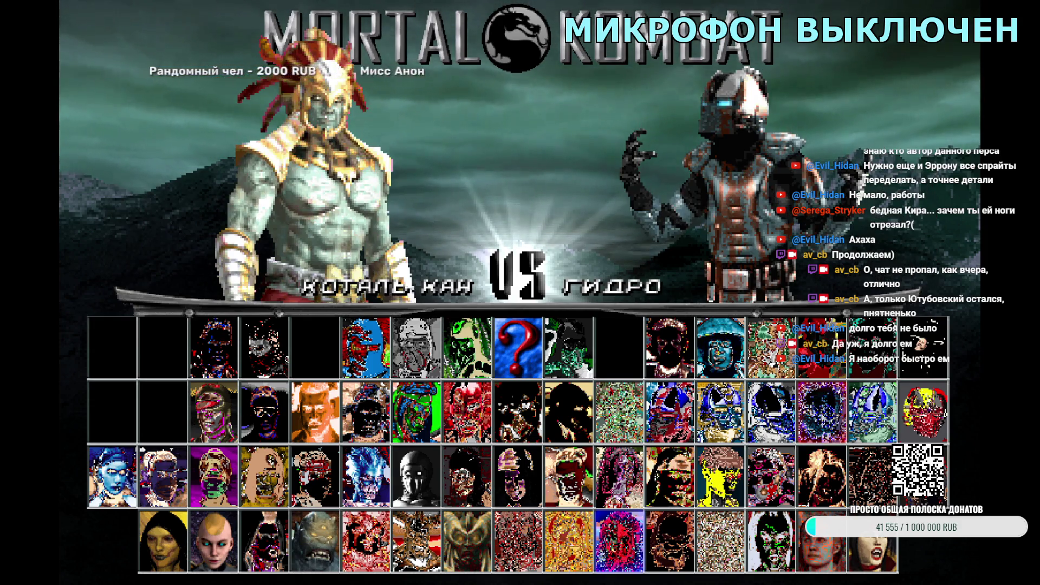
pyautogui.press('Return')
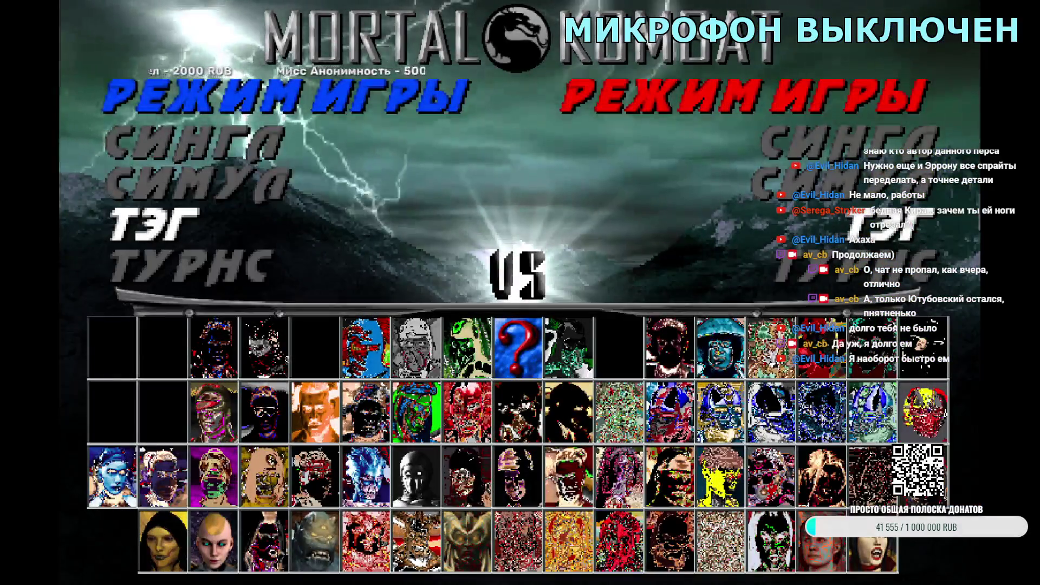
pyautogui.press('Return')
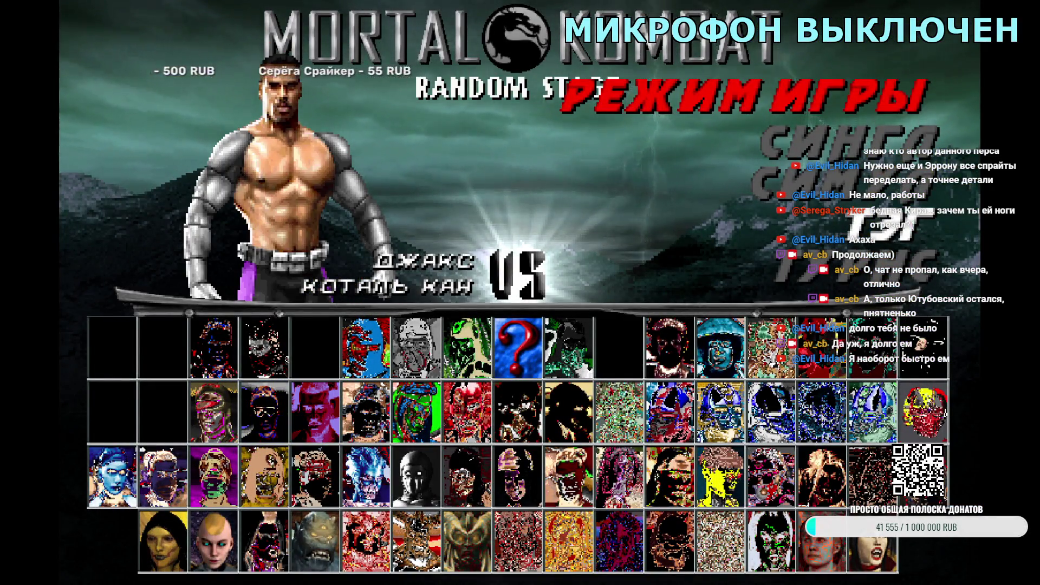
pyautogui.press('Return')
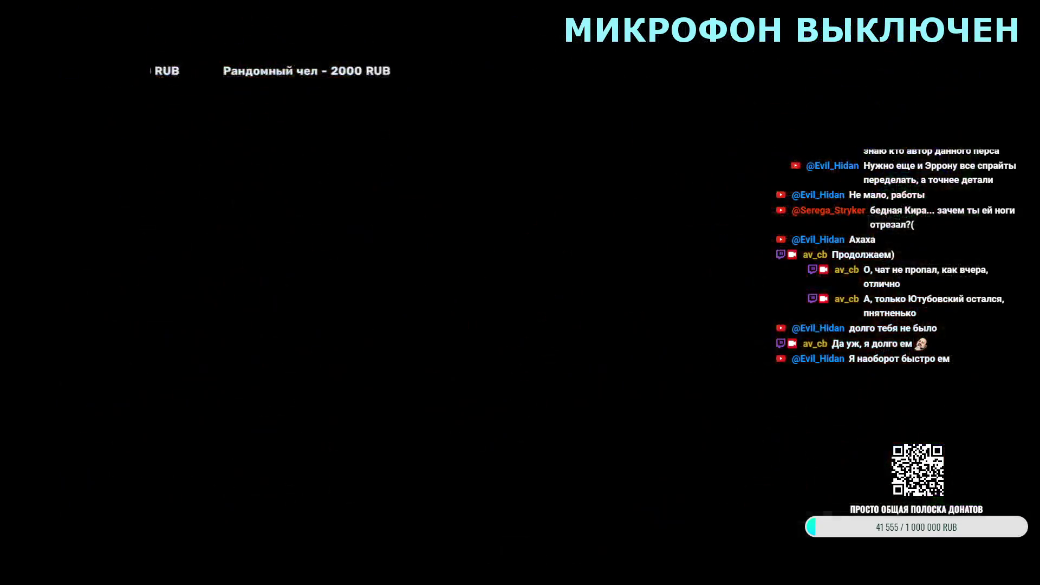
# - Start a new Tag match with Kotal Kahn and Kano, watch the intro, then quit the fight
pyautogui.press('Escape')
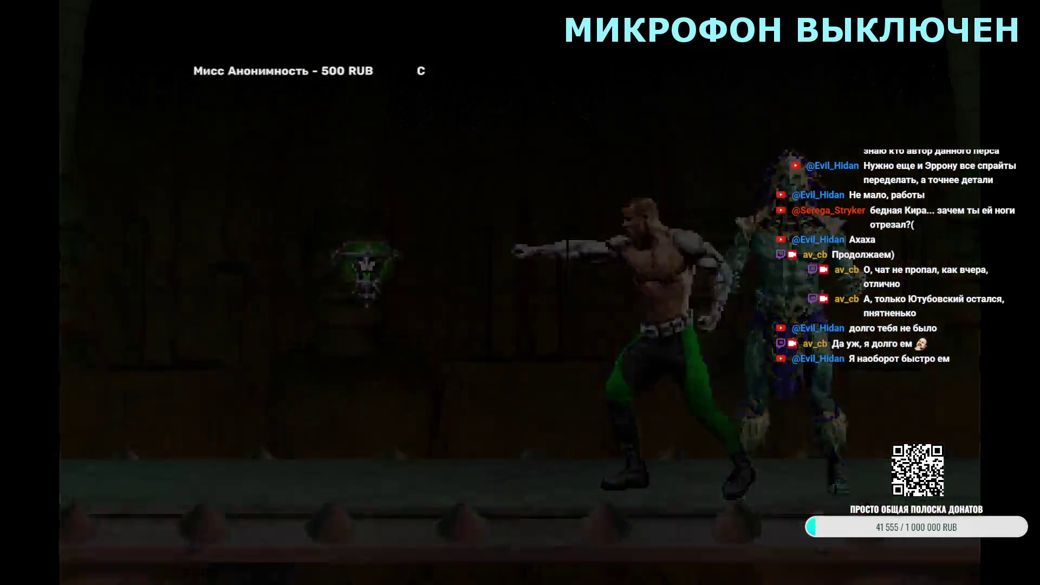
pyautogui.press('Return')
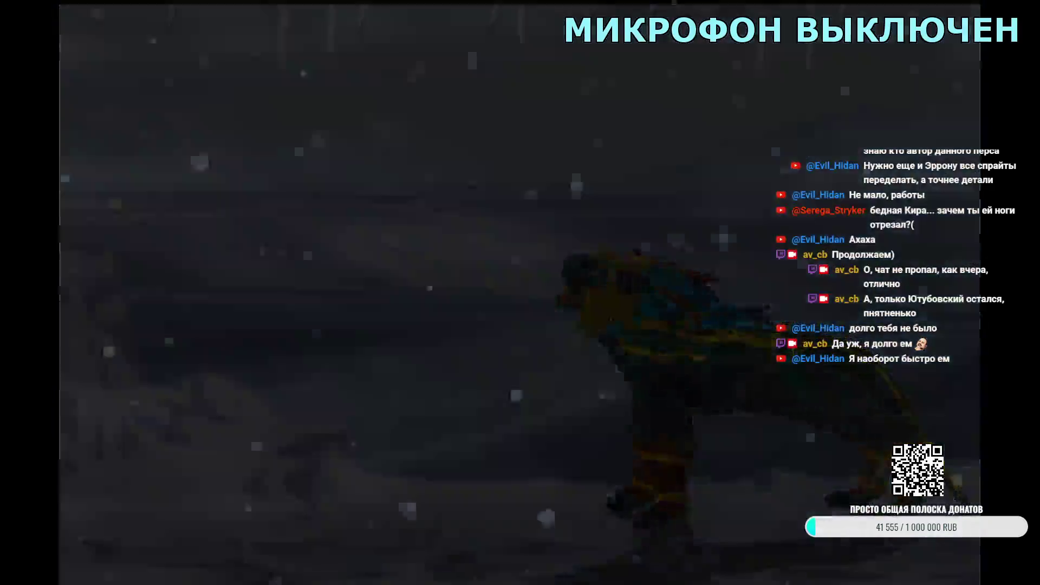
pyautogui.press('Return')
pyautogui.press('Return')
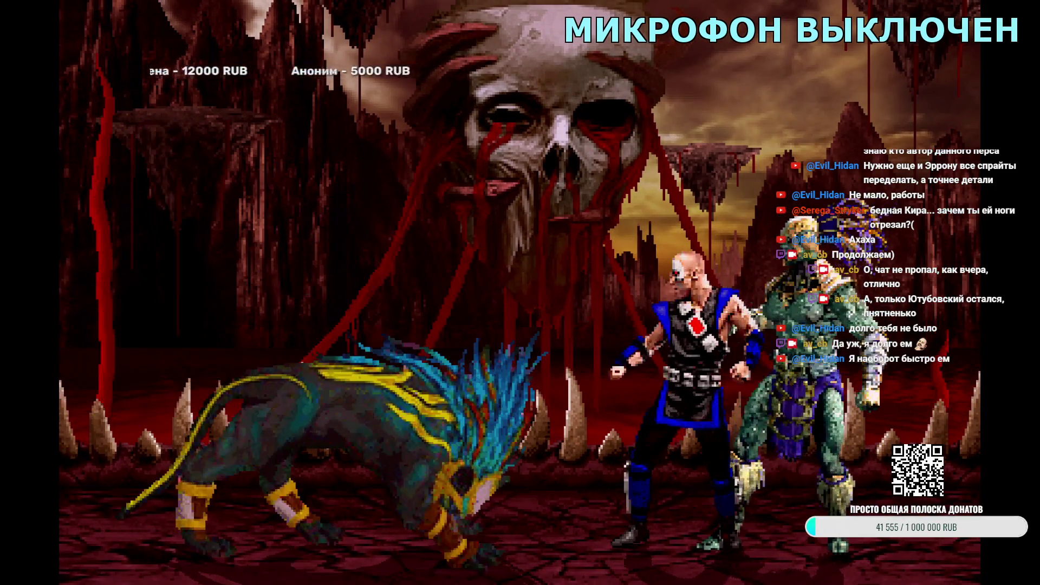
pyautogui.press('Escape')
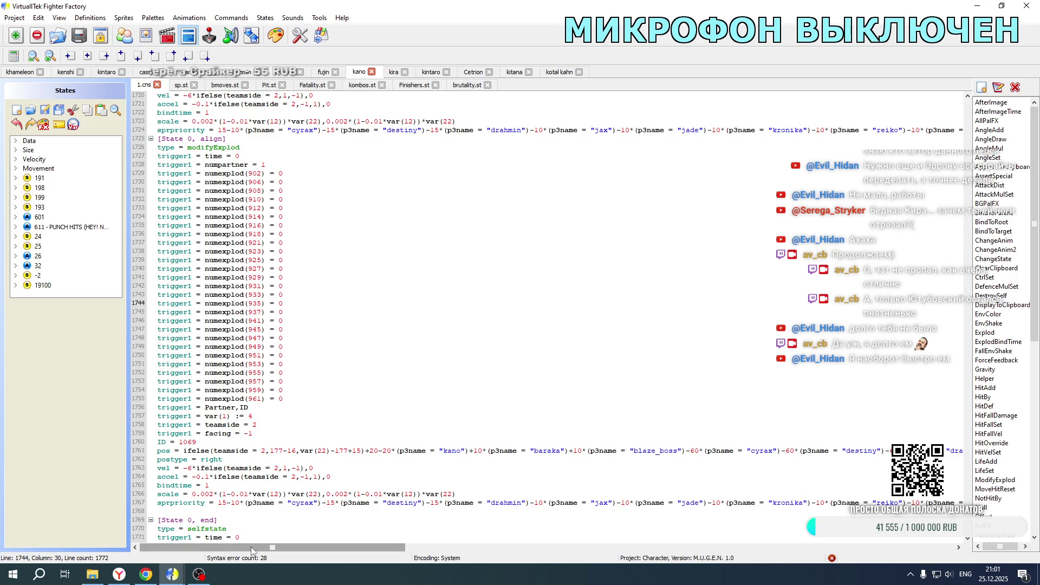
pyautogui.moveTo(251, 547)
pyautogui.mouseDown()
pyautogui.moveTo(317, 555)
pyautogui.moveTo(826, 540)
pyautogui.moveTo(462, 544)
pyautogui.moveTo(230, 520)
pyautogui.moveTo(480, 525)
pyautogui.moveTo(511, 515)
pyautogui.mouseUp()
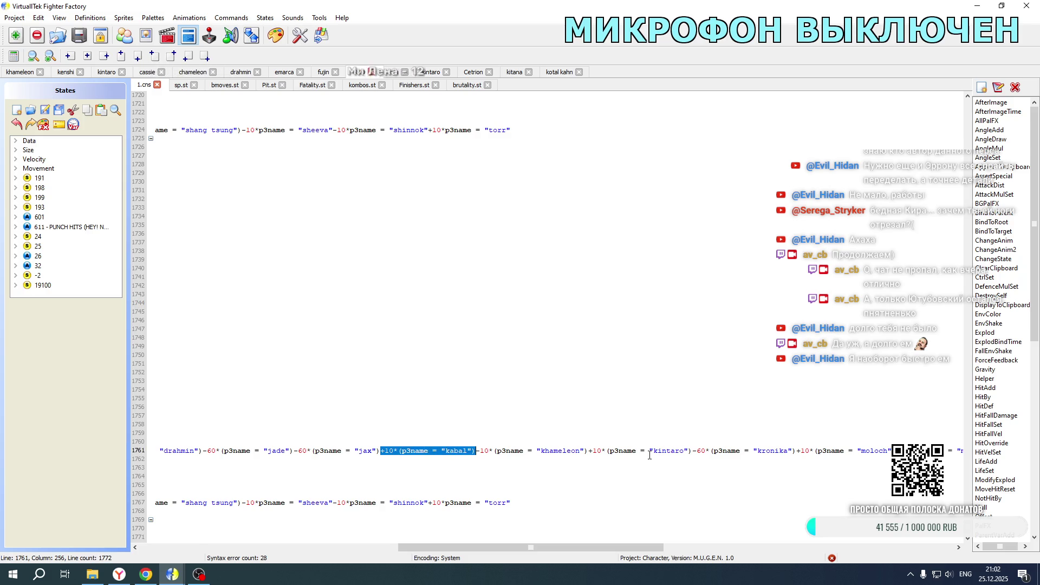
# - In Kano's 1.cns, paste the kotal kahn term after kintaro on lines 1761 and 1674
pyautogui.click(695, 451)
pyautogui.write('+10*(p3name = "kabal")')
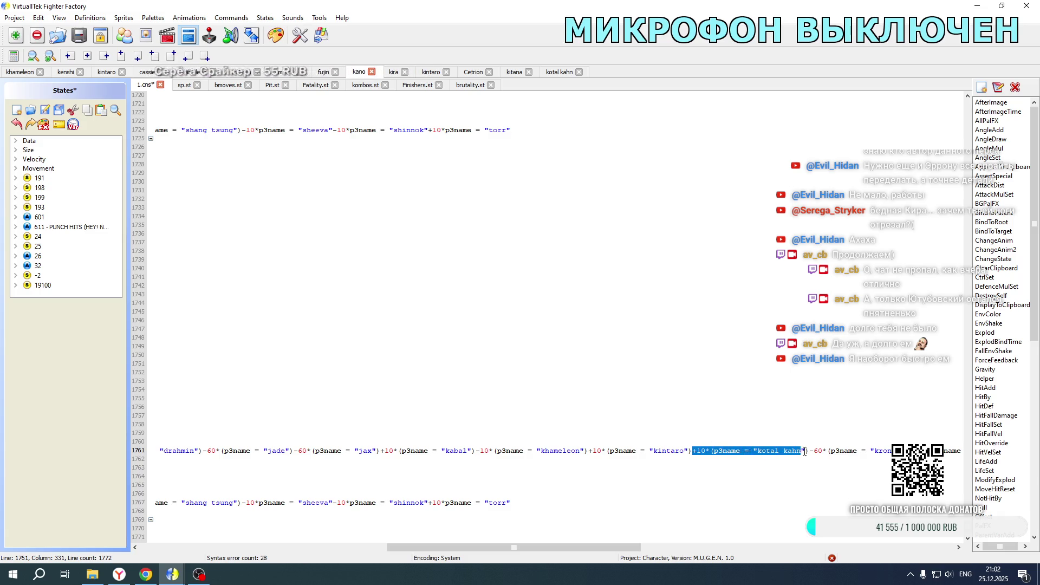
pyautogui.scroll(20, 749, 311)
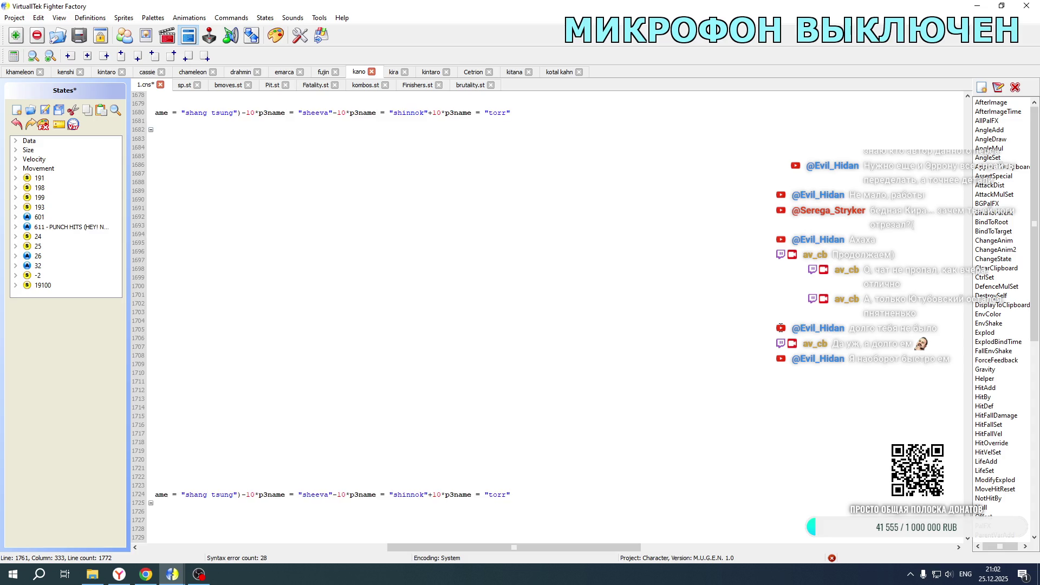
pyautogui.click(700, 296)
pyautogui.write('-10*(p3name = "kotal kahn")')
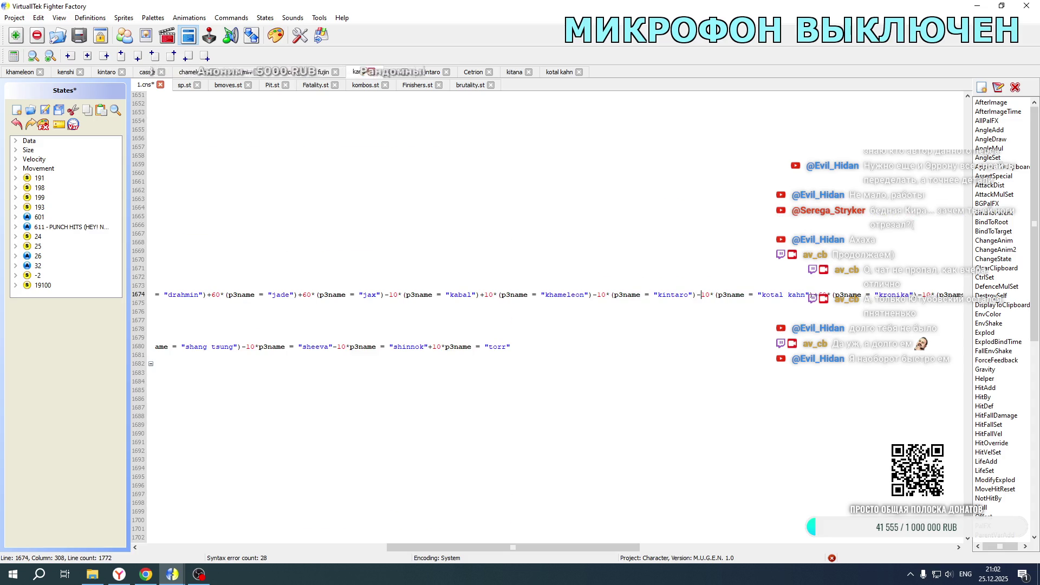
# - Check Kenshi's 1.cns formulas, then switch to Khameleon's Fatality.st
pyautogui.click(67, 73)
pyautogui.scroll(-1, 561, 491)
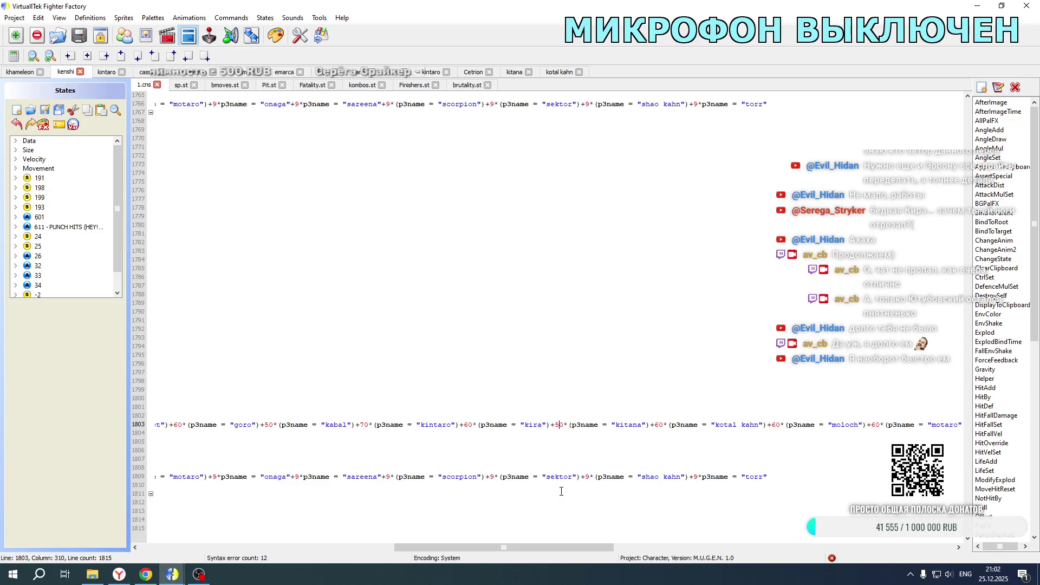
pyautogui.scroll(20, 668, 361)
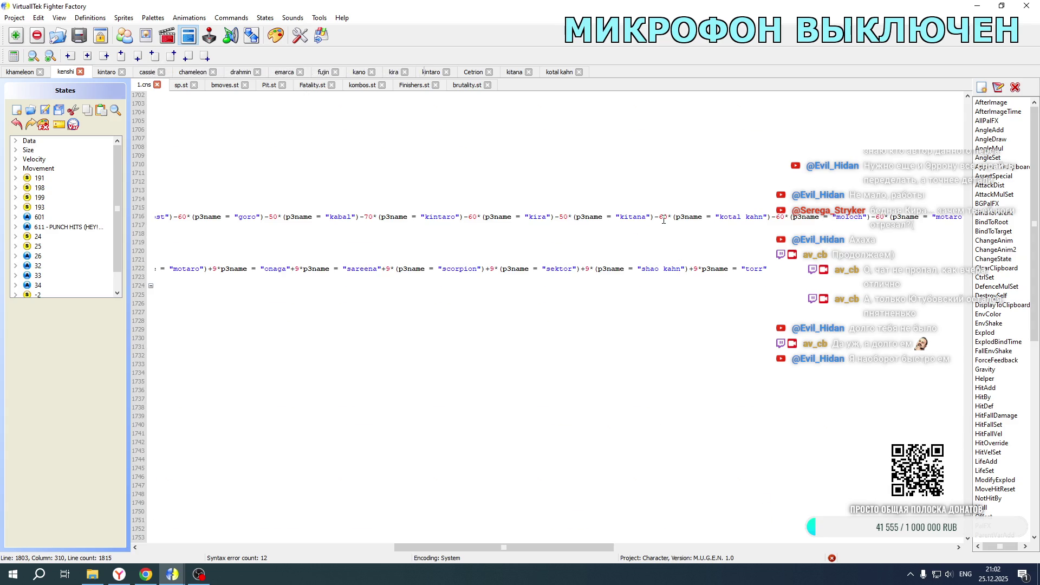
pyautogui.scroll(-20, 688, 297)
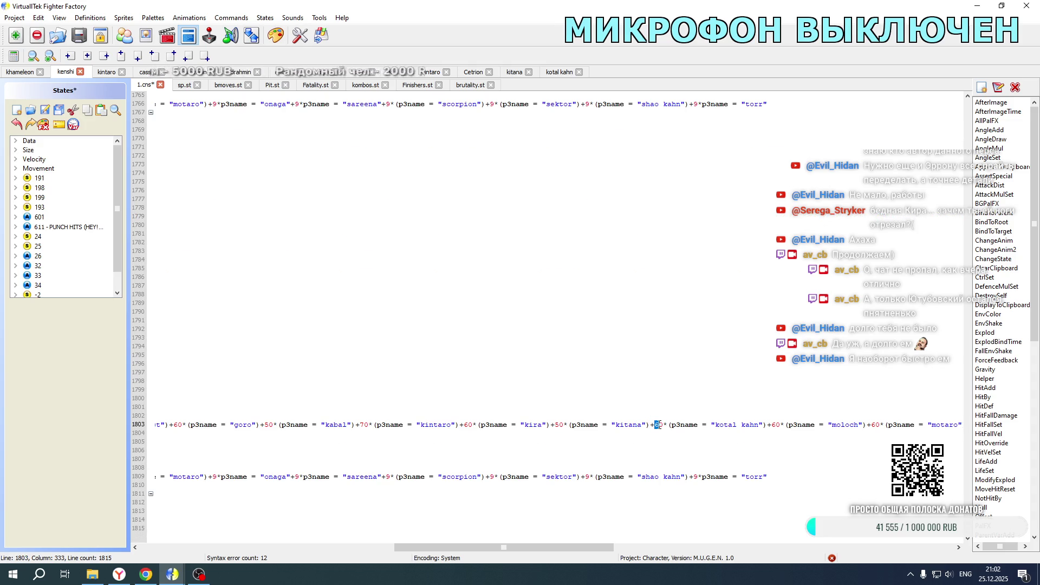
pyautogui.click(20, 72)
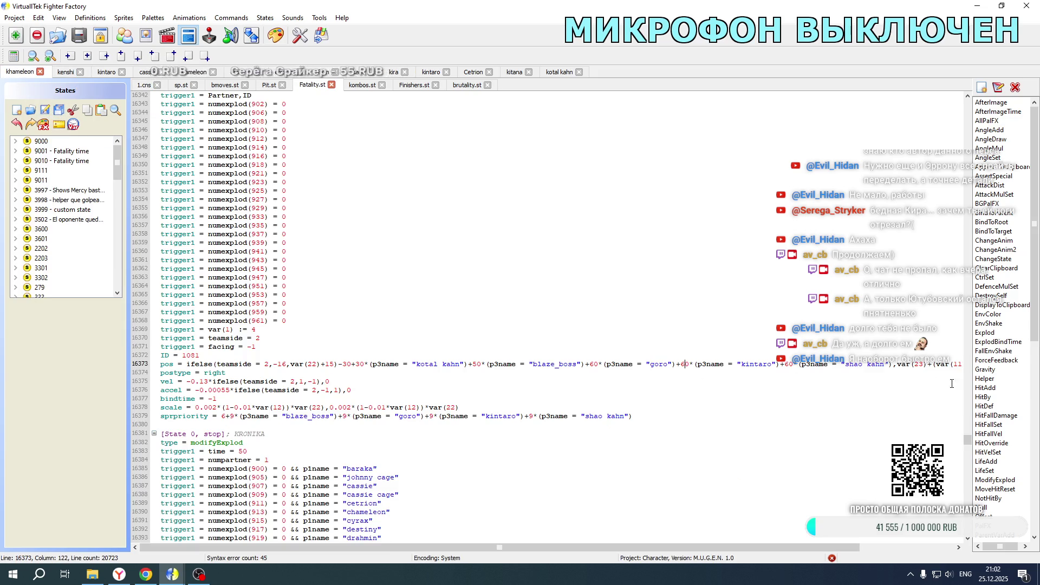
# - Restore the empty line after line 15160 in Fatality.st and save the file
pyautogui.moveTo(967, 440); pyautogui.dragTo(964, 413)
pyautogui.scroll(-20, 447, 343)
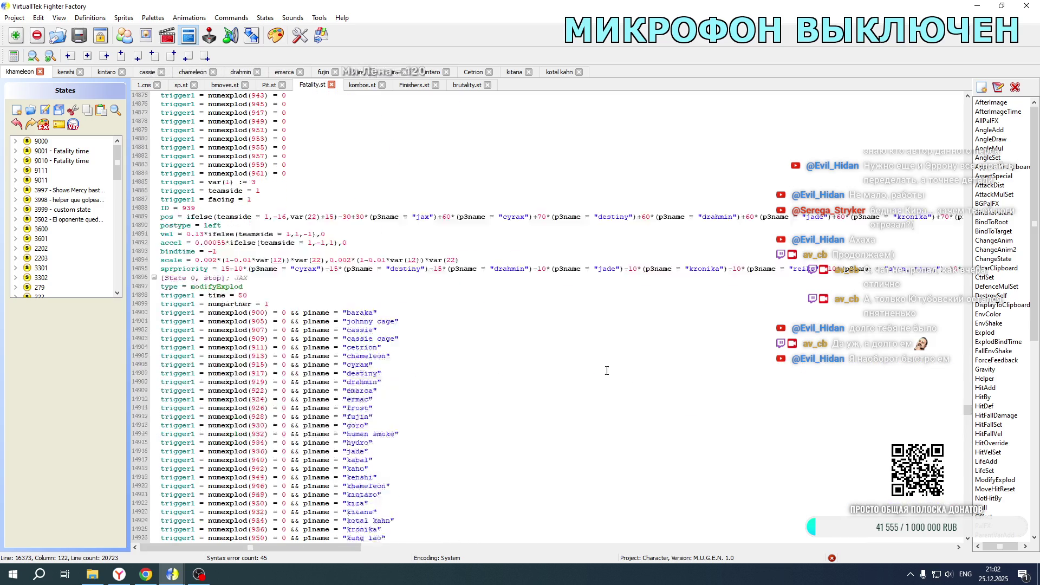
pyautogui.scroll(-20, 448, 343)
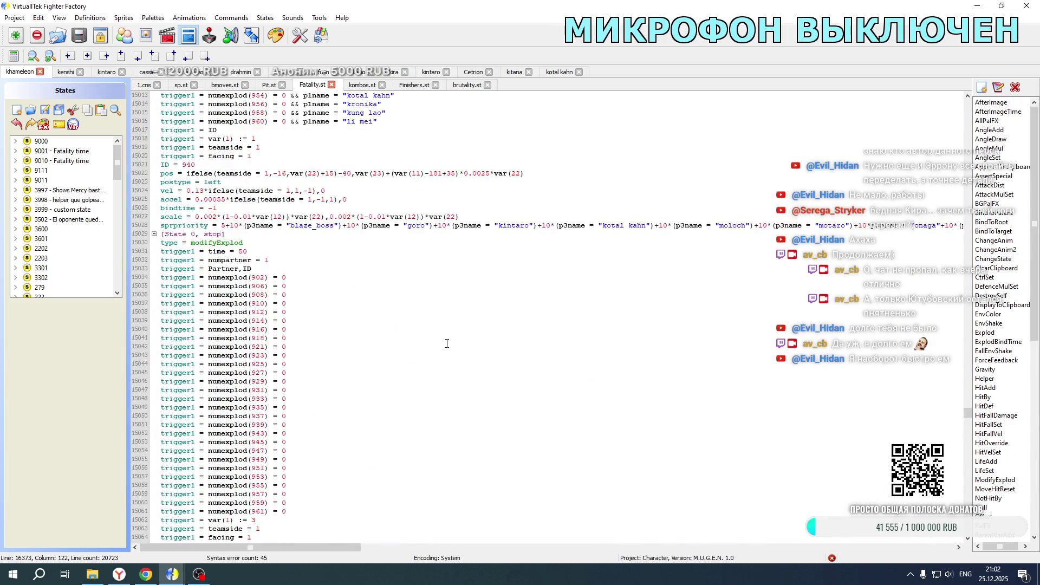
pyautogui.scroll(-7, 447, 343)
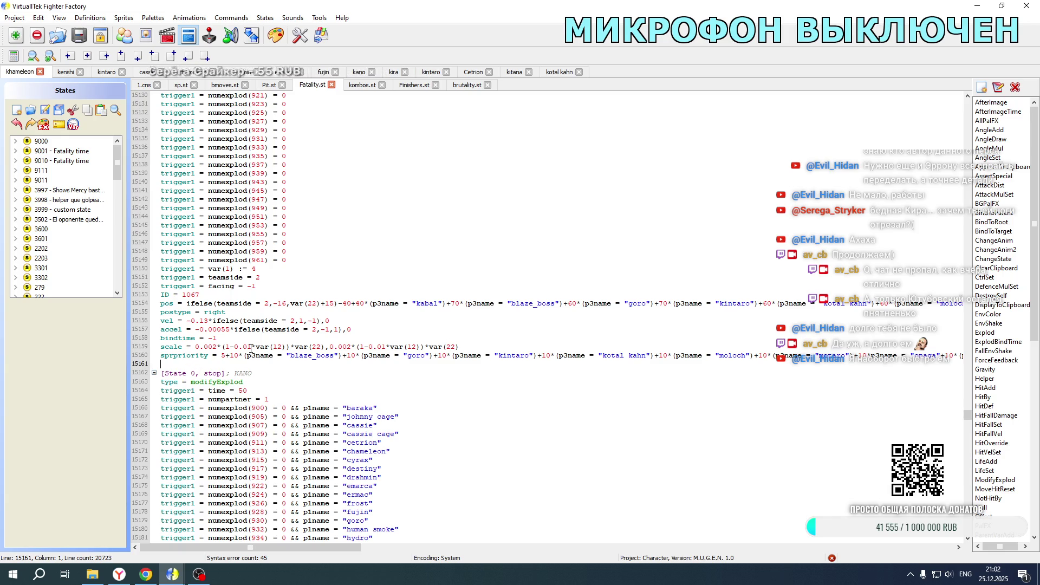
pyautogui.press('BackSpace')
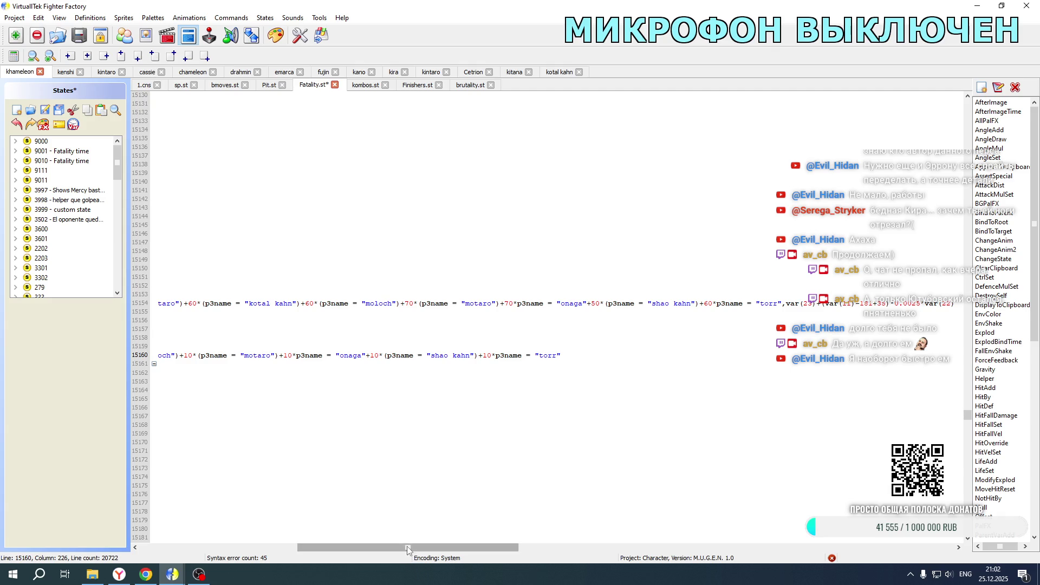
pyautogui.moveTo(407, 547); pyautogui.dragTo(250, 547)
pyautogui.scroll(15, 320, 357)
pyautogui.scroll(7, 320, 357)
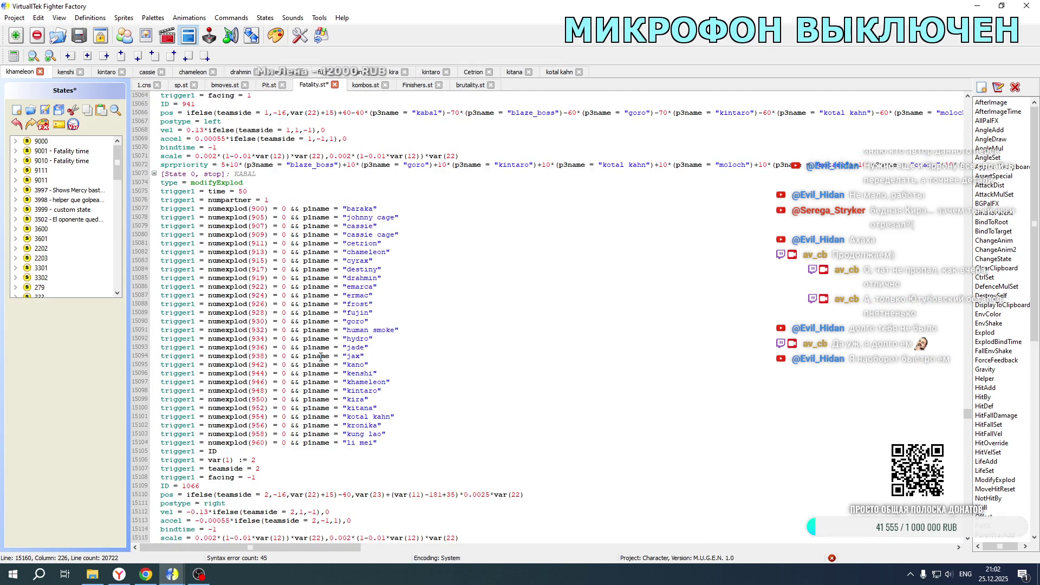
pyautogui.scroll(-20, 321, 357)
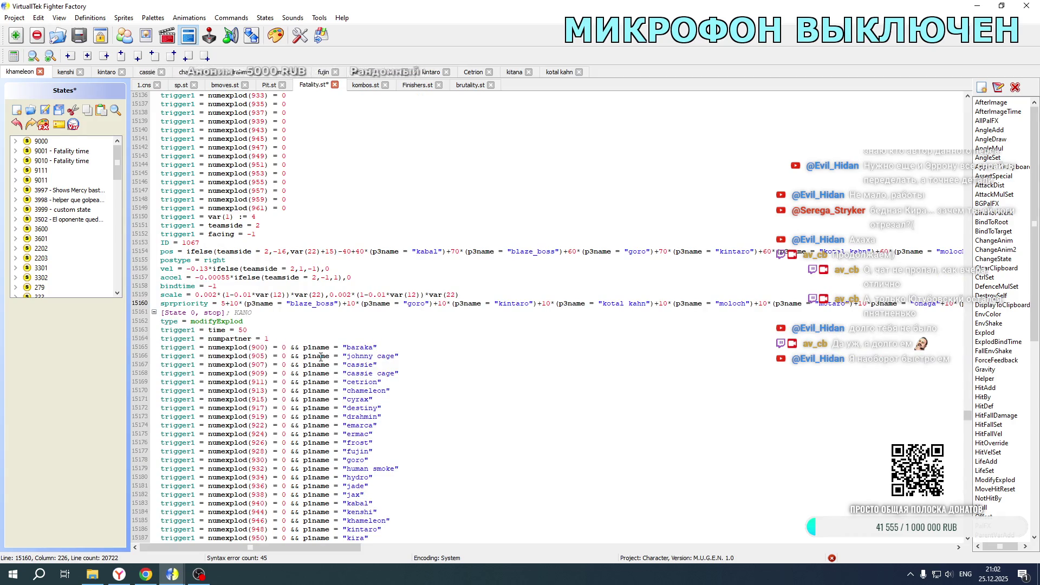
pyautogui.press('Return')
pyautogui.hotkey('ctrl', 's')
# - Add +10*(p3name = "kotal kahn") after kintaro on lines 15243 and 15331, then return to Kenshi's 1.cns
pyautogui.scroll(-20, 323, 420)
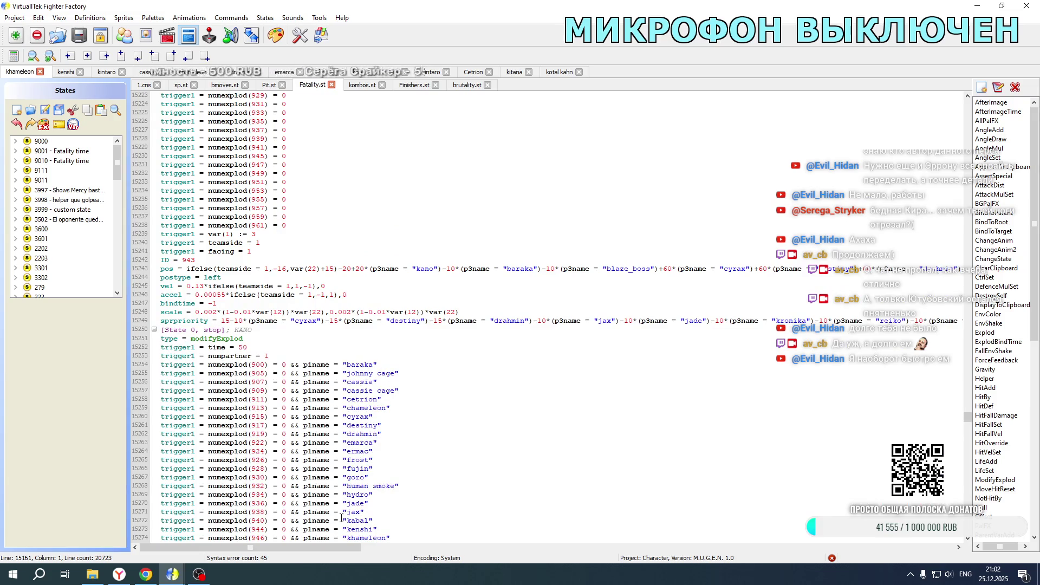
pyautogui.moveTo(322, 546); pyautogui.dragTo(559, 546)
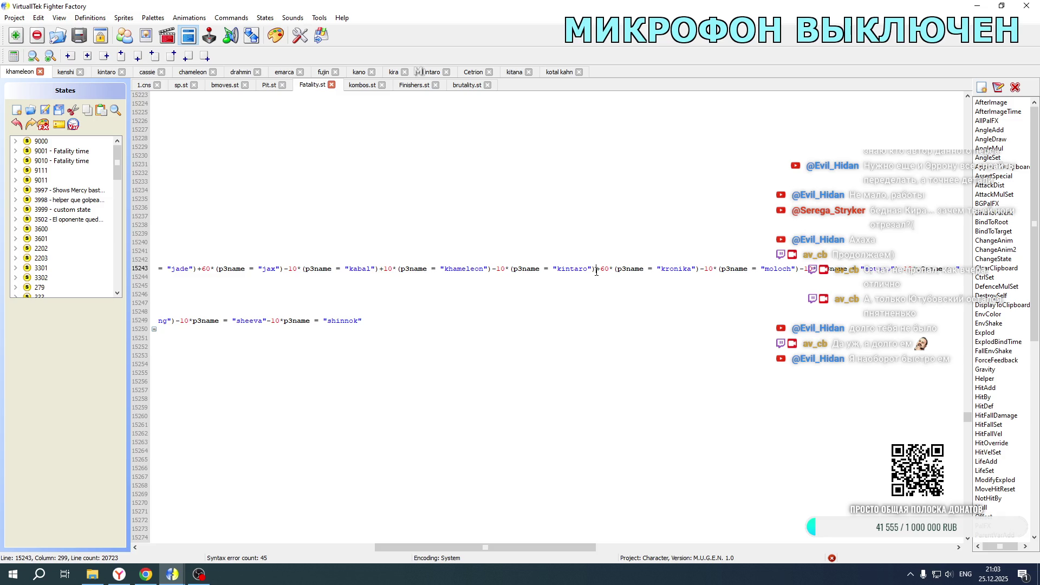
pyautogui.write('+10*(p3name = "kotal kahn")')
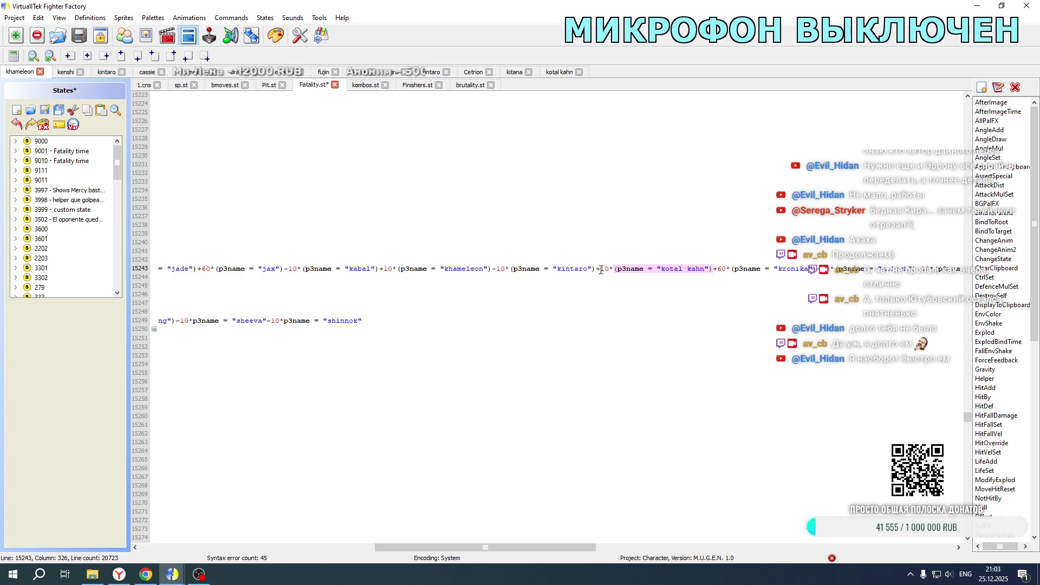
pyautogui.click(601, 269)
pyautogui.scroll(-20, 605, 303)
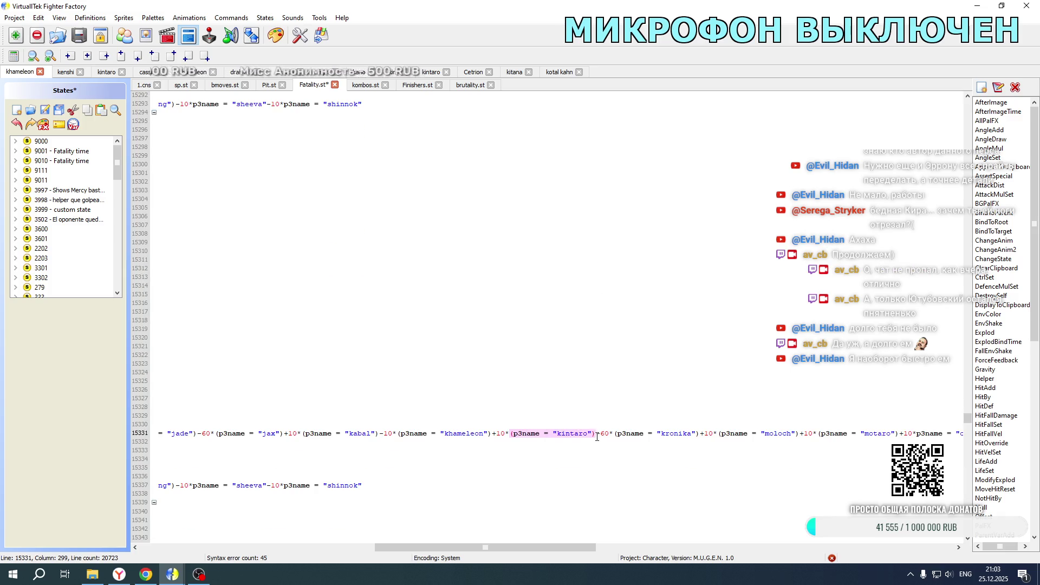
pyautogui.write('+10*(p3name = "kotal kahn")')
pyautogui.moveTo(532, 547); pyautogui.dragTo(297, 547)
pyautogui.scroll(-18, 337, 404)
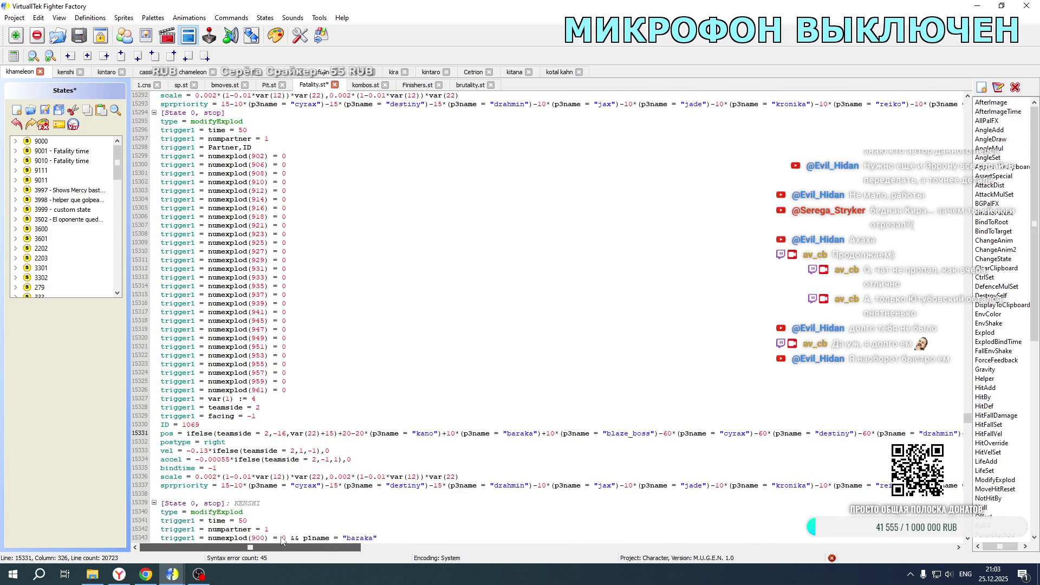
pyautogui.scroll(-20, 337, 404)
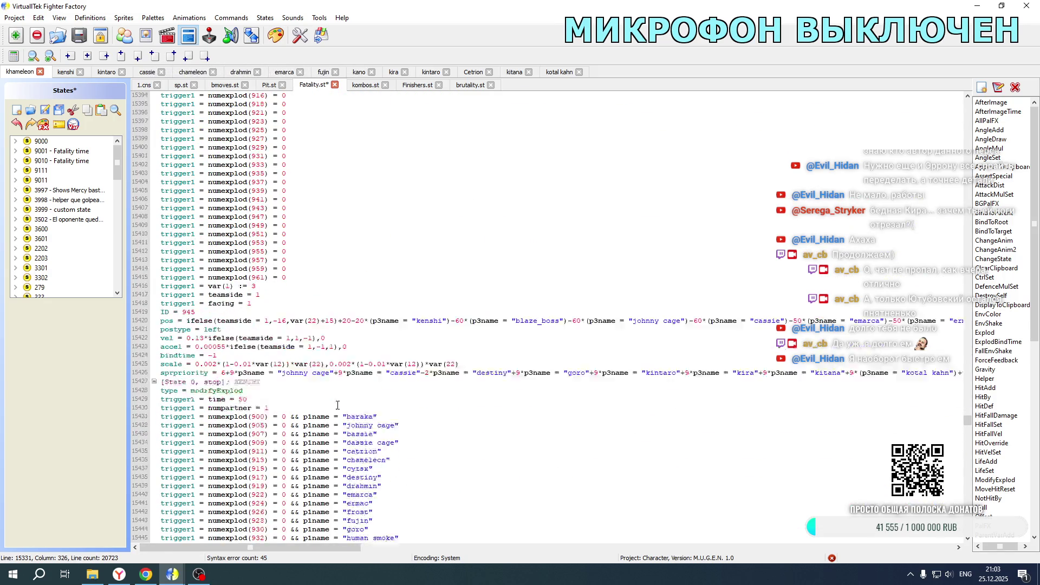
pyautogui.moveTo(303, 550); pyautogui.dragTo(590, 554)
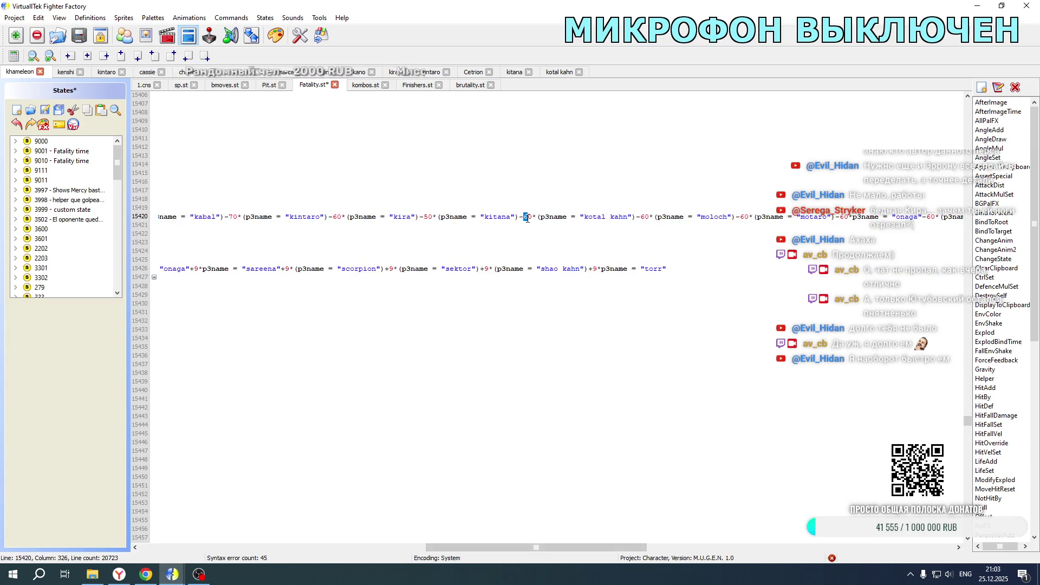
pyautogui.scroll(-20, 537, 230)
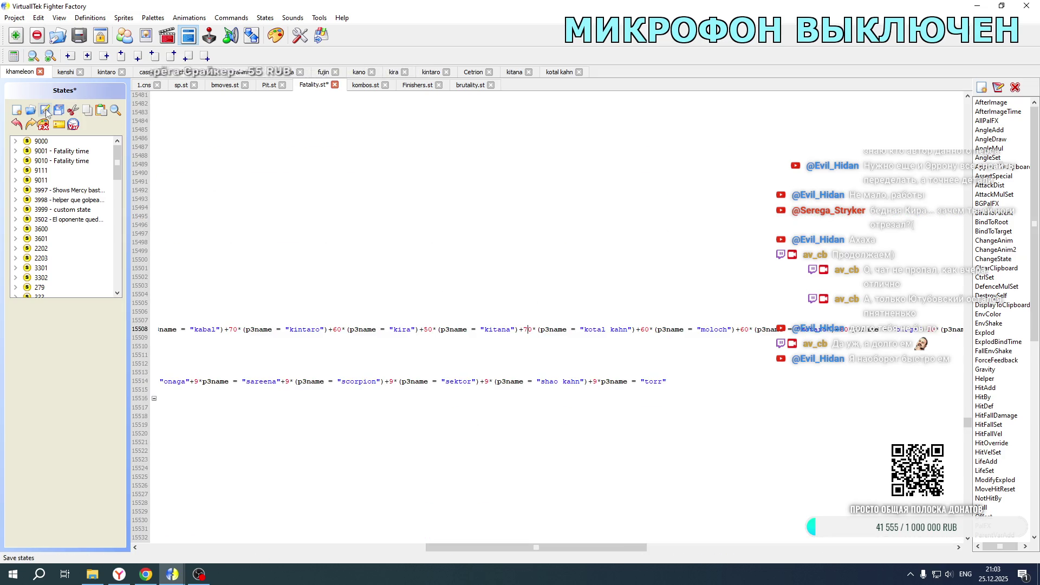
pyautogui.click(64, 72)
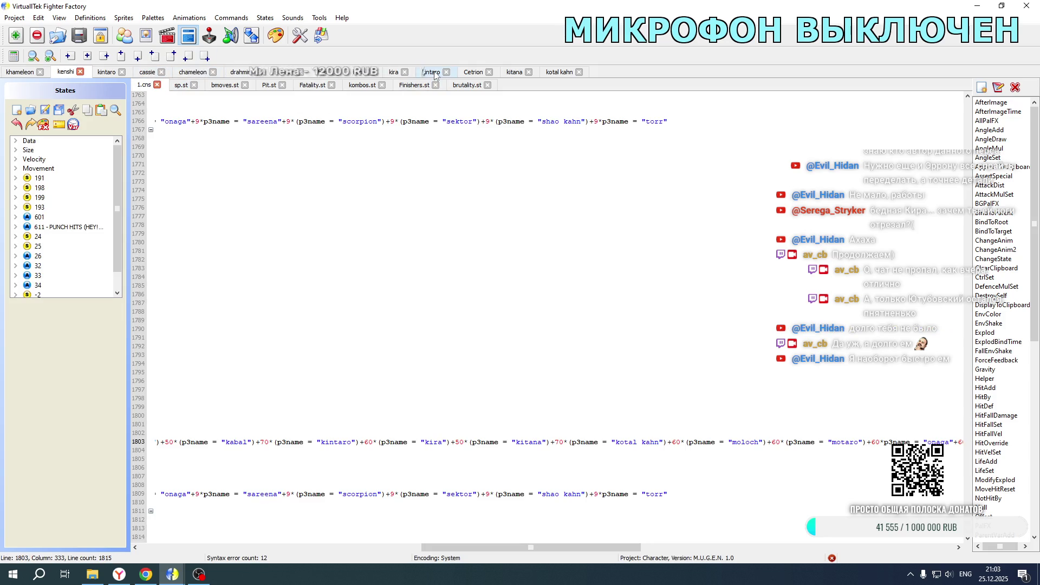
# - Launch Mortal Kombat New Age from its game folder
pyautogui.click(357, 75)
pyautogui.click(96, 575)
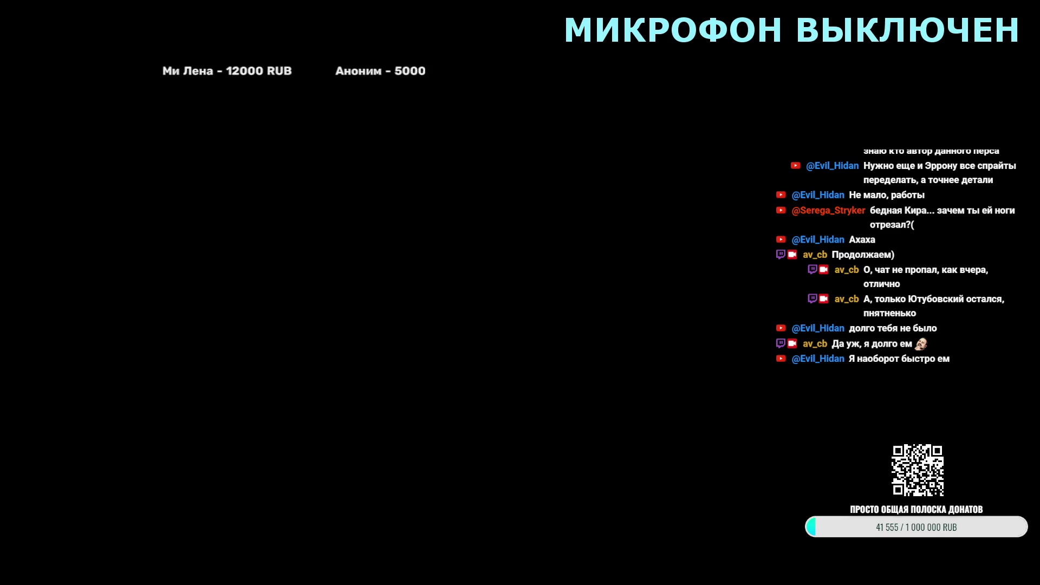
pyautogui.press('Return')
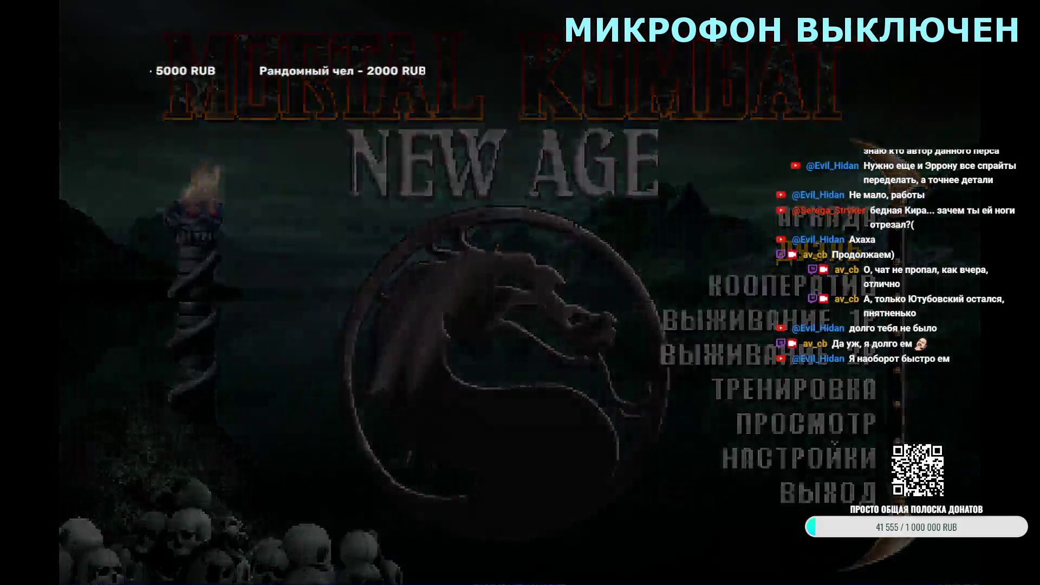
# - Choose Tag mode and lock in Kotal Kahn with Kano as his partner
pyautogui.press('Down')
pyautogui.press('Down')
pyautogui.press('Return')
pyautogui.press('Down')
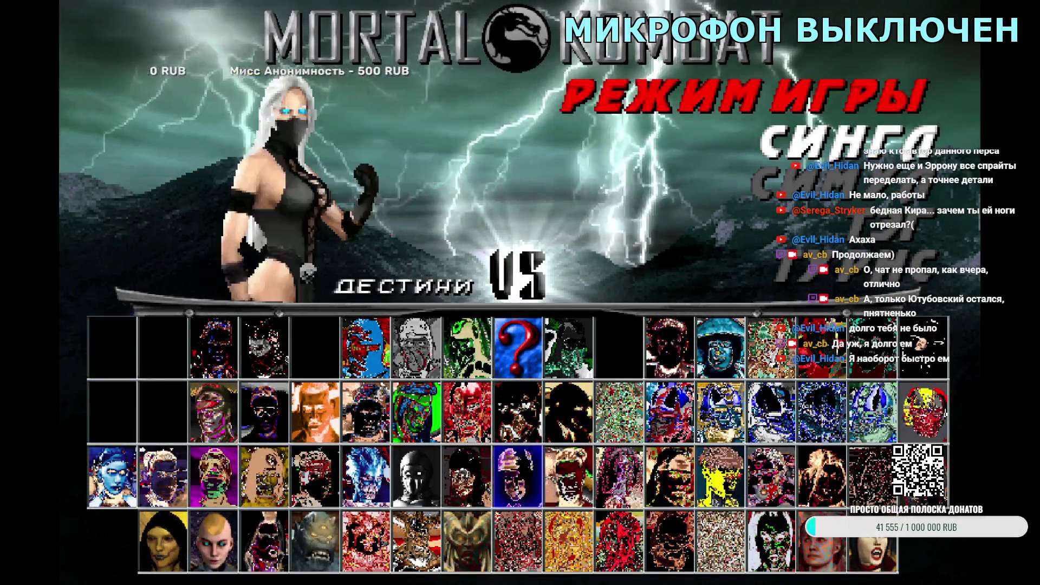
pyautogui.press('Right')
pyautogui.press('Left')
pyautogui.press('Left')
pyautogui.press('Return')
pyautogui.press('Right')
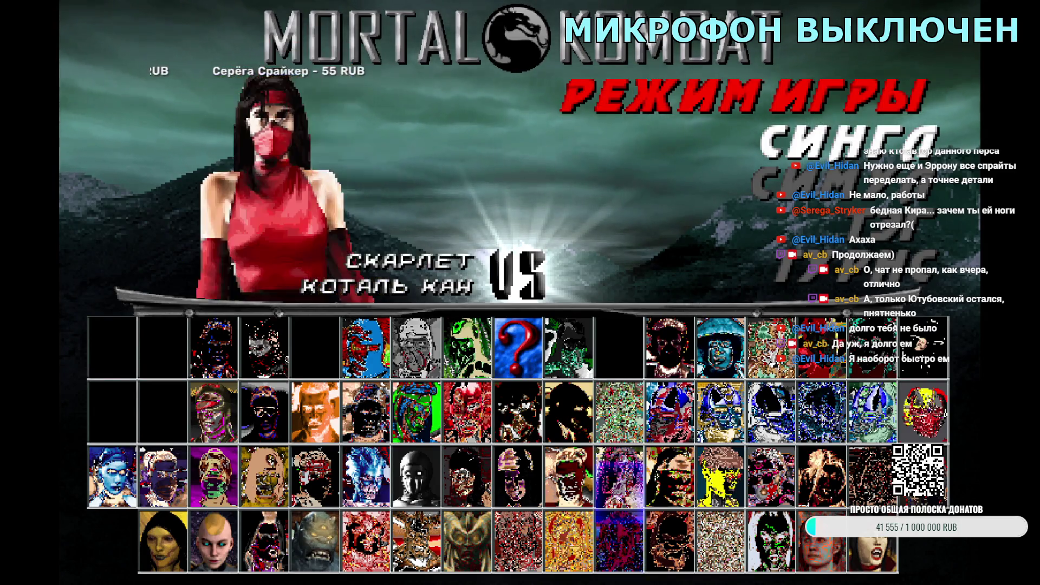
pyautogui.press('Right')
pyautogui.press('Right')
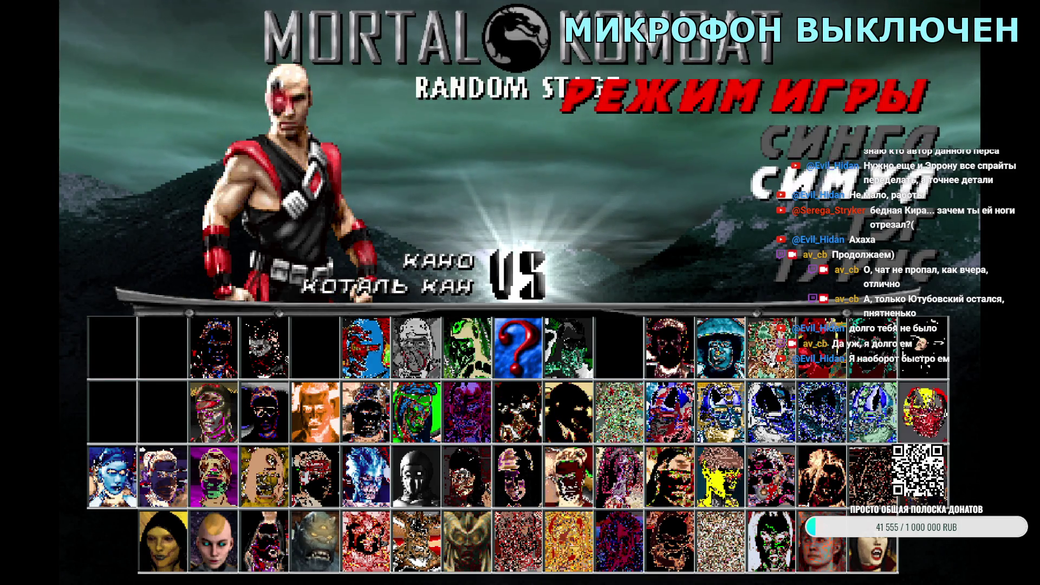
pyautogui.press('Return')
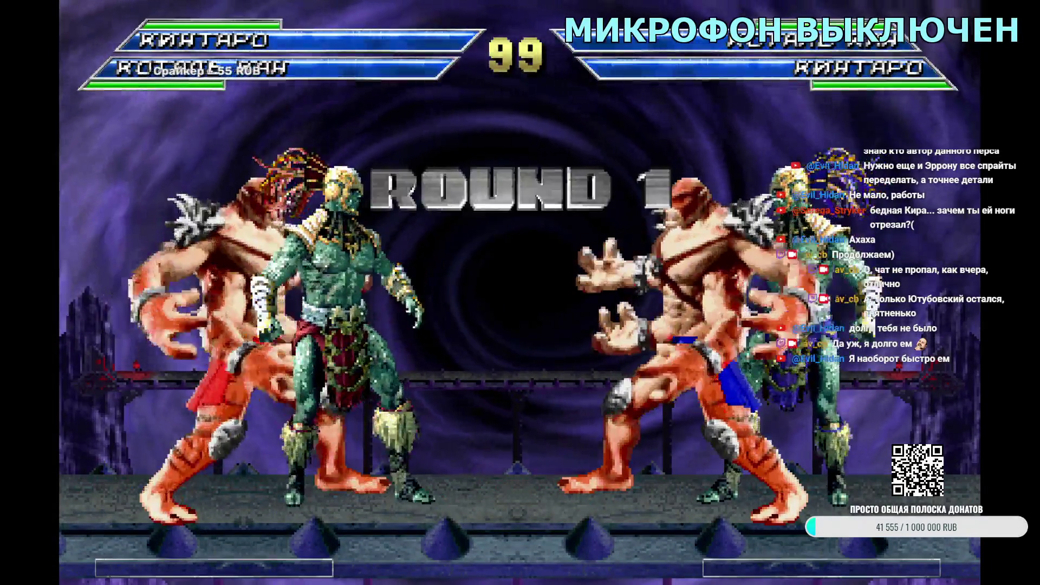
# - Quit the Kintaro/Kotal Kahn tag match after its intro, returning to character select
pyautogui.press('Escape')
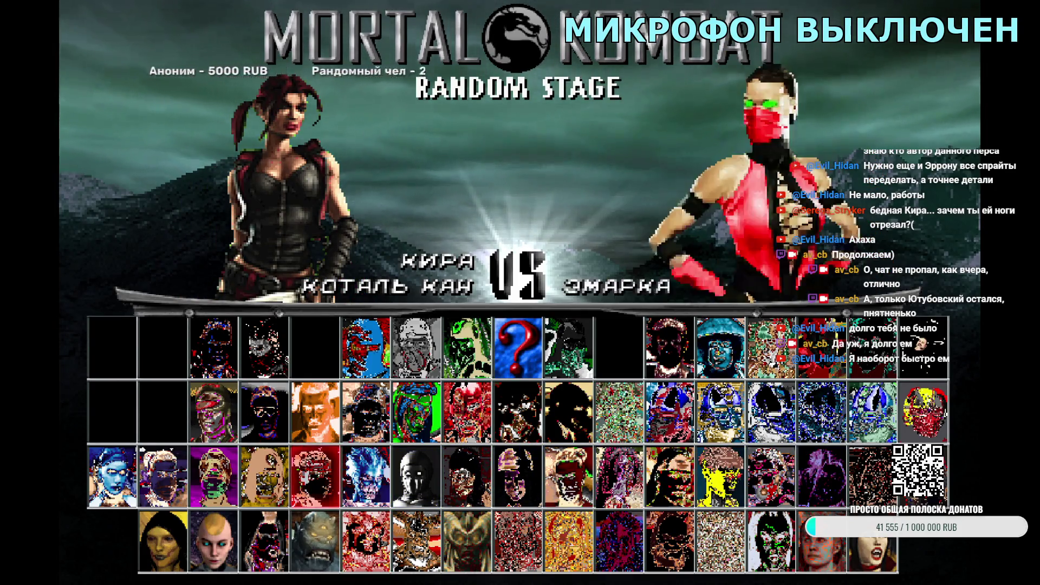
# - Preview Kotal Kahn's tag intro with Kitana as his partner
pyautogui.press('Return')
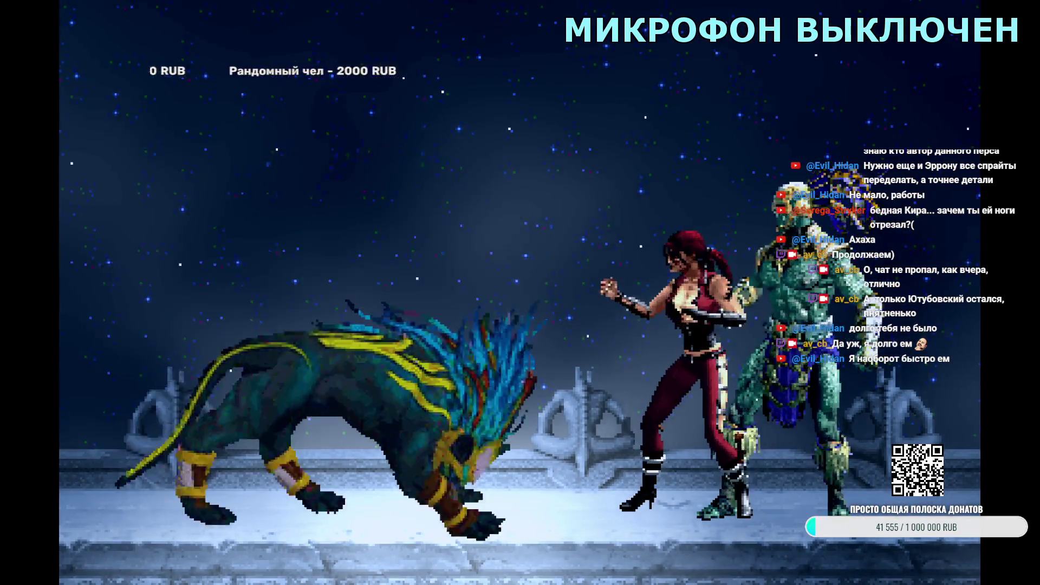
pyautogui.press('Escape')
pyautogui.press('Return')
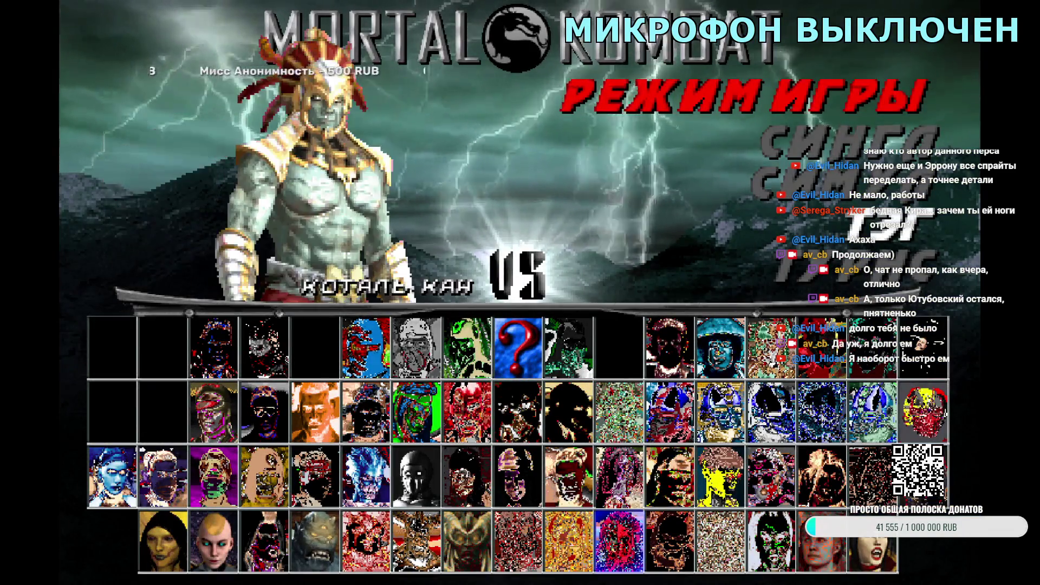
pyautogui.press('Return')
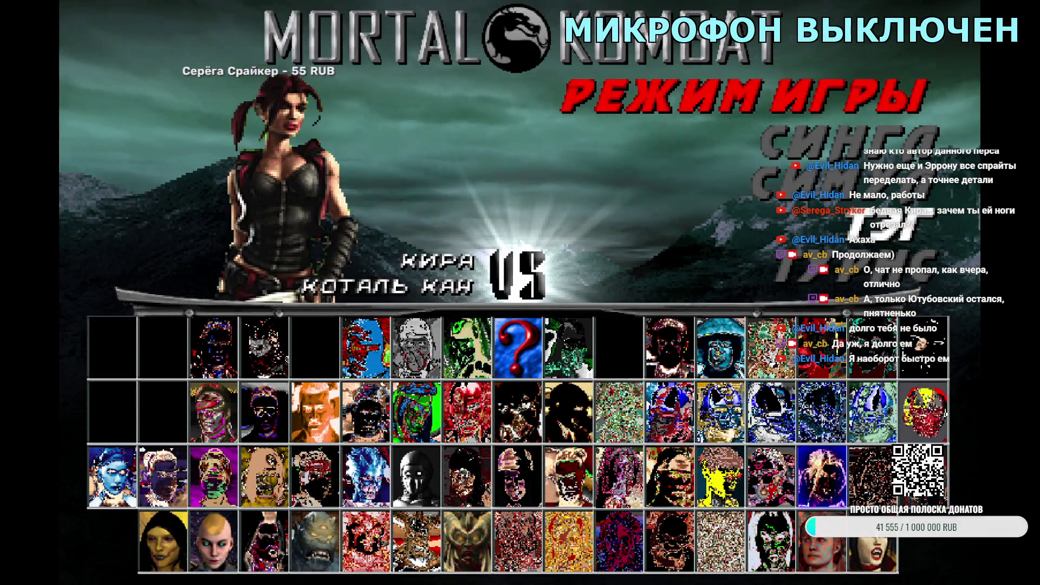
pyautogui.press('Left')
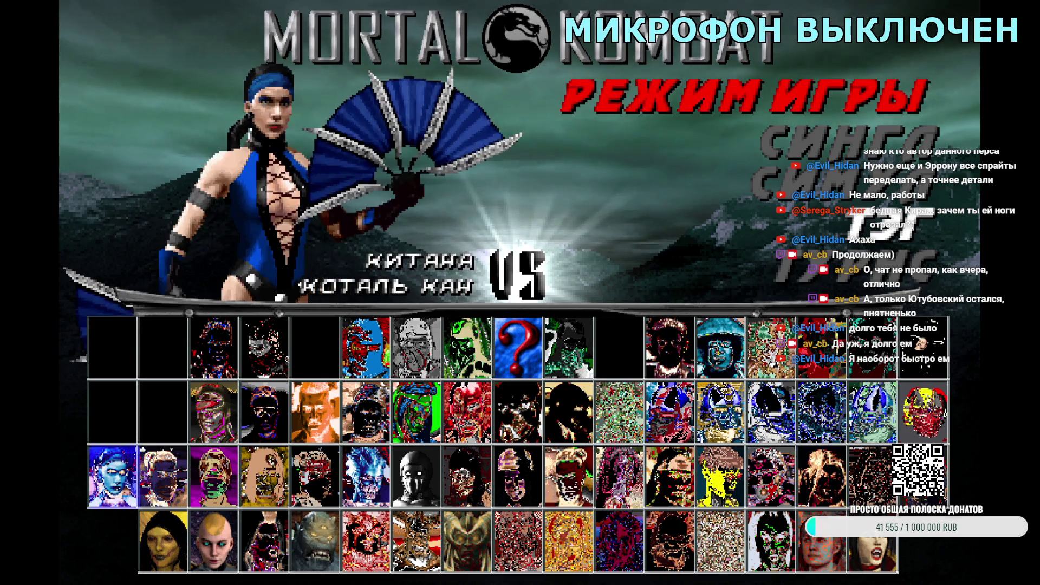
pyautogui.press('Return')
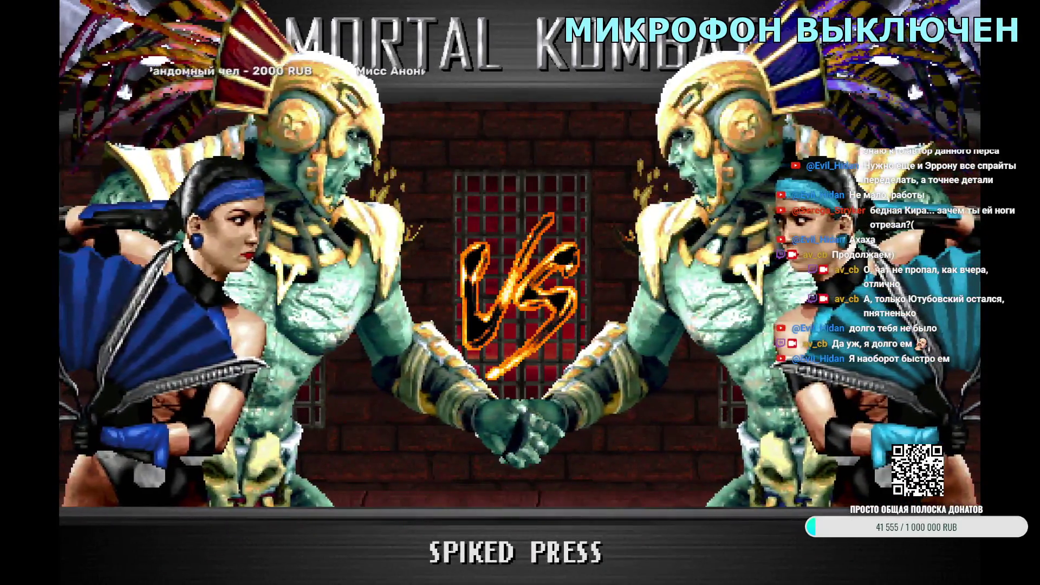
pyautogui.press('Escape')
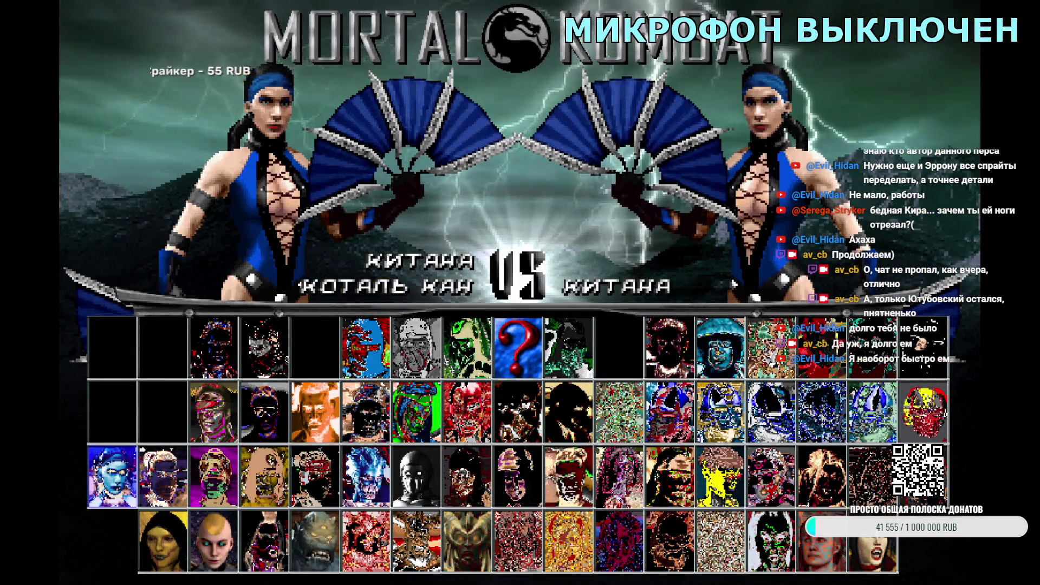
# - Preview a Kotal Kahn versus Kotal Kahn intro on Shinnok's Spire
pyautogui.press('Left')
pyautogui.press('Return')
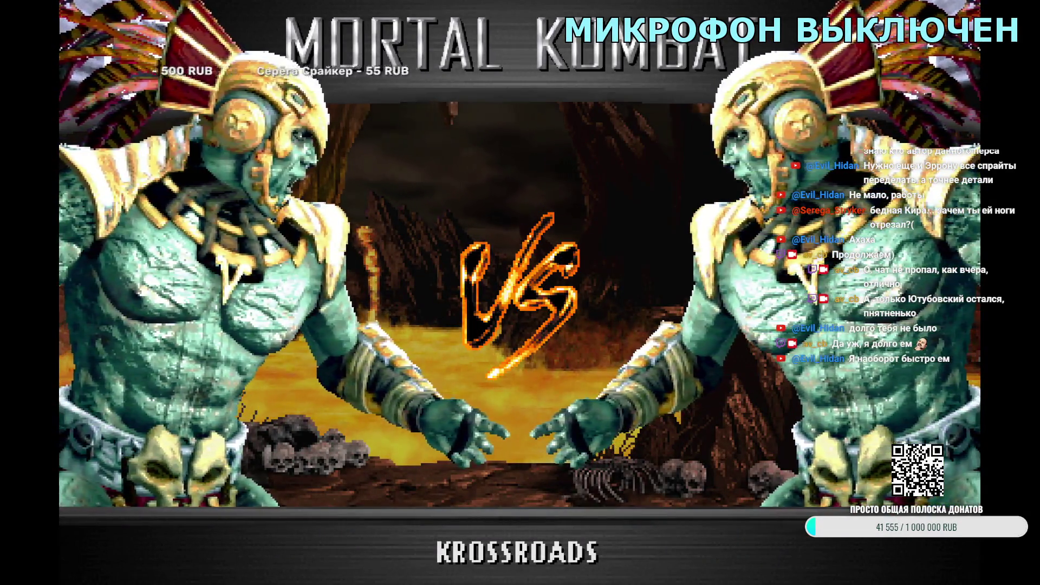
pyautogui.press('Escape')
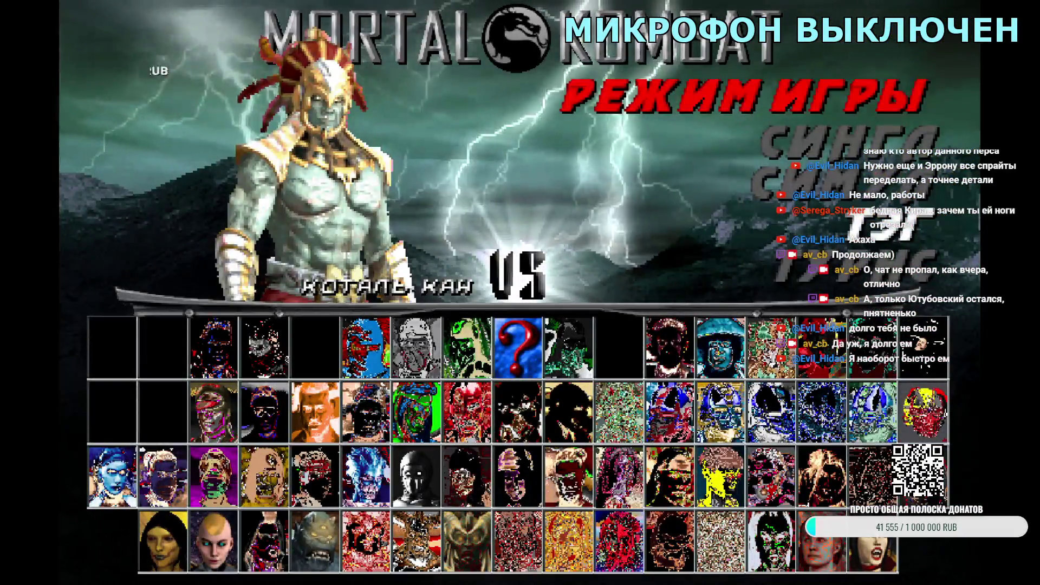
pyautogui.press('Return')
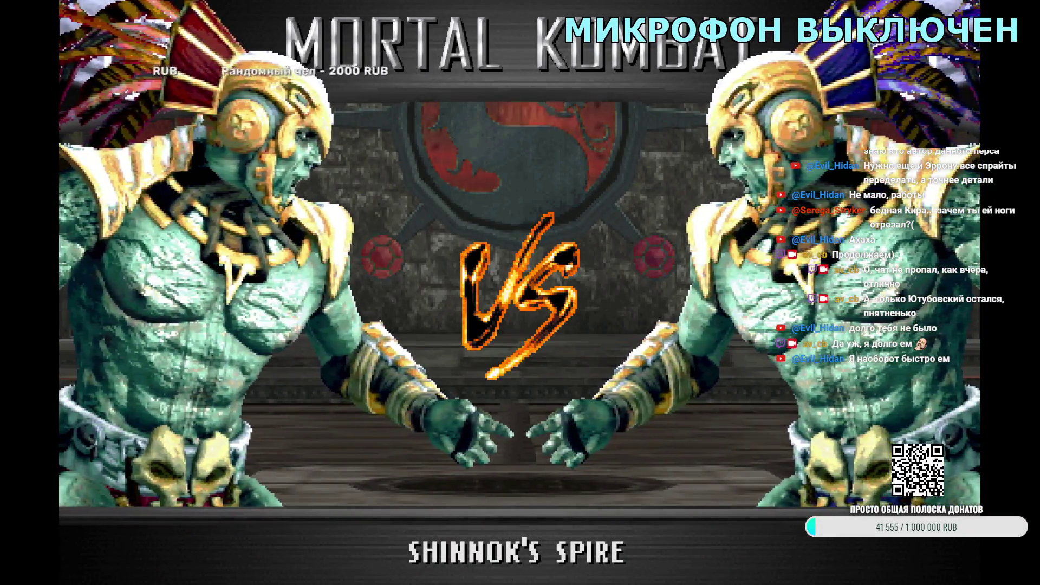
pyautogui.press('Escape')
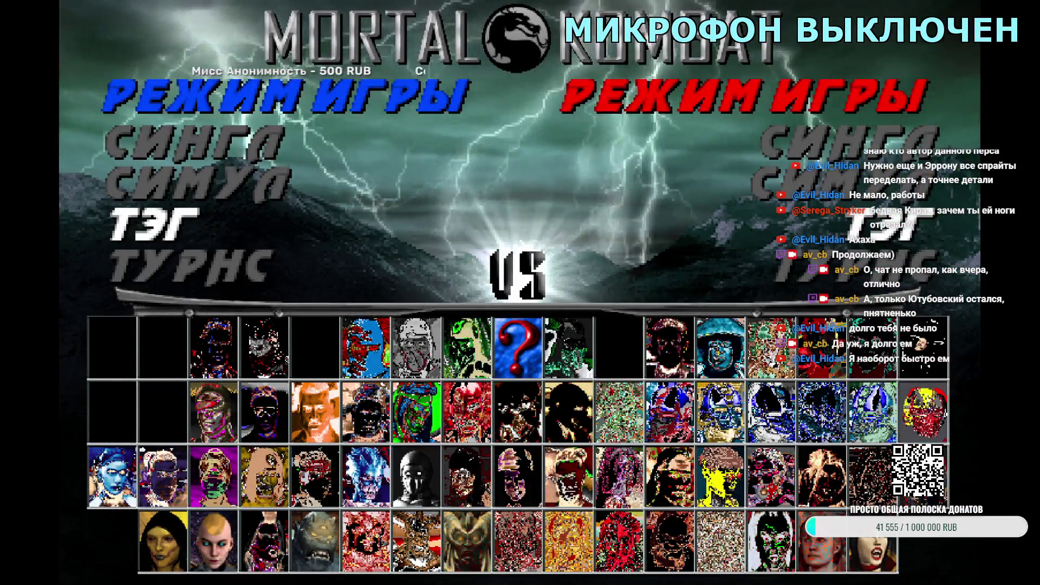
# - Exit the game and open Kronika's project from the chars folder
pyautogui.press('Return')
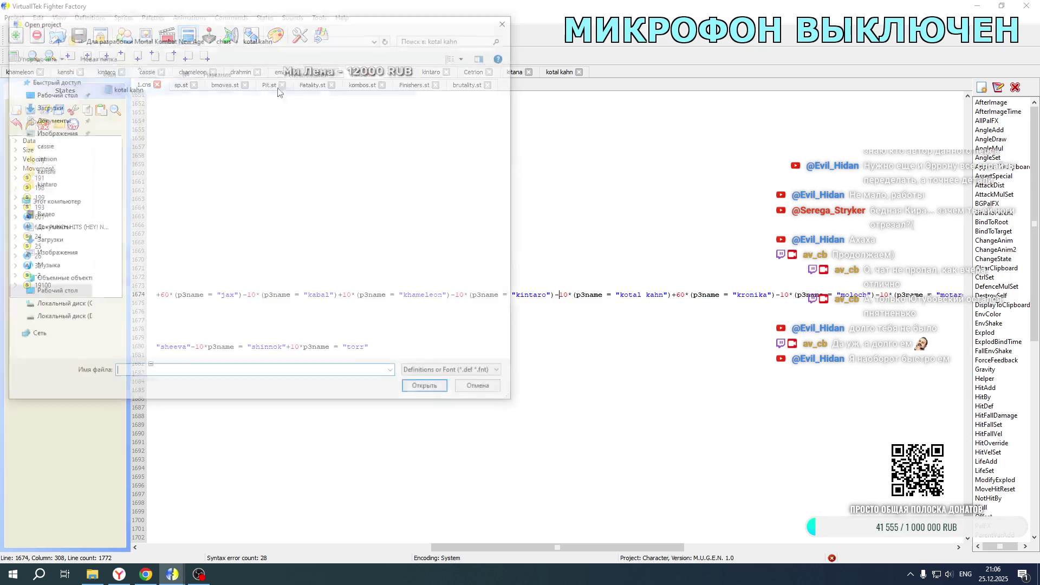
pyautogui.click(222, 38)
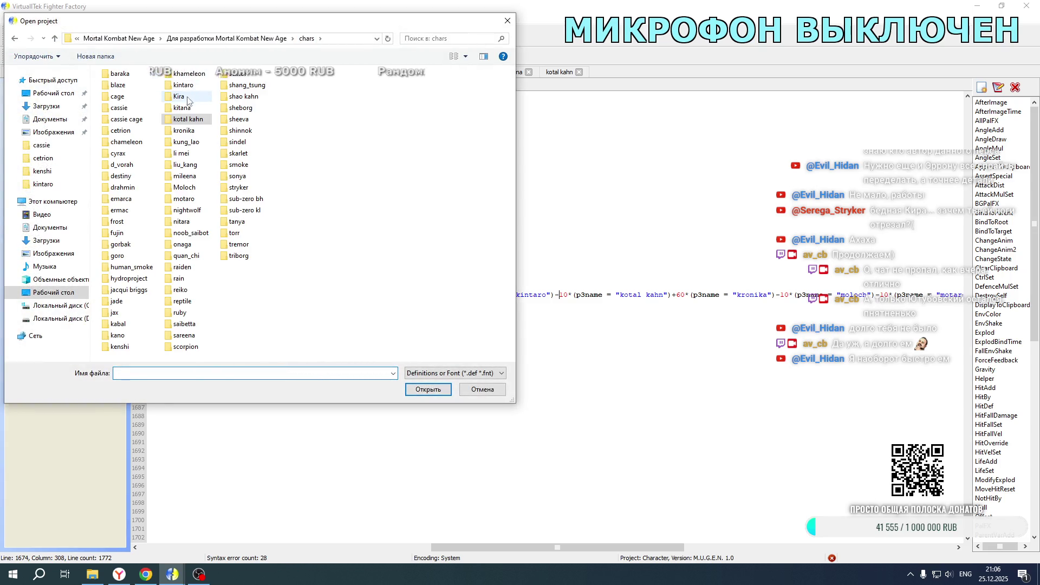
pyautogui.doubleClick(184, 132)
pyautogui.doubleClick(129, 87)
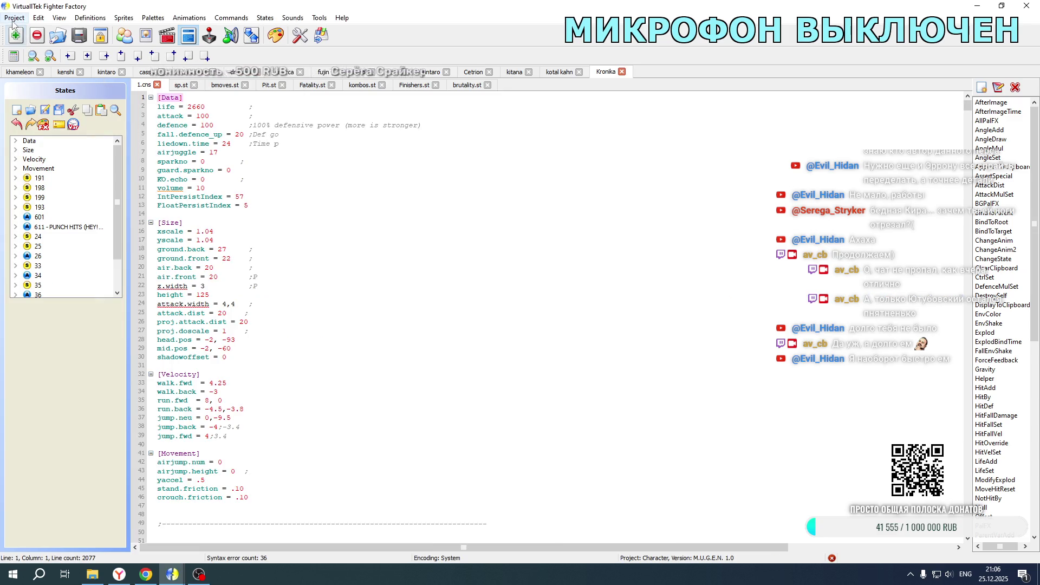
# - Browse Kronika's animations back to her intro animations
pyautogui.click(166, 39)
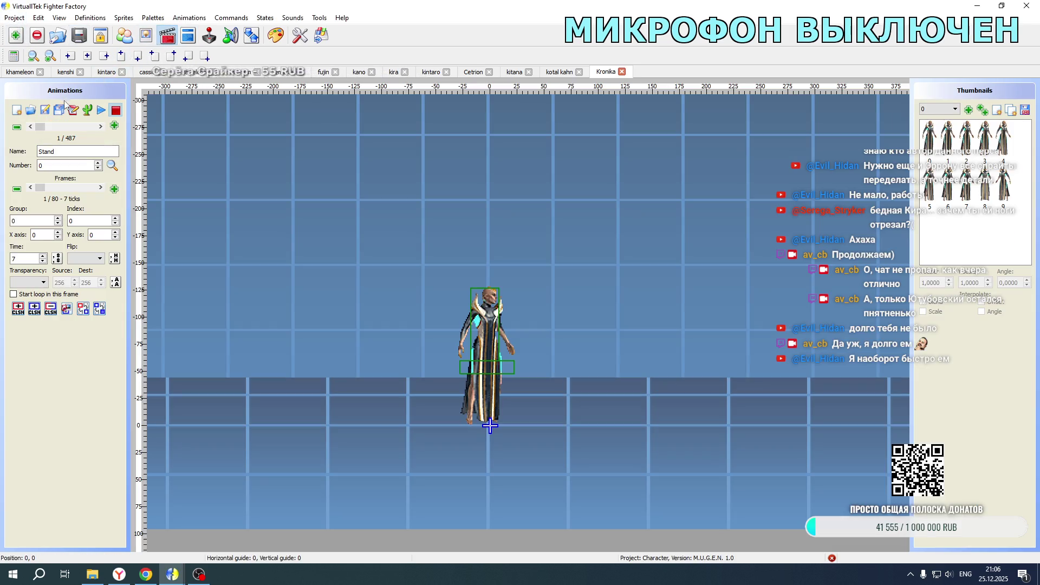
pyautogui.moveTo(41, 127); pyautogui.dragTo(97, 126)
pyautogui.click(30, 127)
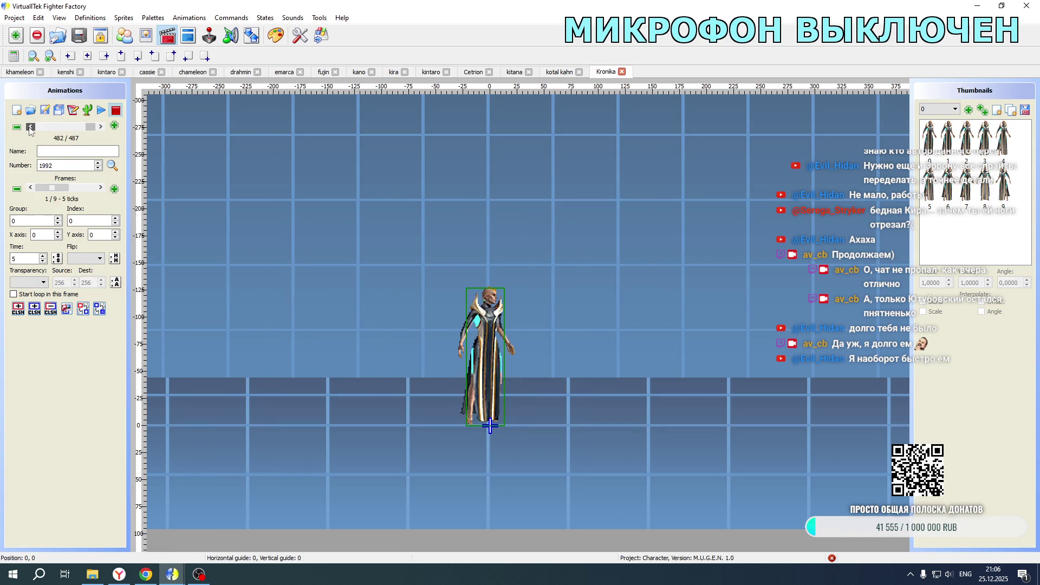
pyautogui.click(30, 128)
pyautogui.click(30, 128)
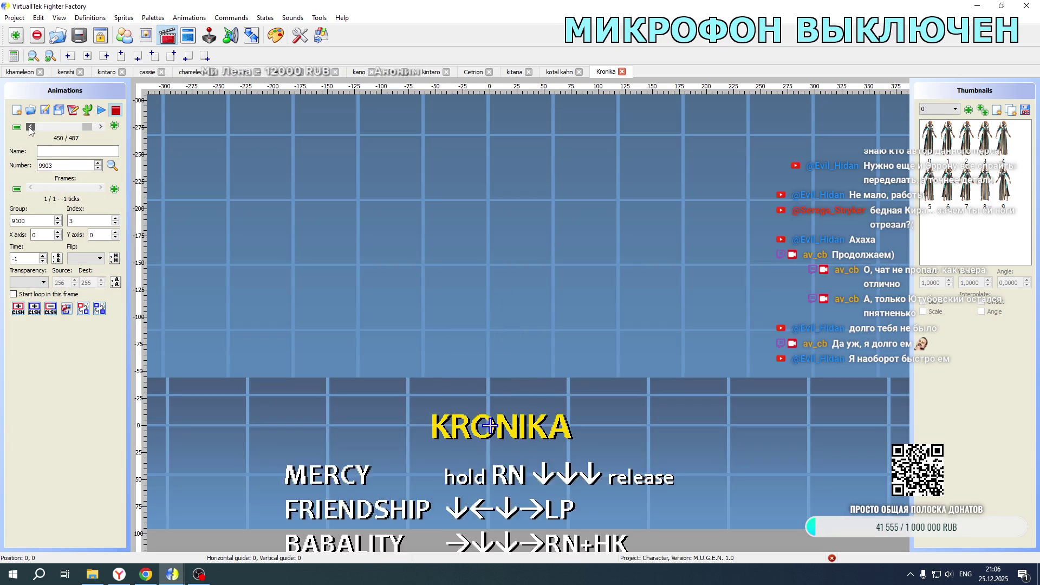
pyautogui.click(31, 128)
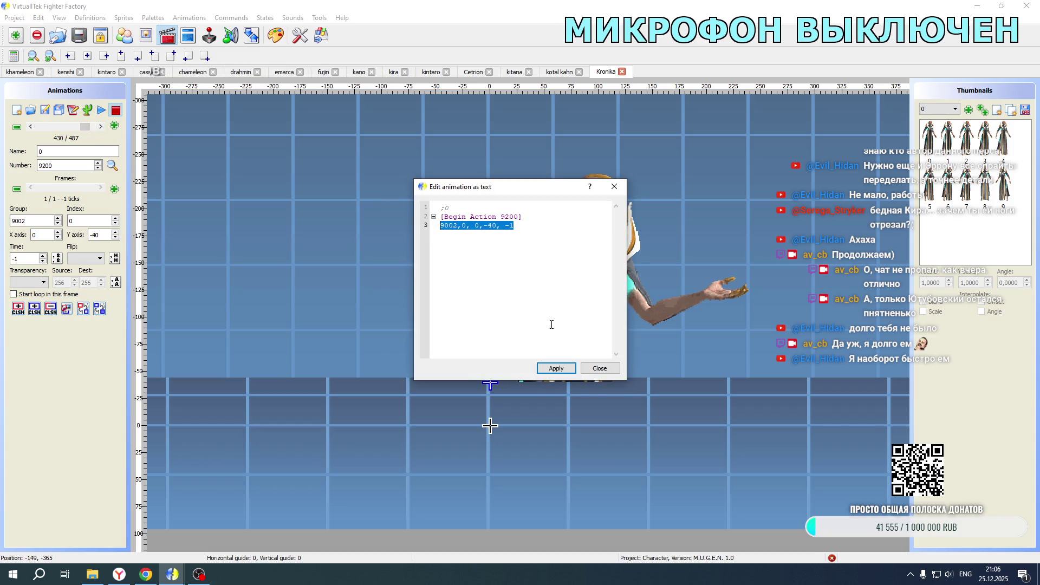
pyautogui.press('Escape')
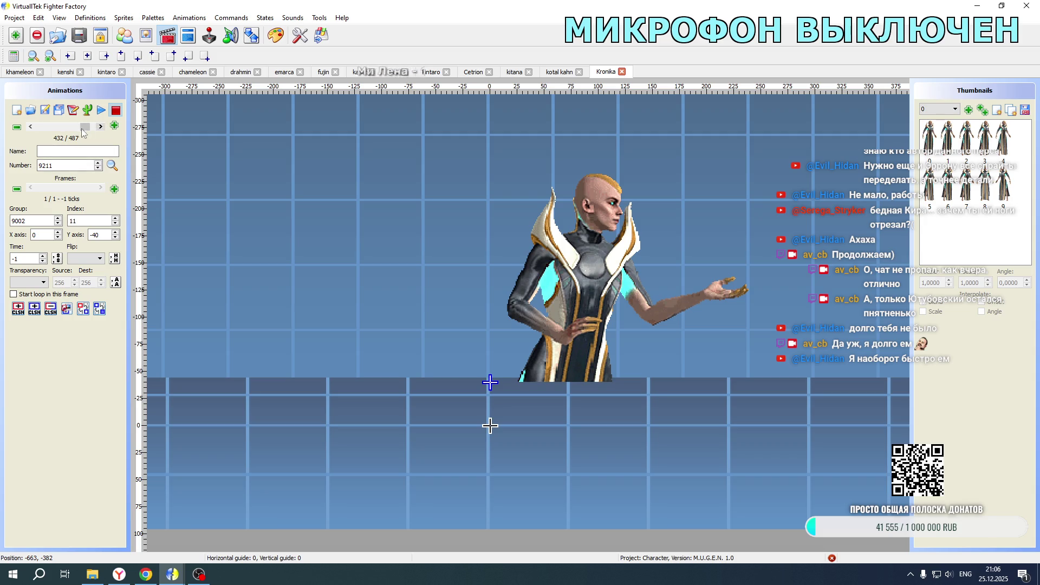
# - Mirror animation 9211's sprite horizontally and adjust its X offset
pyautogui.click(29, 127)
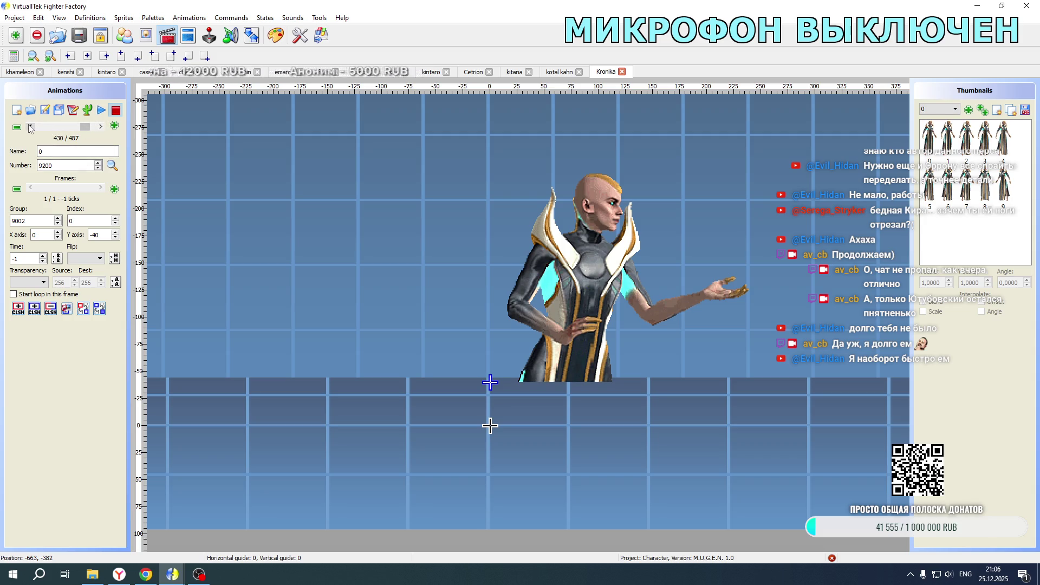
pyautogui.click(101, 127)
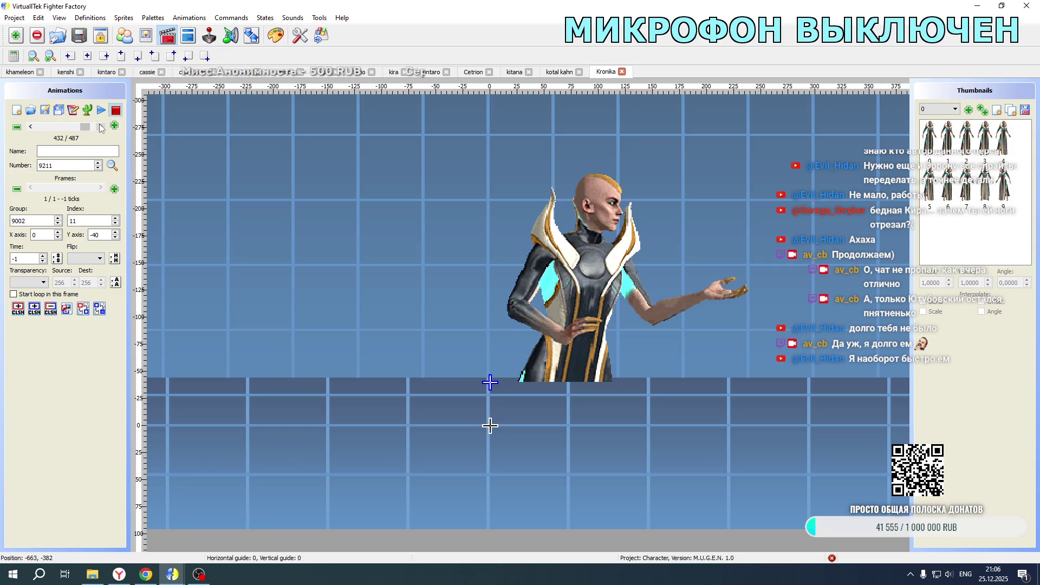
pyautogui.click(86, 258)
pyautogui.click(74, 277)
pyautogui.click(32, 234)
pyautogui.write('4')
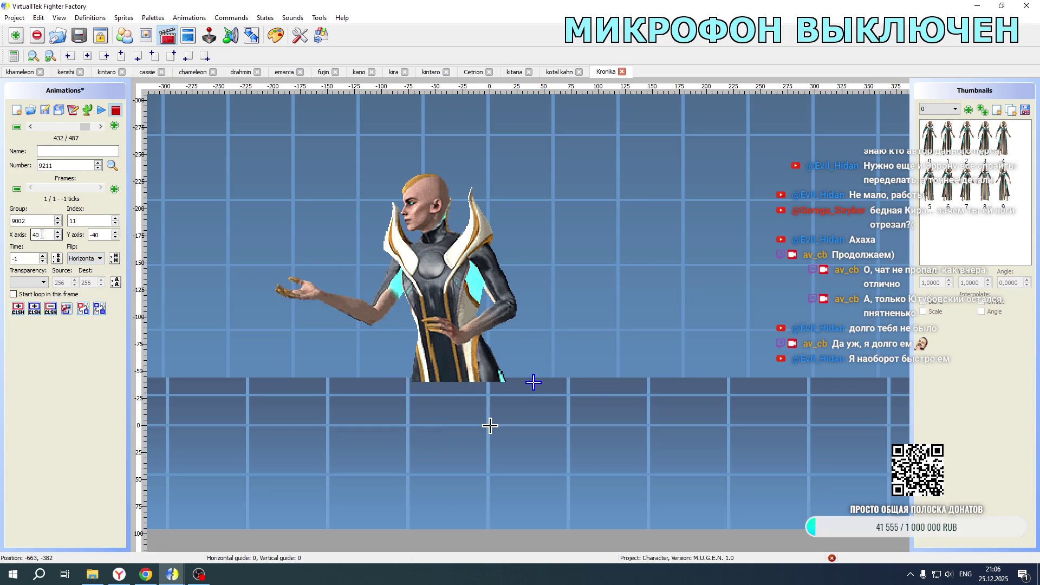
# - Rewrite animation 9220's frame line as text and apply the change
pyautogui.click(99, 128)
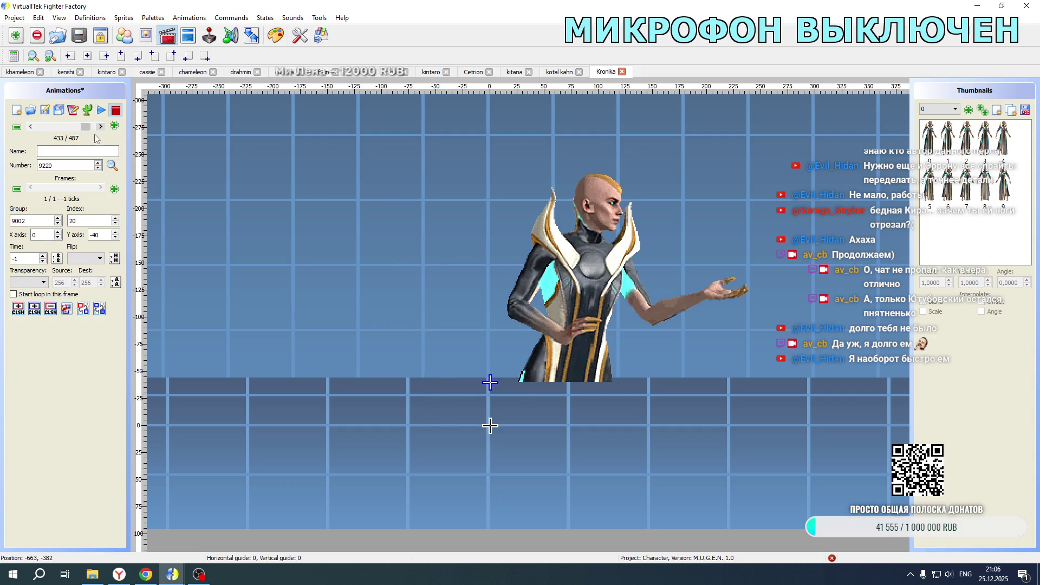
pyautogui.hotkey('ctrl', 't')
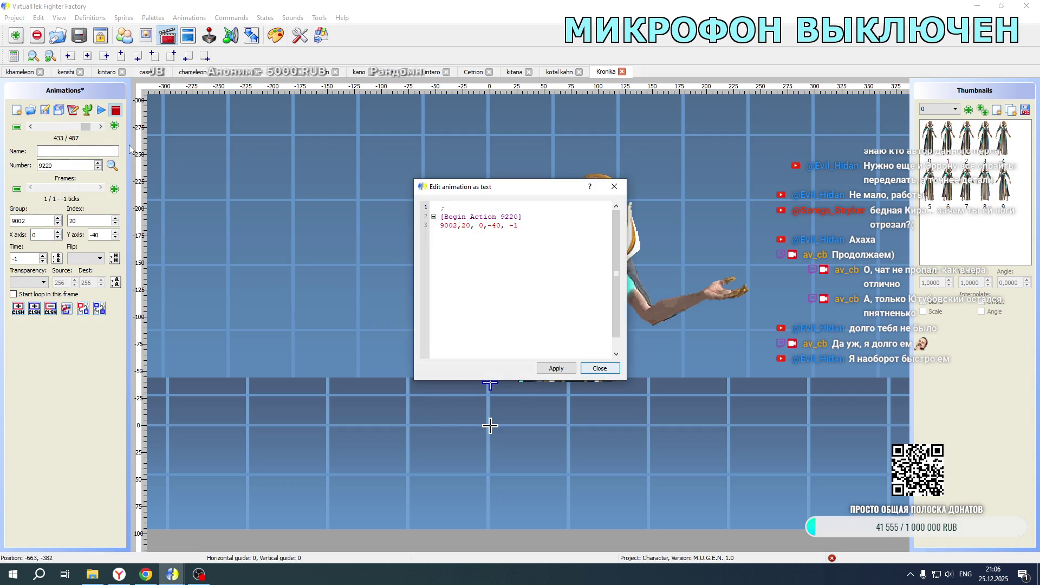
pyautogui.moveTo(520, 227); pyautogui.dragTo(420, 228)
pyautogui.write('9002,0, 0,-40, -1')
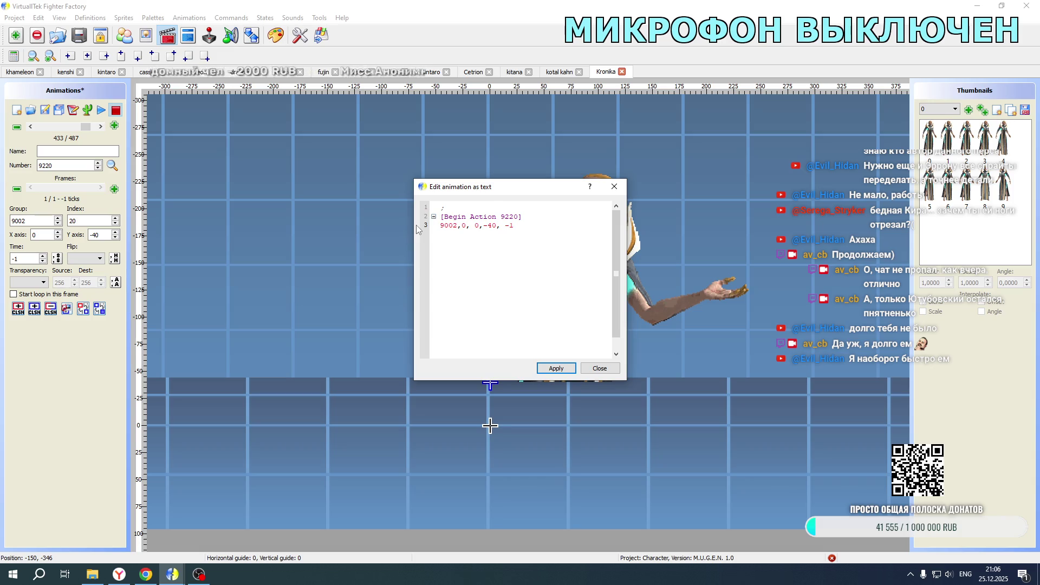
pyautogui.doubleClick(463, 225)
pyautogui.write('1')
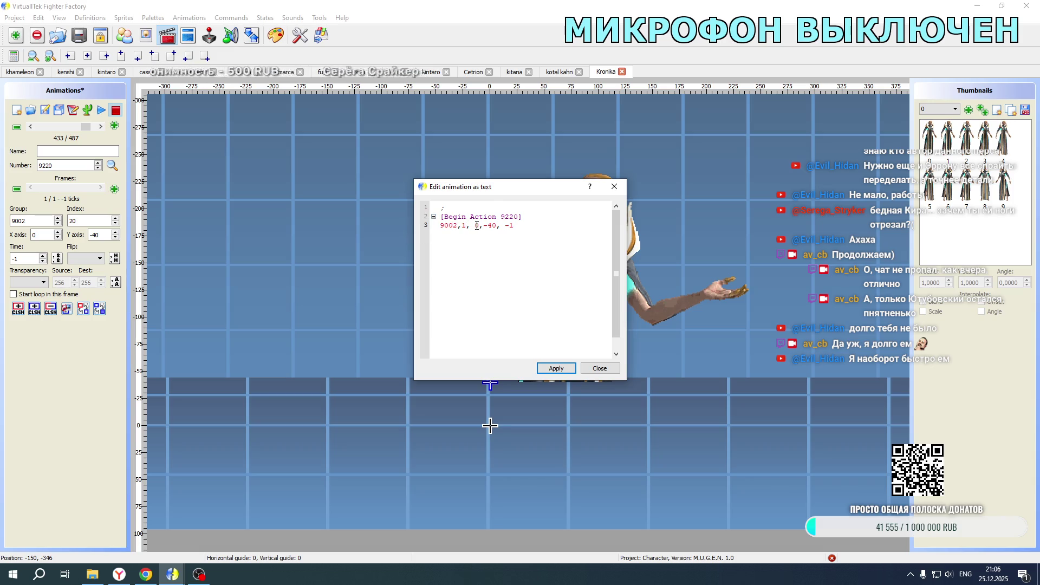
pyautogui.write('4')
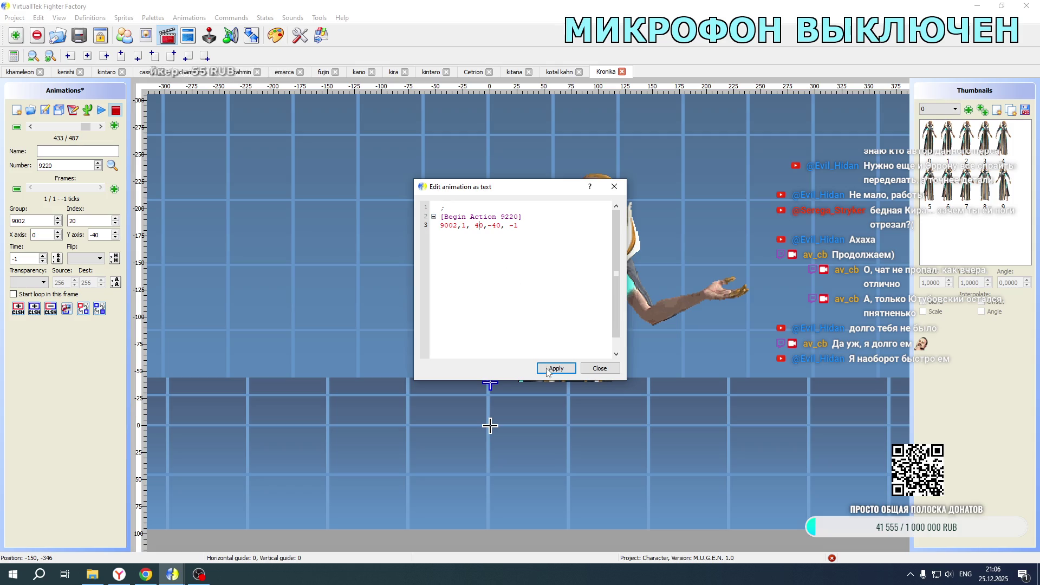
pyautogui.click(556, 368)
pyautogui.click(599, 368)
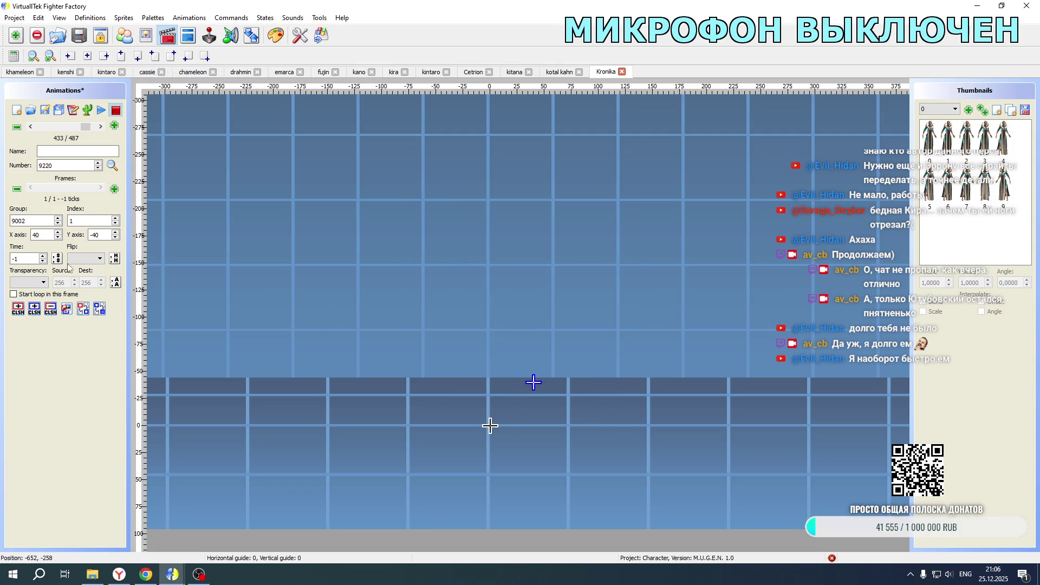
# - Set animation 9220's sprite index to 10 and flip it horizontally
pyautogui.click(30, 126)
pyautogui.click(29, 127)
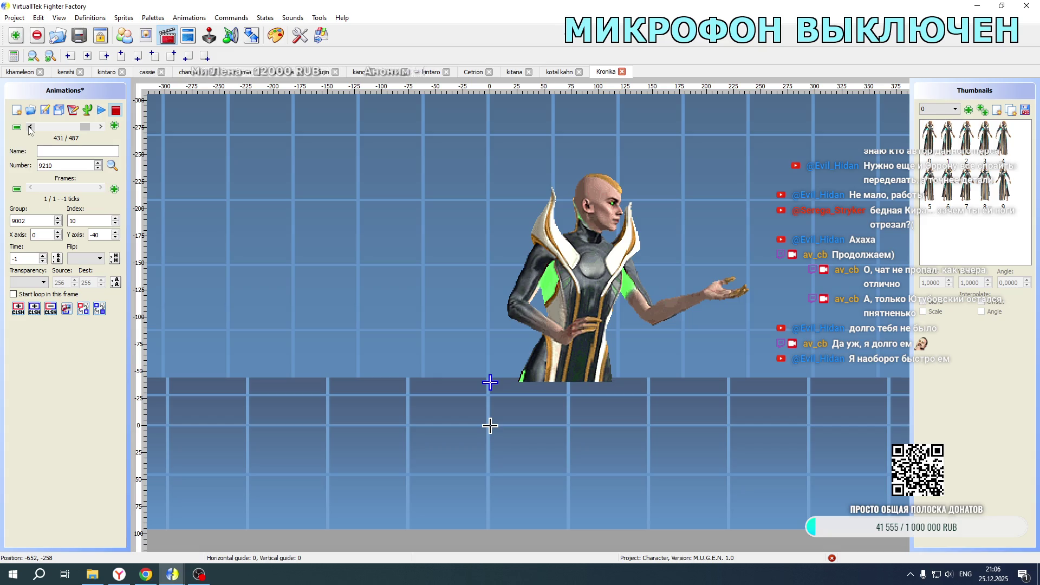
pyautogui.click(100, 127)
pyautogui.click(101, 127)
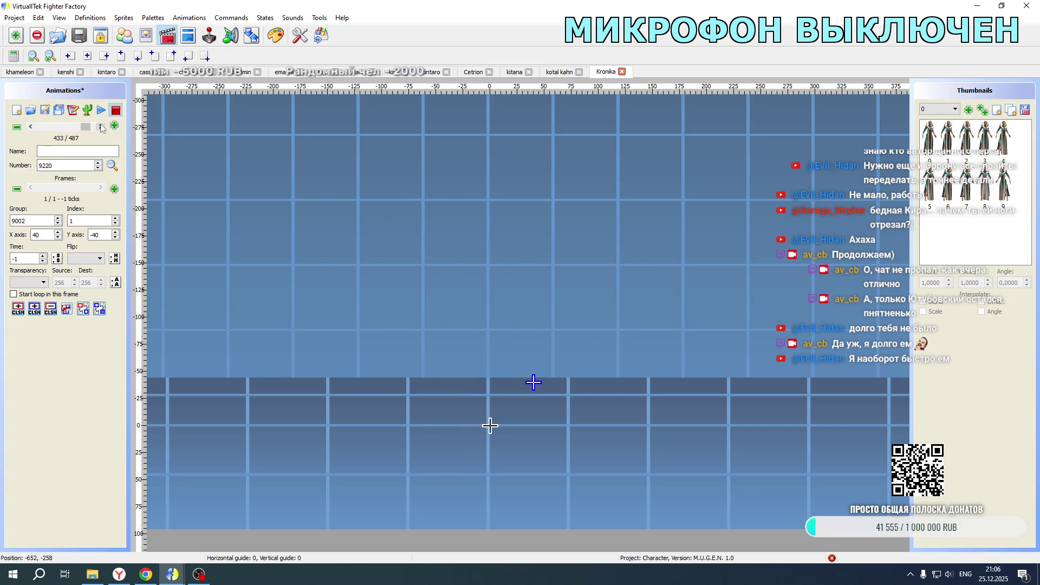
pyautogui.click(91, 222)
pyautogui.write('0')
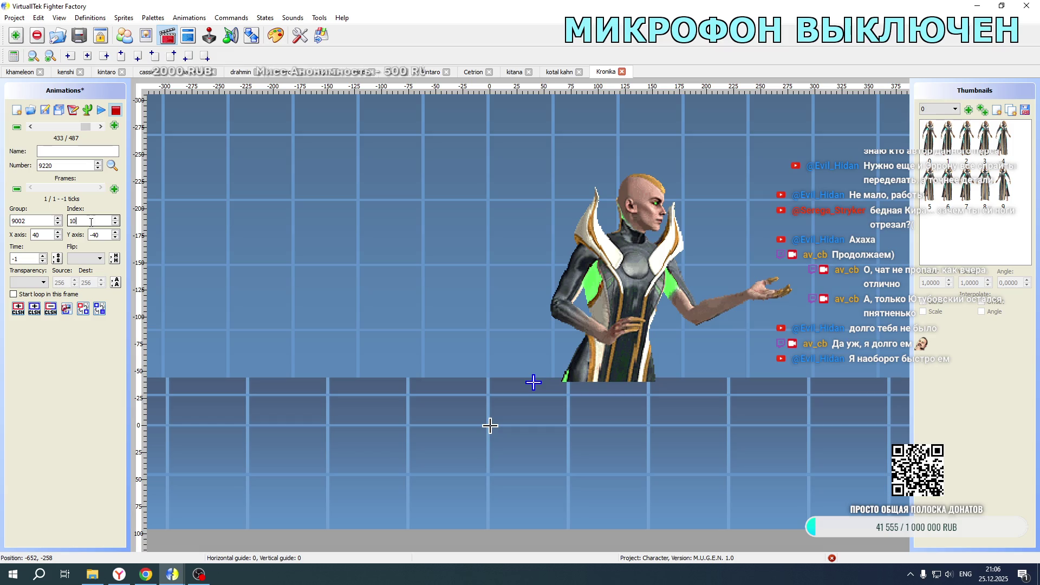
pyautogui.click(85, 258)
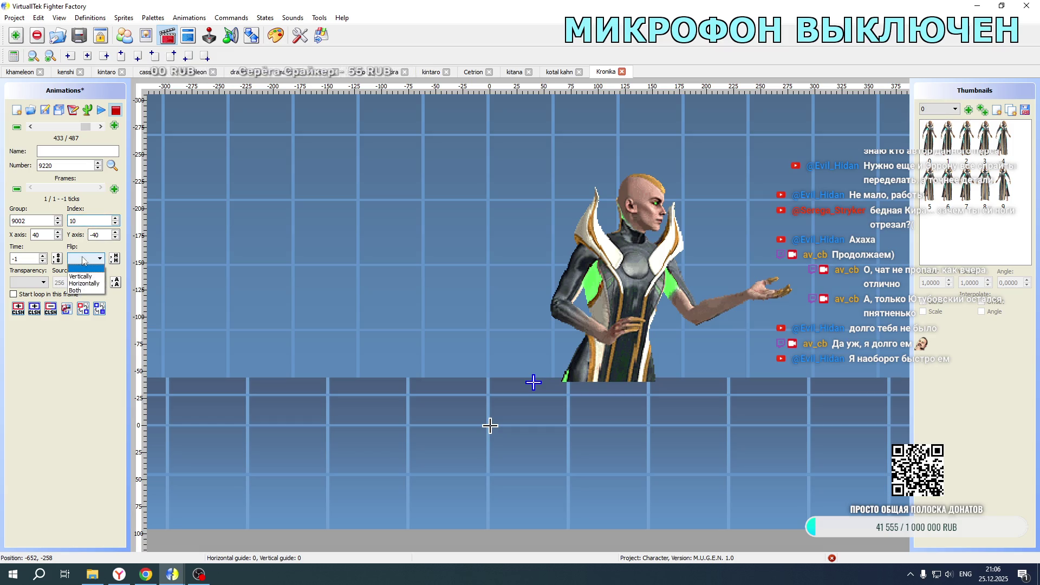
pyautogui.click(81, 271)
# - Compare against animations 9200 through 9211, then open Kronika's state code
pyautogui.tripleClick(31, 126)
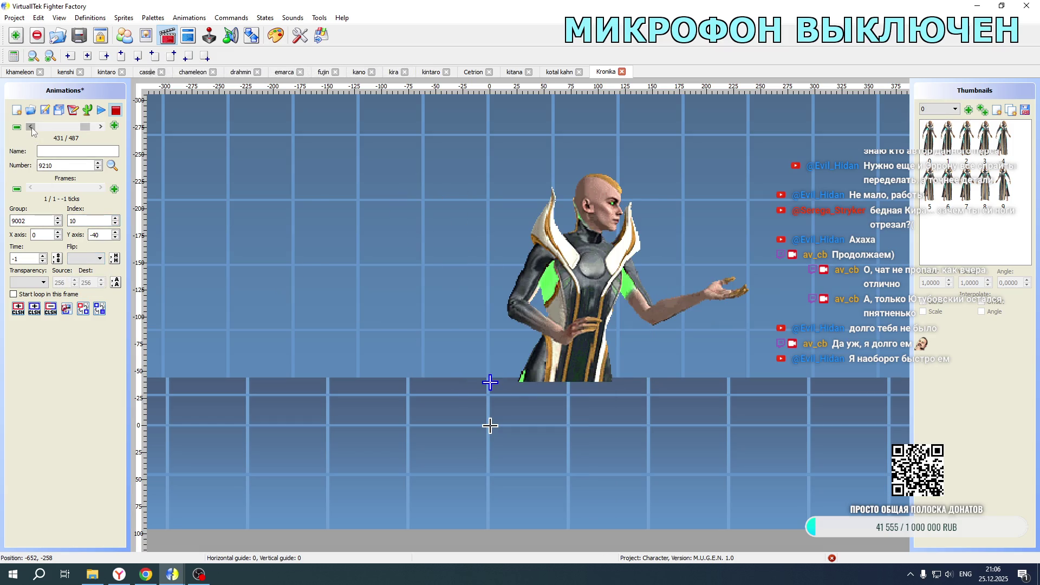
pyautogui.click(100, 127)
pyautogui.click(100, 127)
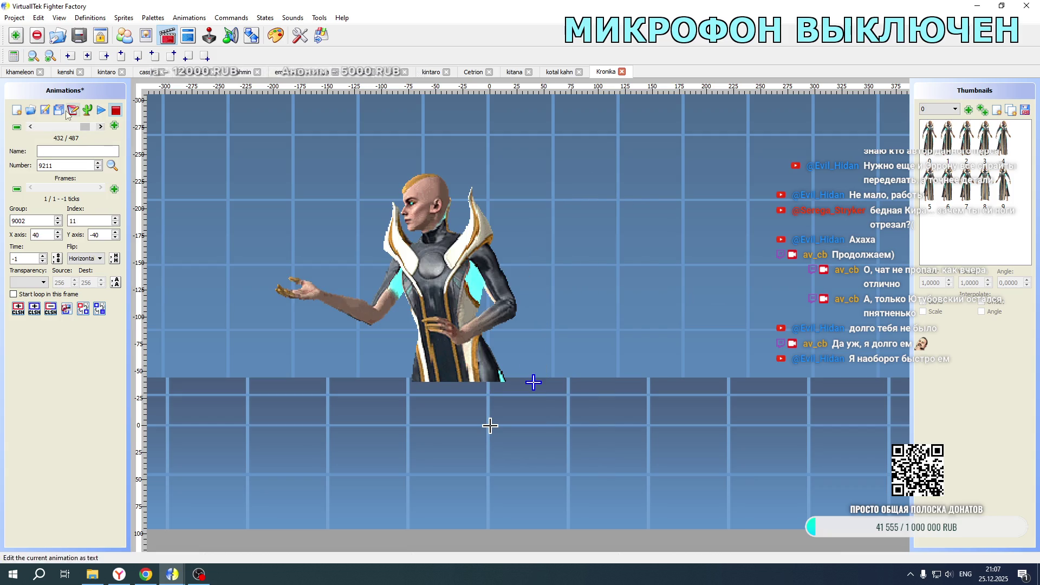
pyautogui.click(188, 40)
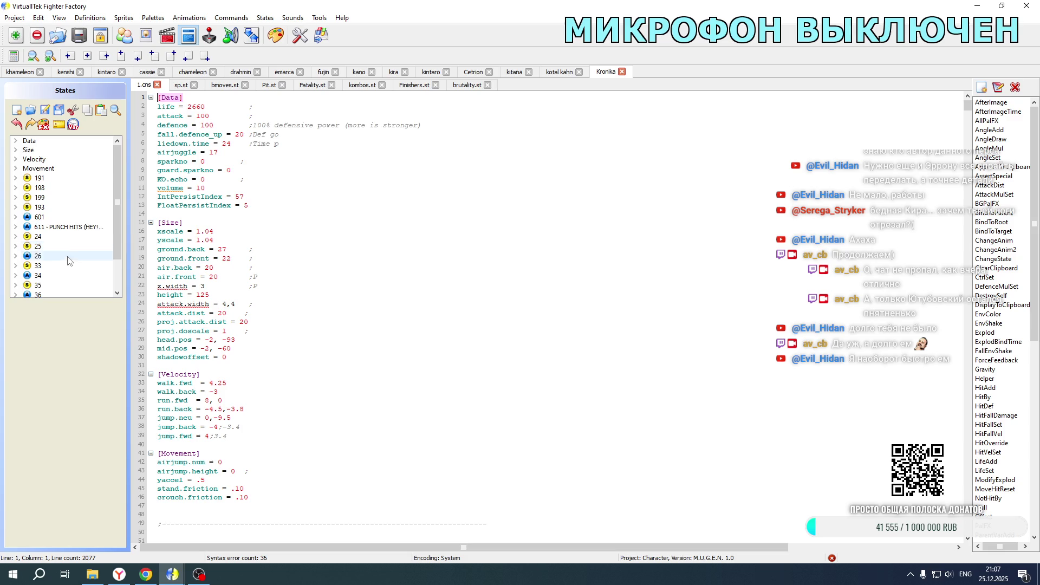
# - Duplicate the Explod blocks with IDs 956 and 957 in Statedef 19100
pyautogui.scroll(-2, 65, 238)
pyautogui.click(44, 287)
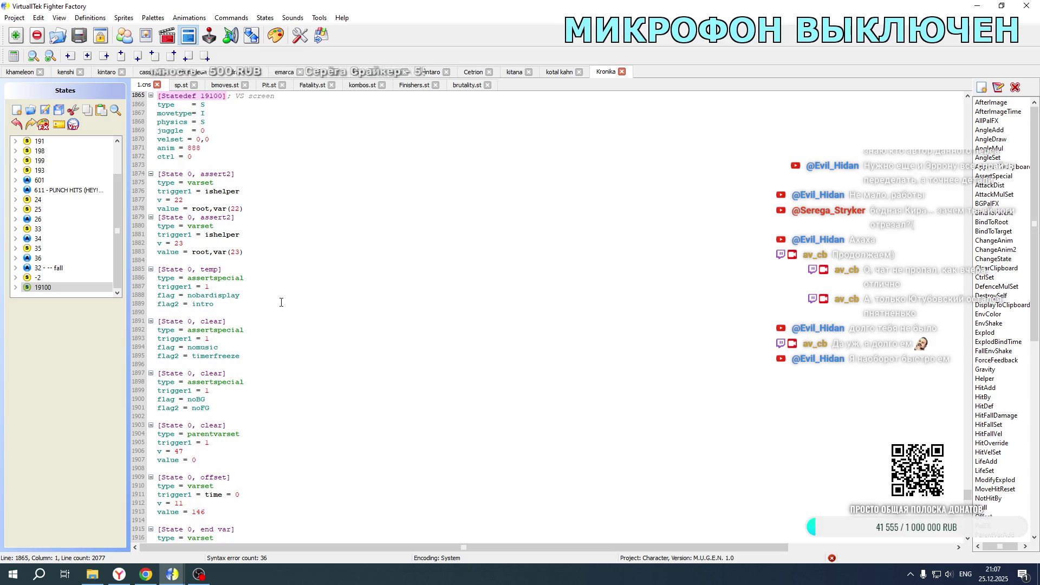
pyautogui.scroll(-20, 291, 303)
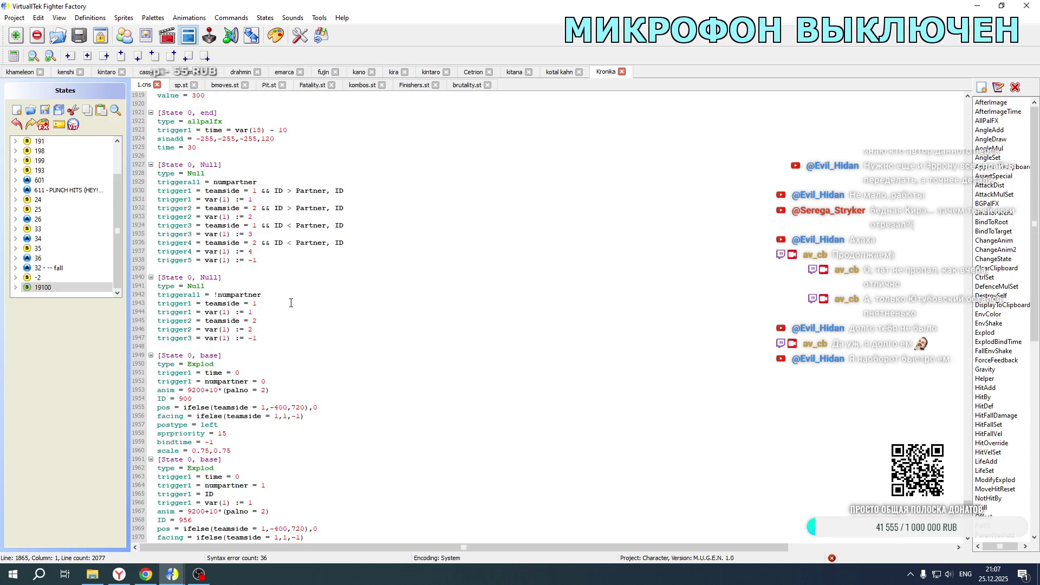
pyautogui.moveTo(239, 379); pyautogui.dragTo(155, 145)
pyautogui.hotkey('ctrl', 'c')
pyautogui.click(239, 381)
pyautogui.press('Return')
pyautogui.press('Return')
pyautogui.hotkey('ctrl', 'v')
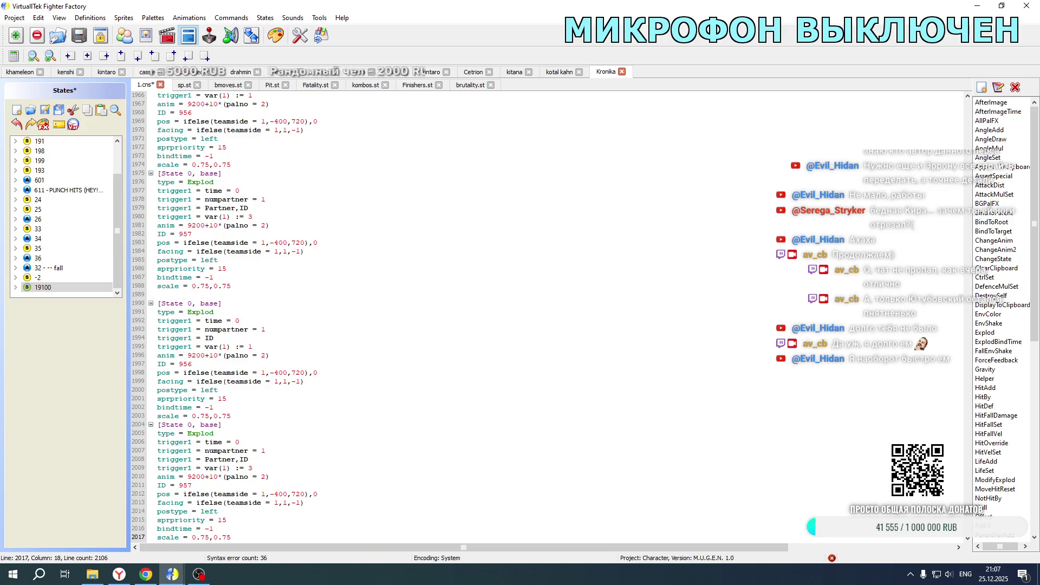
# - Change the first copy's anim to 9211+9*(palno = 2)
pyautogui.scroll(3, 235, 251)
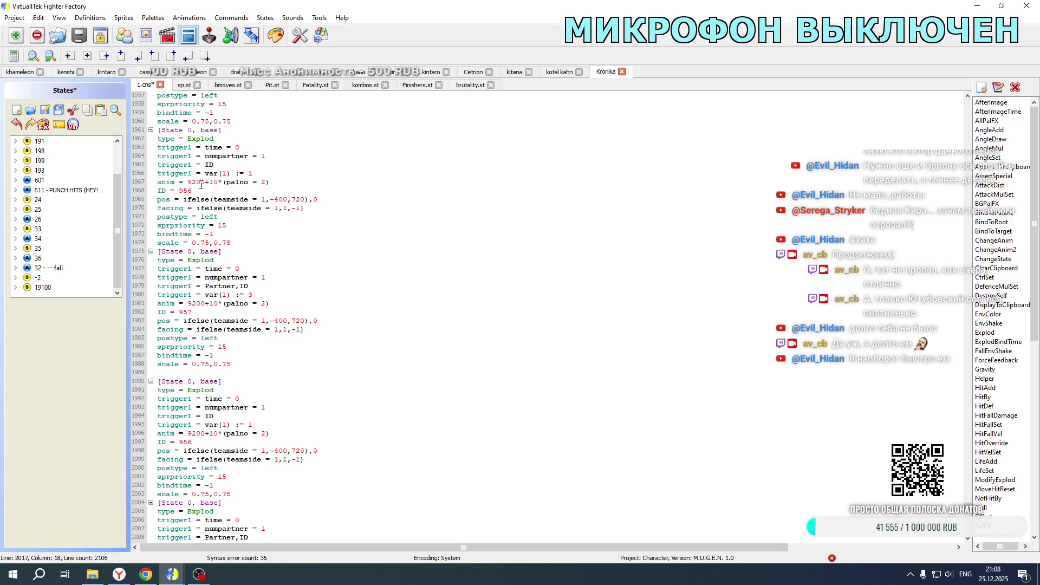
pyautogui.scroll(-4, 202, 300)
pyautogui.click(244, 329)
pyautogui.click(171, 46)
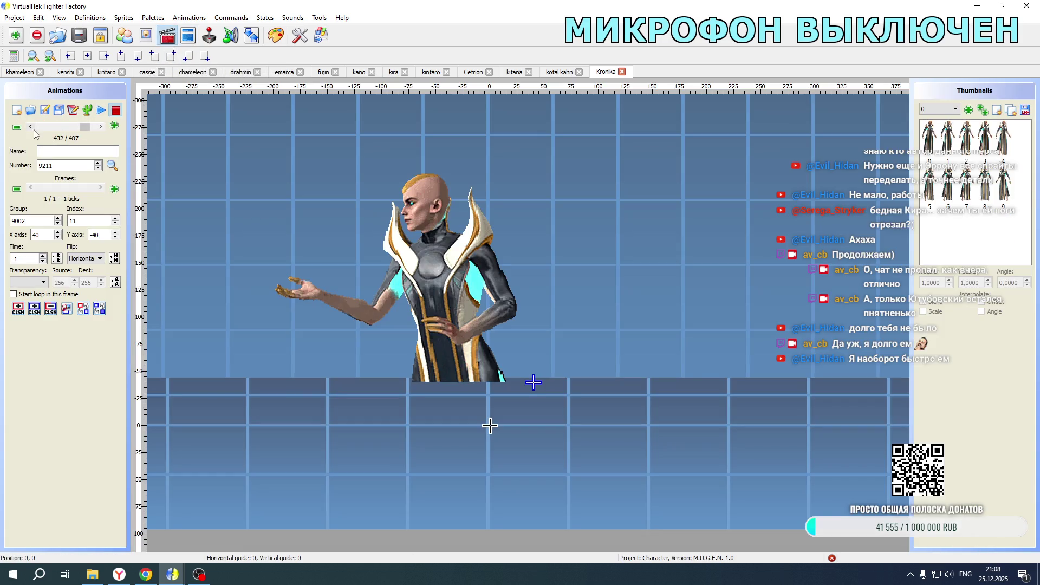
pyautogui.click(101, 127)
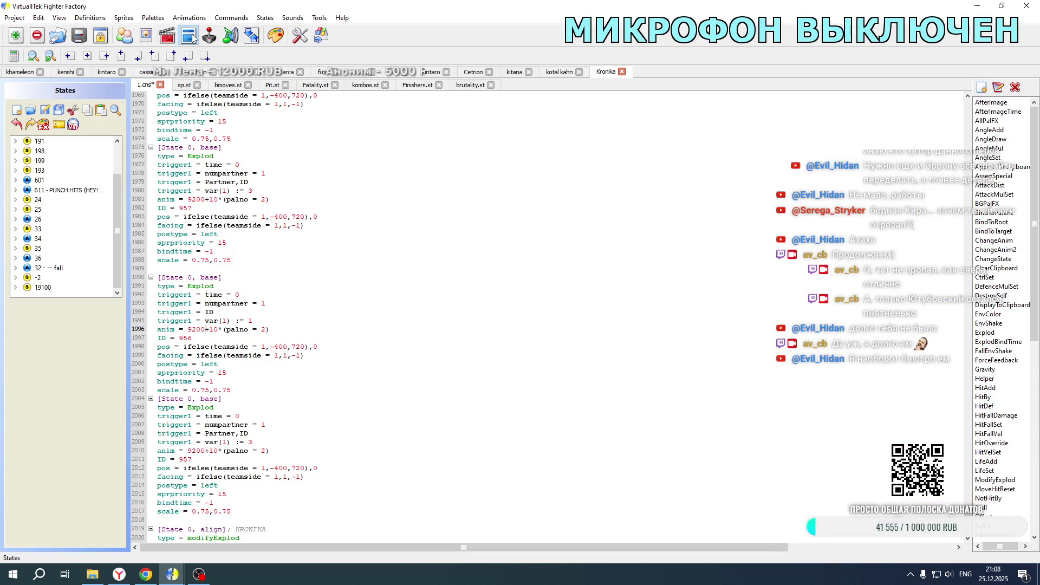
pyautogui.click(188, 36)
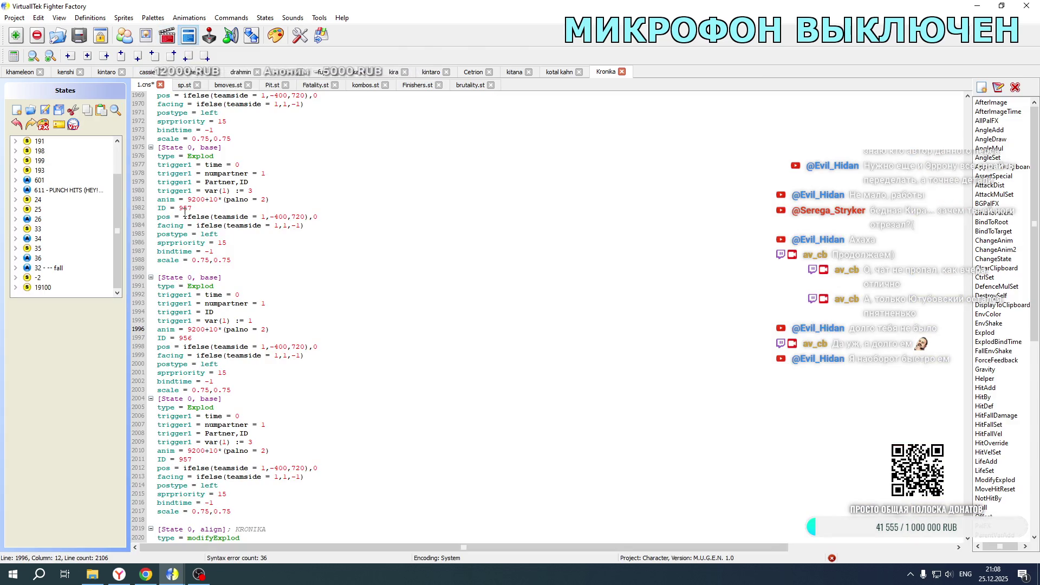
pyautogui.press('BackSpace')
pyautogui.press('BackSpace')
pyautogui.write('11')
pyautogui.moveTo(209, 329); pyautogui.dragTo(218, 329)
pyautogui.write('9')
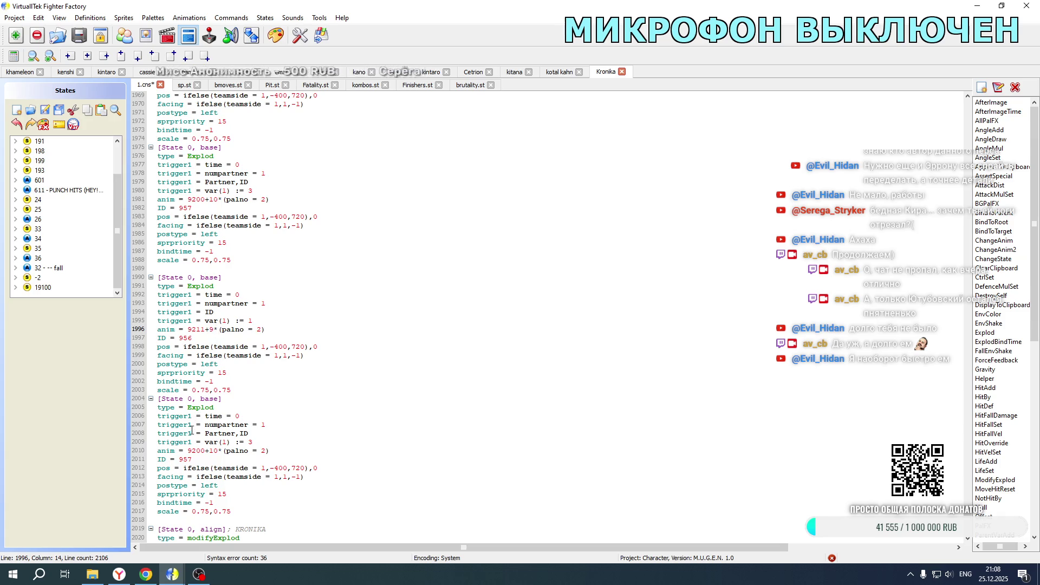
# - Give the second copy the same anim, and set the copies' IDs to 1082 and 1083
pyautogui.click(205, 450)
pyautogui.press('BackSpace')
pyautogui.press('BackSpace')
pyautogui.write('11')
pyautogui.moveTo(209, 450); pyautogui.dragTo(219, 450)
pyautogui.write('9')
pyautogui.doubleClick(185, 338)
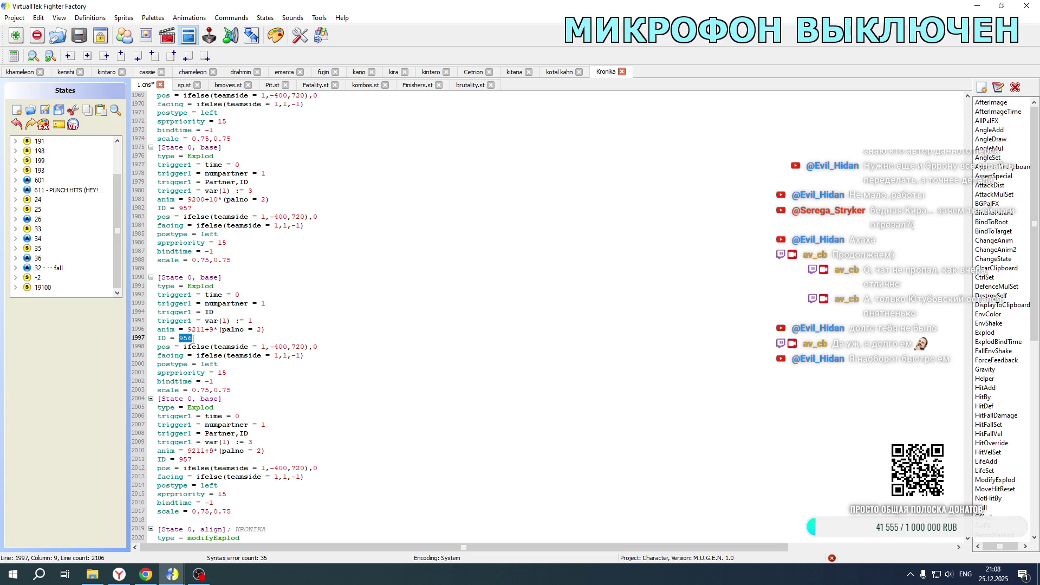
pyautogui.write('1082')
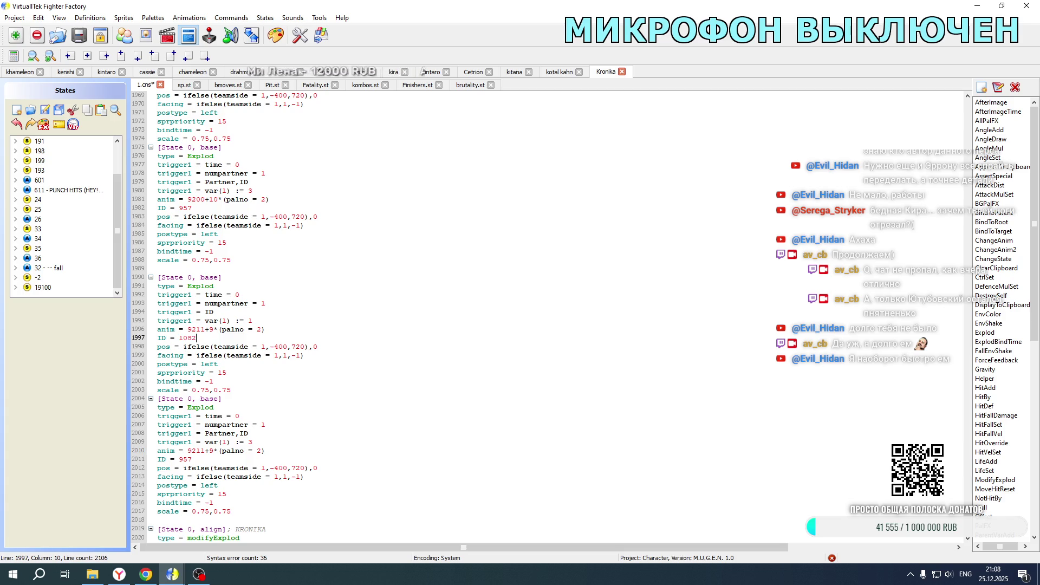
pyautogui.doubleClick(204, 459)
pyautogui.write('1083')
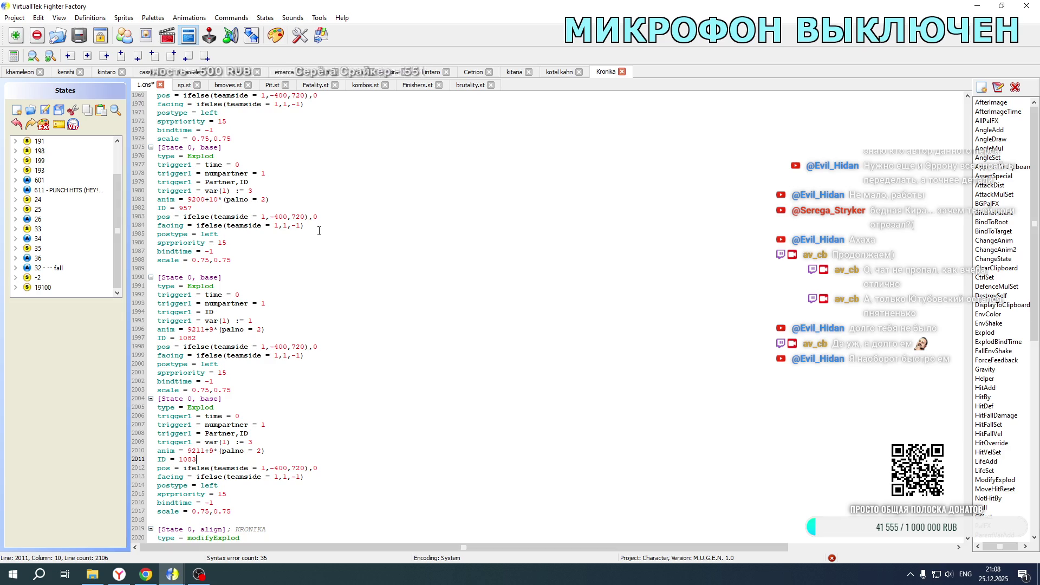
pyautogui.click(559, 71)
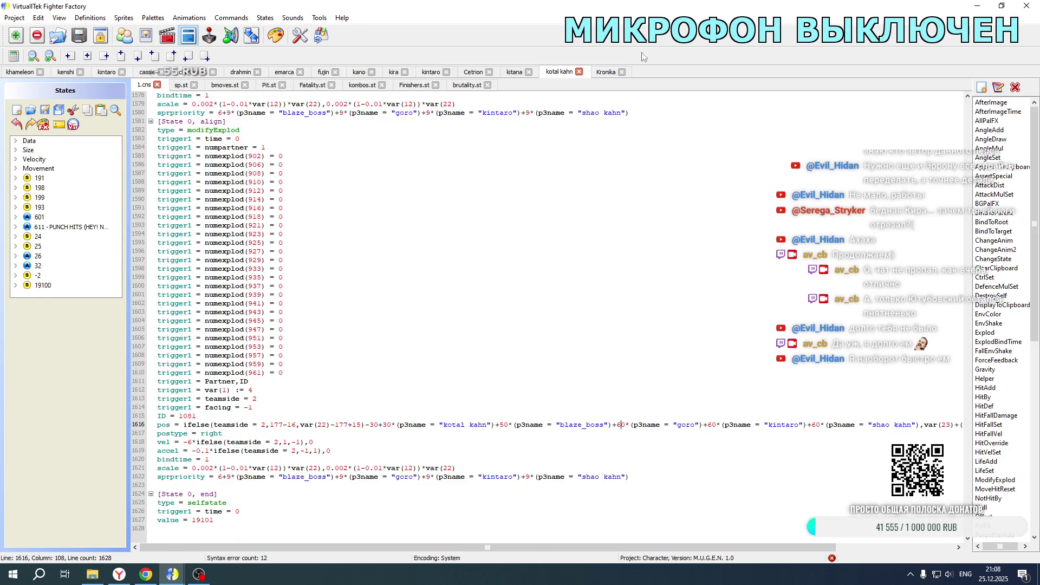
# - Copy the teamside and facing trigger lines from Kotal Kahn's intro Explod code
pyautogui.click(606, 72)
pyautogui.click(557, 72)
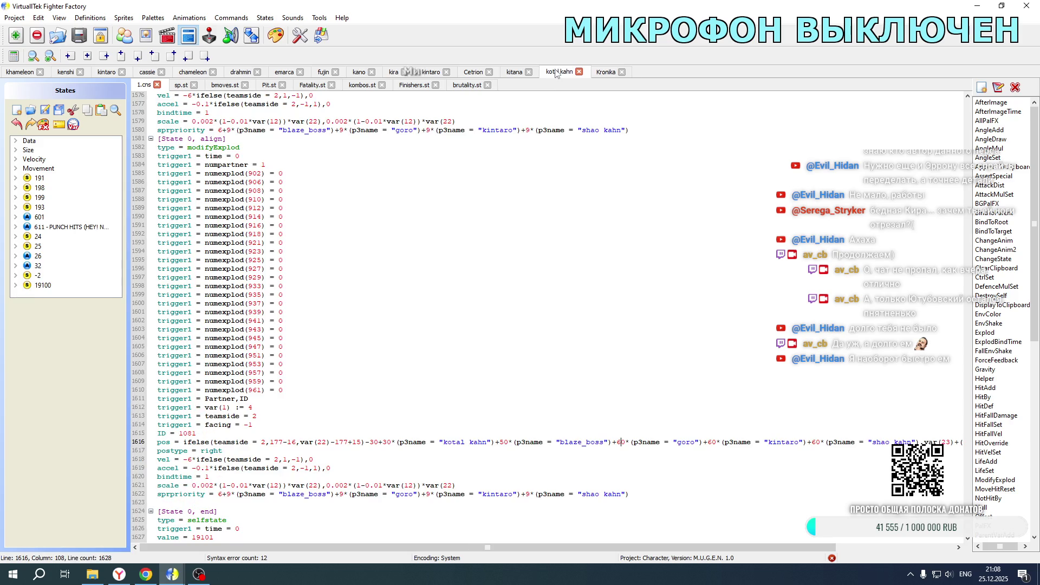
pyautogui.moveTo(256, 426); pyautogui.dragTo(258, 409)
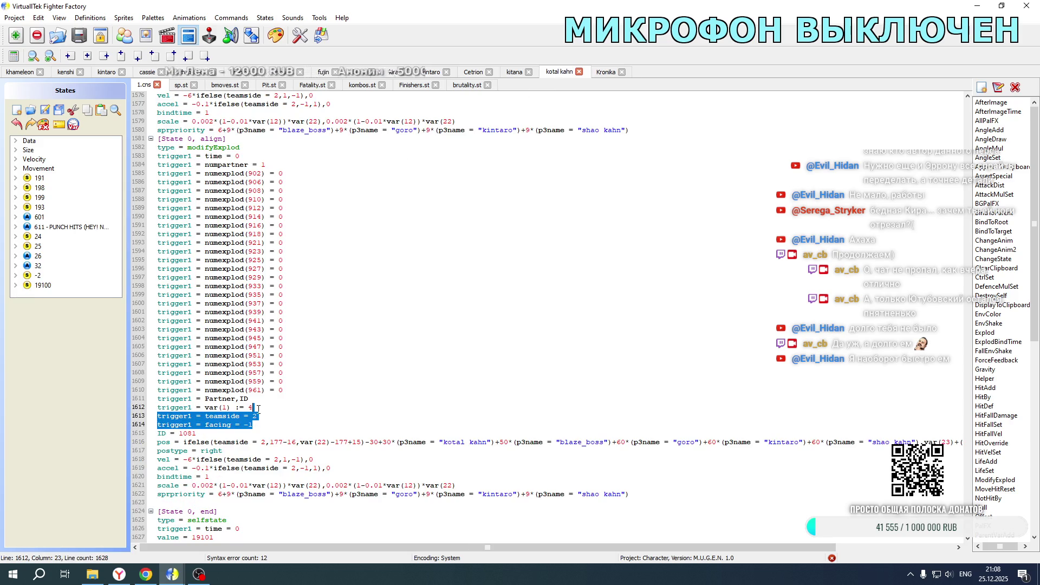
# - Paste the teamside 2, facing -1 triggers into Kronika's mirrored Explods 1083 and 1082
pyautogui.click(609, 73)
pyautogui.click(269, 425)
pyautogui.hotkey('ctrl', 'v')
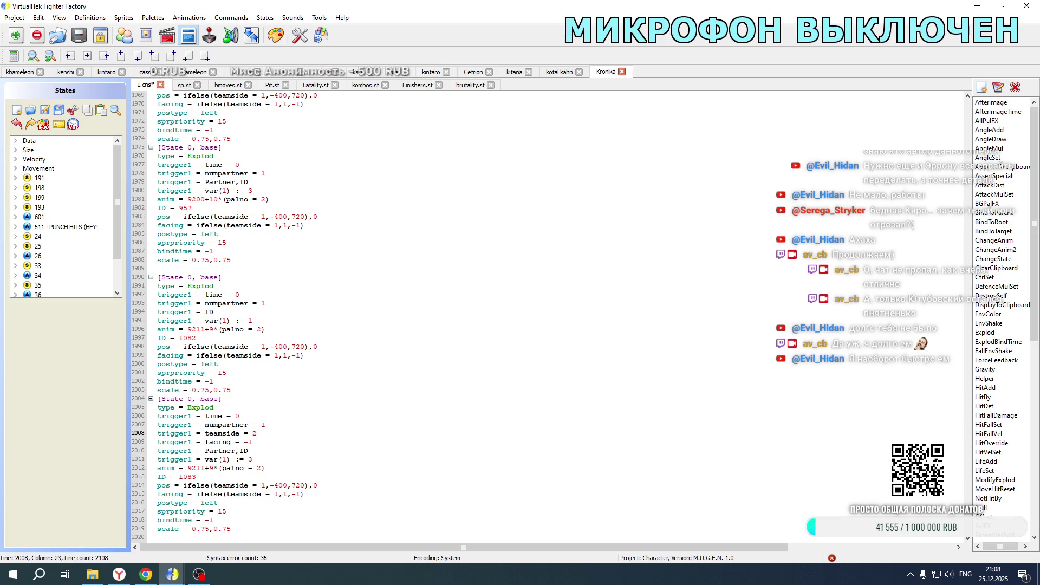
pyautogui.click(266, 304)
pyautogui.hotkey('ctrl', 'v')
# - Add the triggers to Explod 957, changing them to teamside 1 and facing 1
pyautogui.scroll(5, 547, 317)
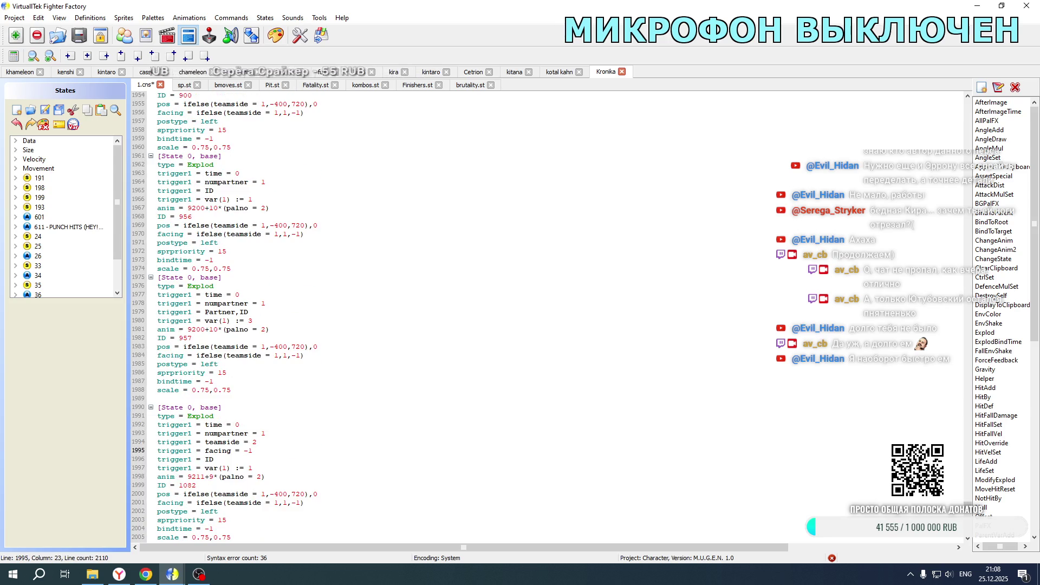
pyautogui.click(273, 304)
pyautogui.hotkey('ctrl', 'v')
pyautogui.doubleClick(254, 312)
pyautogui.write('1')
pyautogui.doubleClick(247, 321)
pyautogui.write('1')
# - Add the triggers to Explod 956, likewise set to teamside 1 and facing 1
pyautogui.click(271, 182)
pyautogui.hotkey('ctrl', 'v')
pyautogui.doubleClick(254, 190)
pyautogui.write('1')
pyautogui.doubleClick(248, 200)
pyautogui.write('1')
pyautogui.scroll(-10, 274, 206)
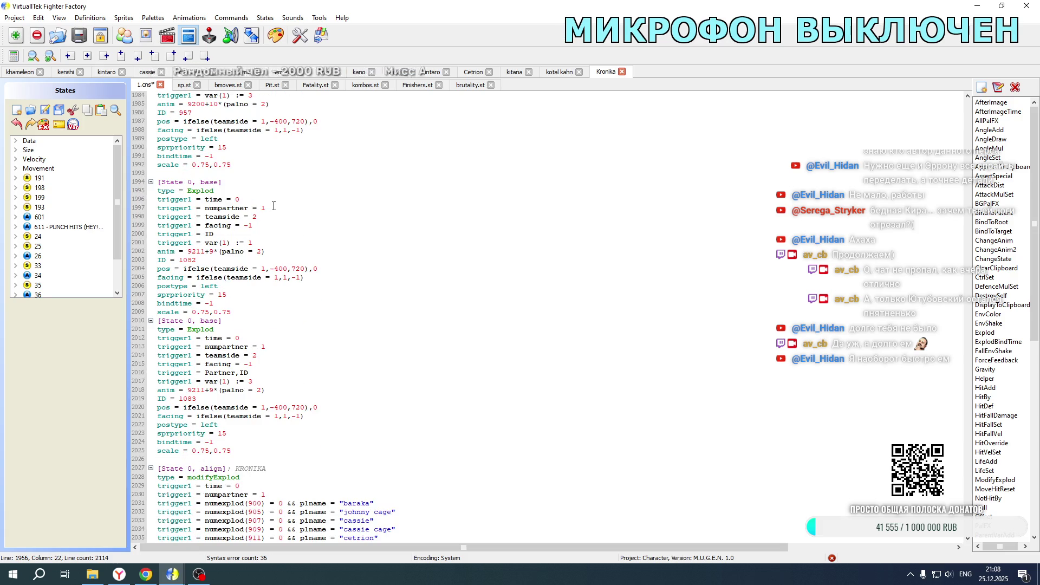